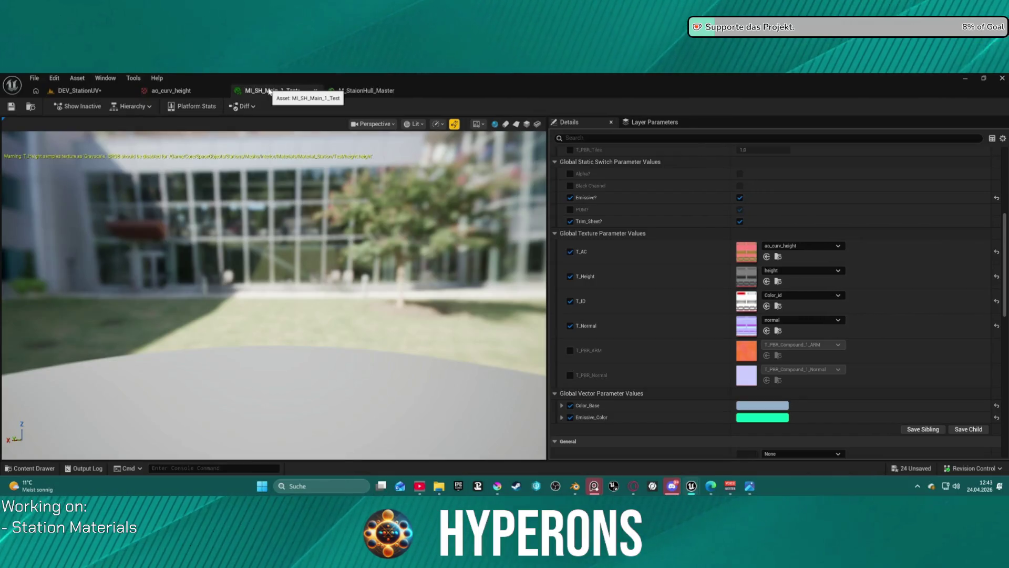
Step: Close the MI_SH_Main_1_Test and ao_curv_height editors and return to the DEV_StationUV level
{"action": "middle_click", "coordinate": [270, 92]}
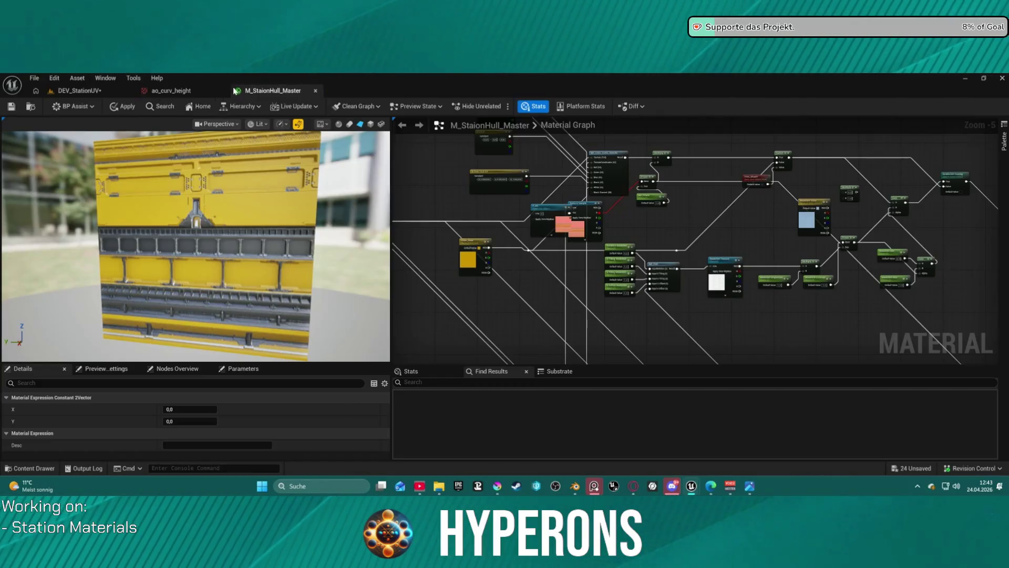
{"action": "middle_click", "coordinate": [168, 92]}
{"action": "left_click", "coordinate": [79, 90]}
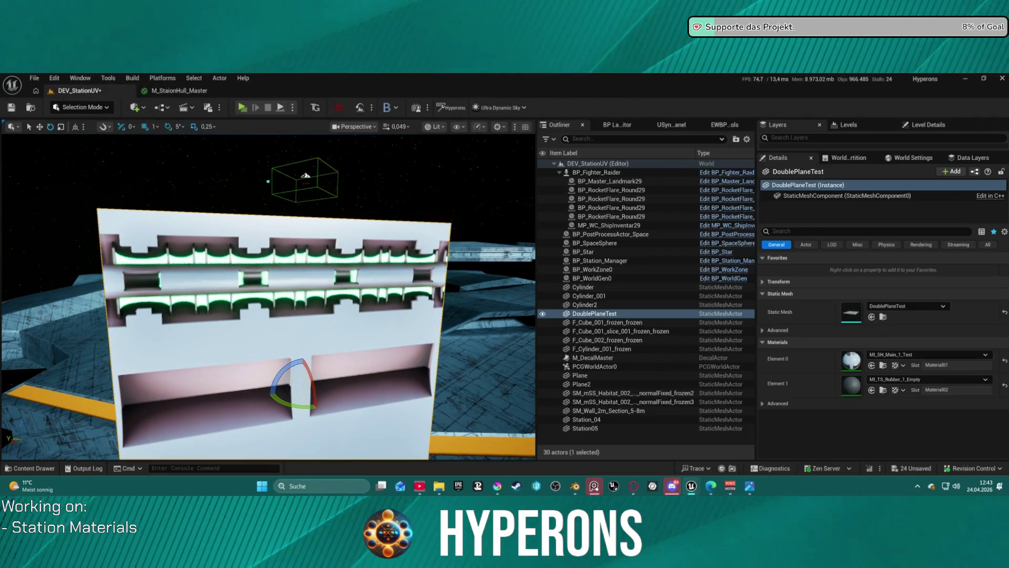
Step: Open and close M_StaionHull_Master without applying changes, then detach the material instance window
{"action": "left_click", "coordinate": [178, 90]}
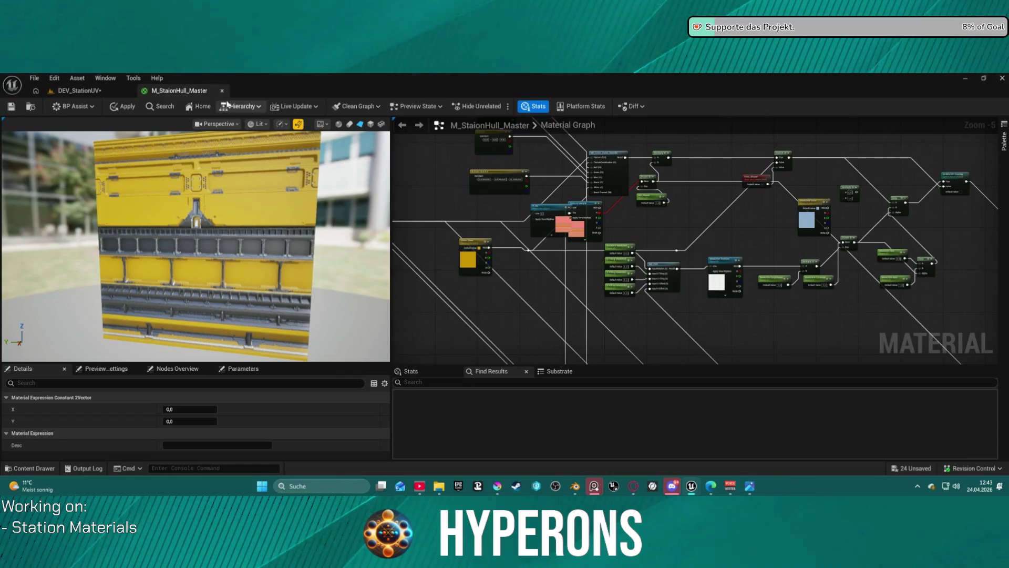
{"action": "middle_click", "coordinate": [190, 96]}
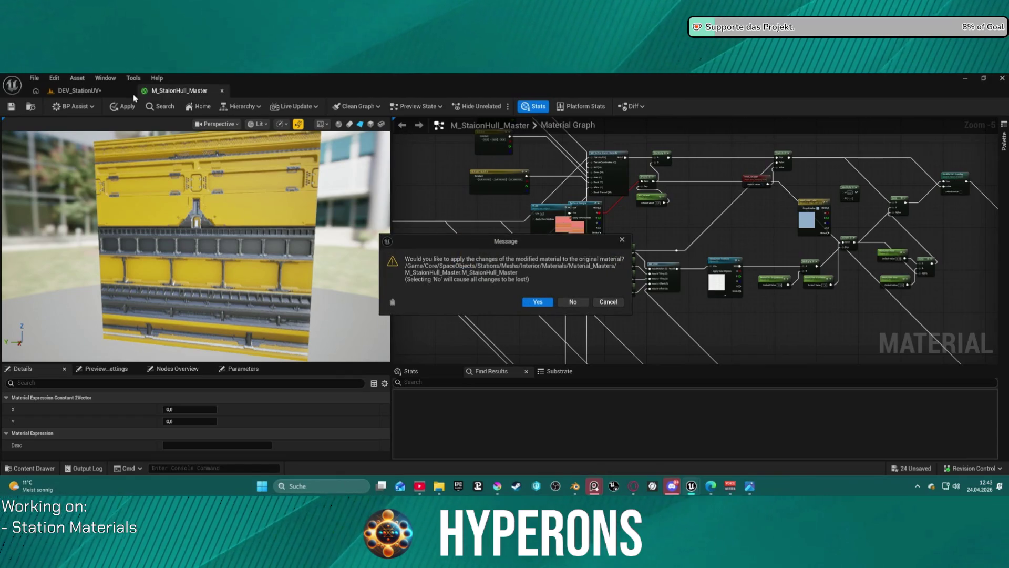
{"action": "left_click", "coordinate": [573, 302]}
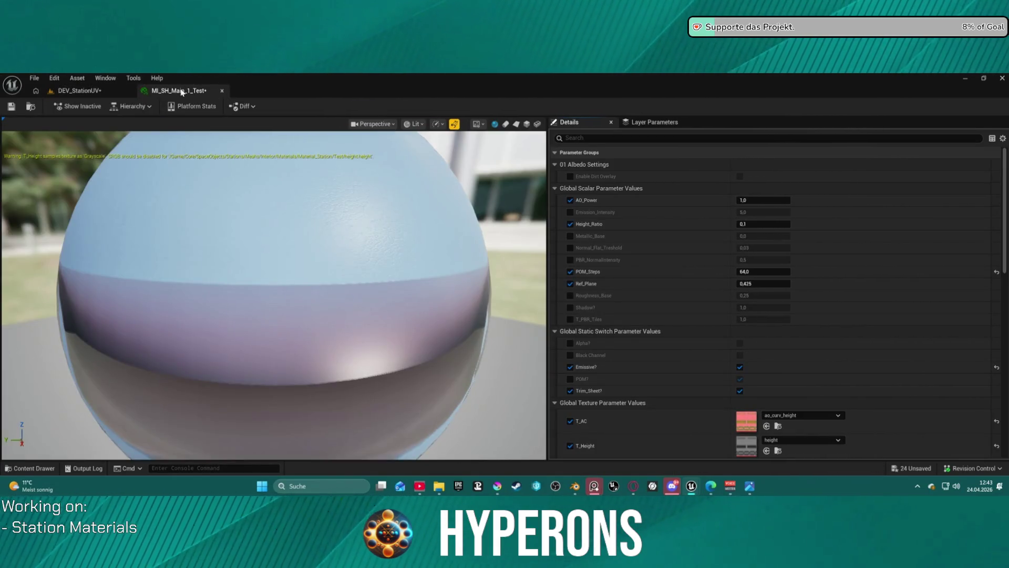
{"action": "left_click_drag", "start_coordinate": [181, 92], "coordinate": [451, 107]}
Step: Snap the material instance window to the right half, with the level editor on the left
{"action": "key", "text": "super+Right"}
{"action": "scroll", "coordinate": [449, 118], "scroll_direction": "down", "scroll_amount": 1}
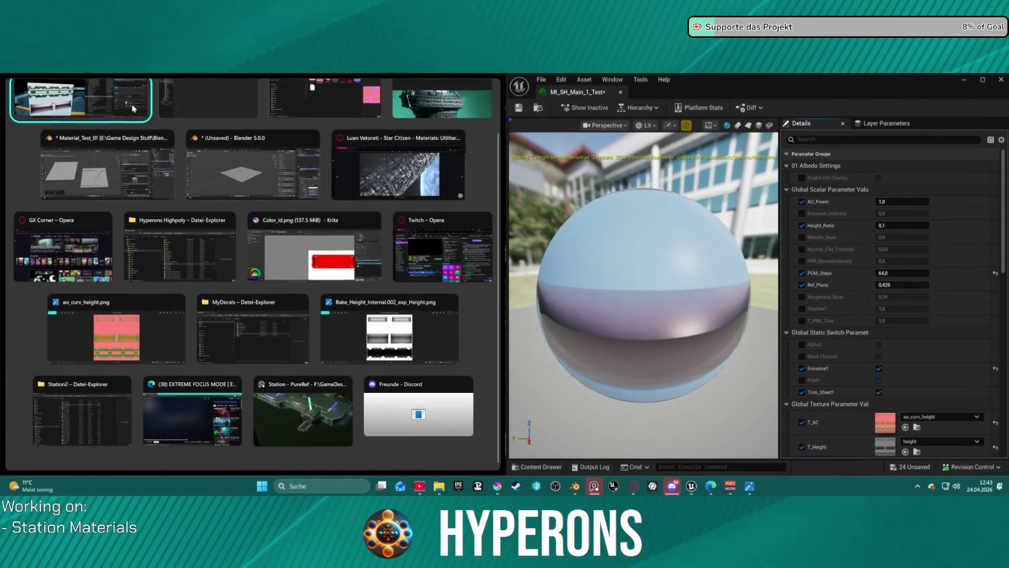
{"action": "left_click", "coordinate": [79, 100]}
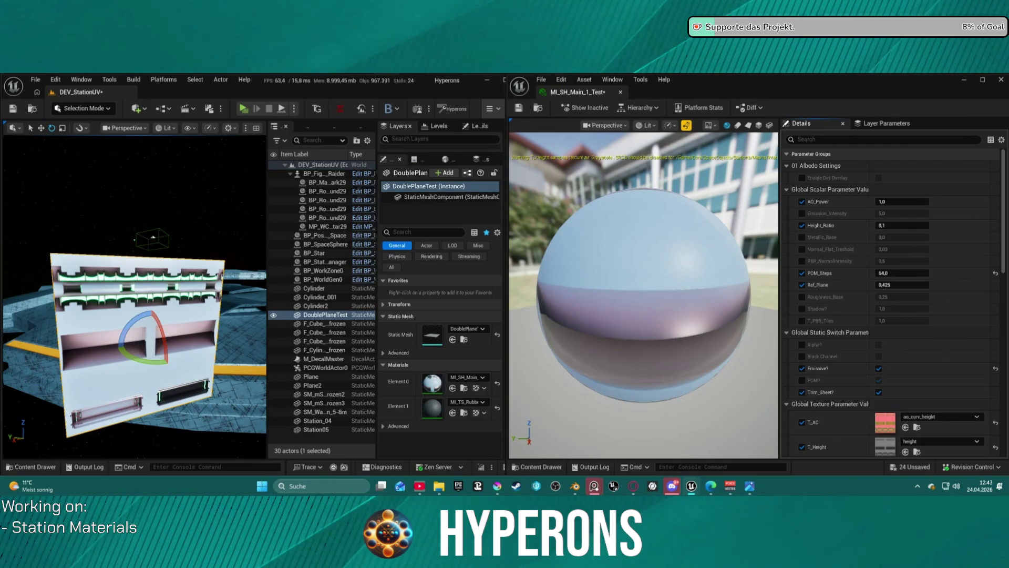
Step: Assign the height texture to T_Height and the normal texture to T_Normal
{"action": "scroll", "coordinate": [893, 305], "scroll_direction": "down", "scroll_amount": 5}
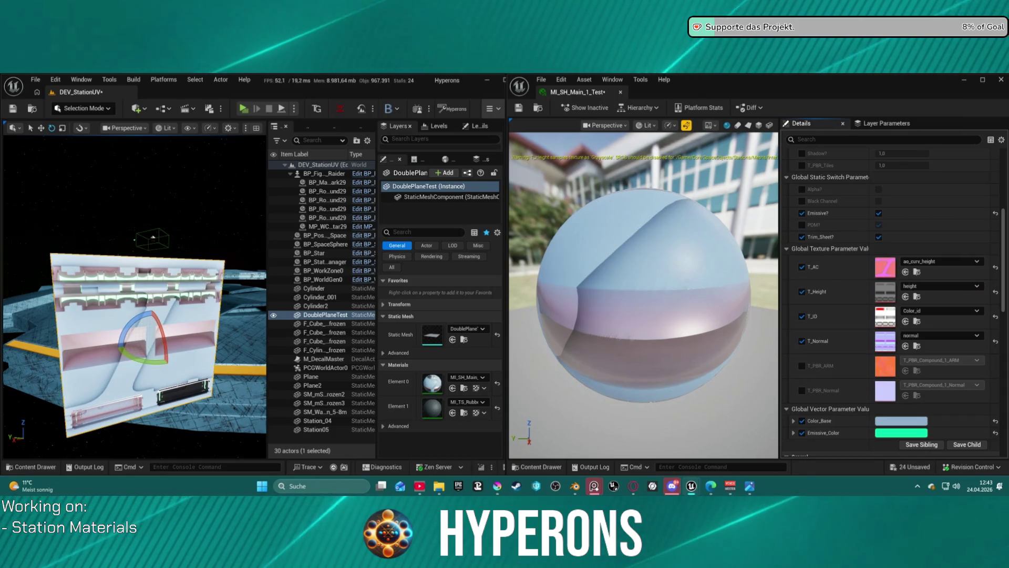
{"action": "left_click_drag", "start_coordinate": [883, 291], "coordinate": [883, 292]}
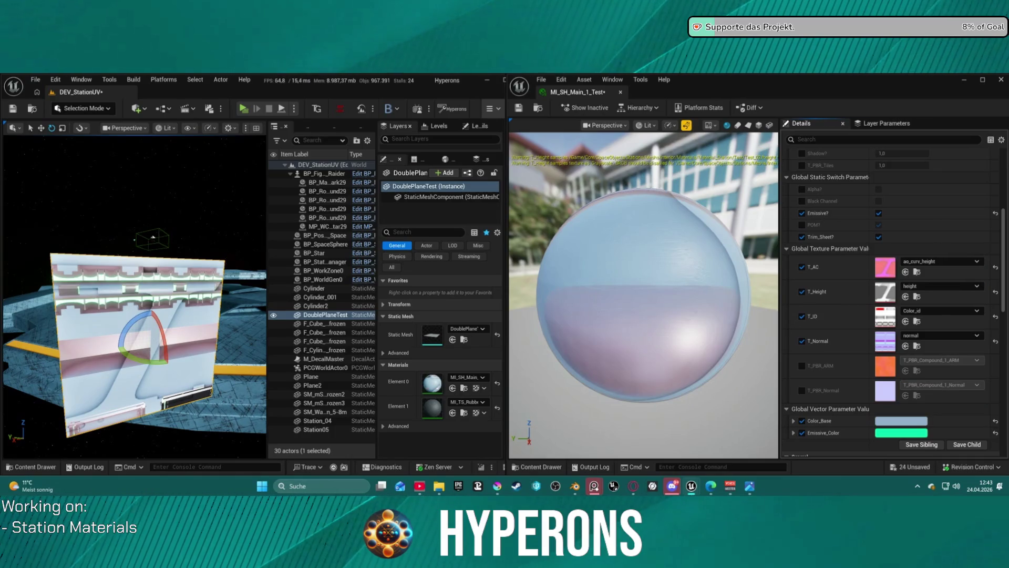
{"action": "left_click_drag", "start_coordinate": [886, 342], "coordinate": [885, 343]}
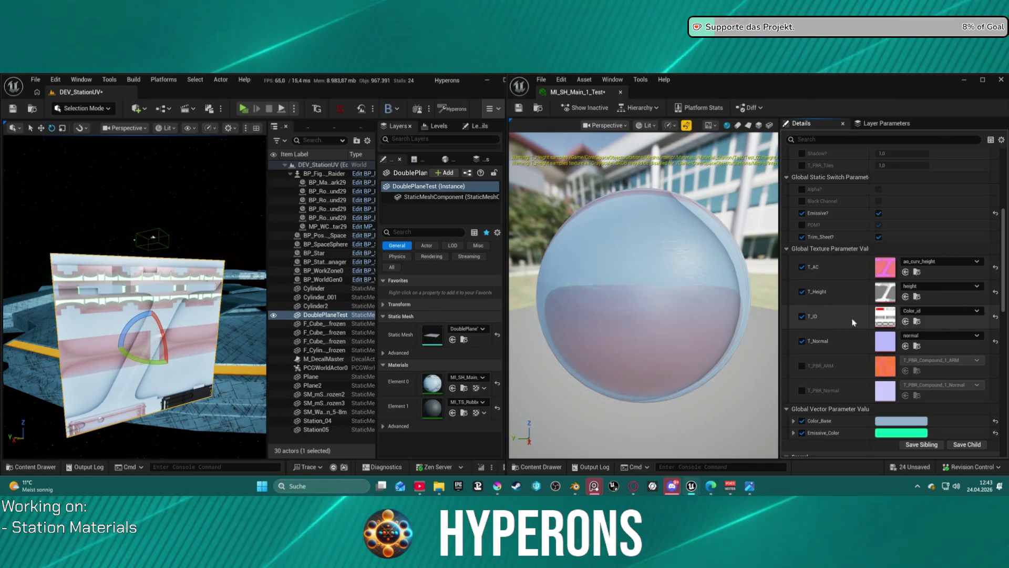
{"action": "left_click", "coordinate": [928, 313]}
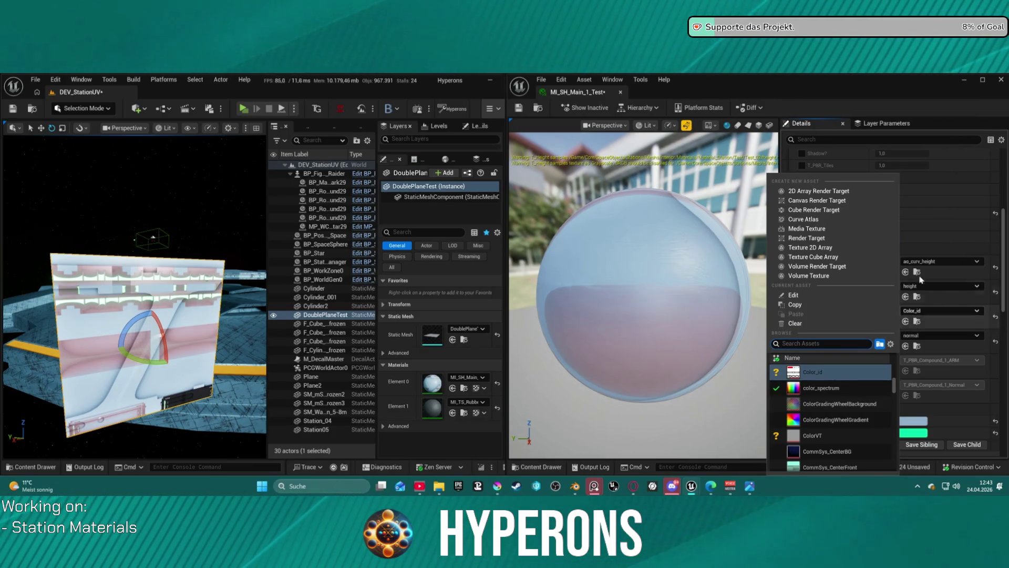
Step: Undo the accidental alpha on T_Height, set alpha as T_ID, and orbit to inspect the mint-green plane
{"action": "left_click", "coordinate": [820, 371]}
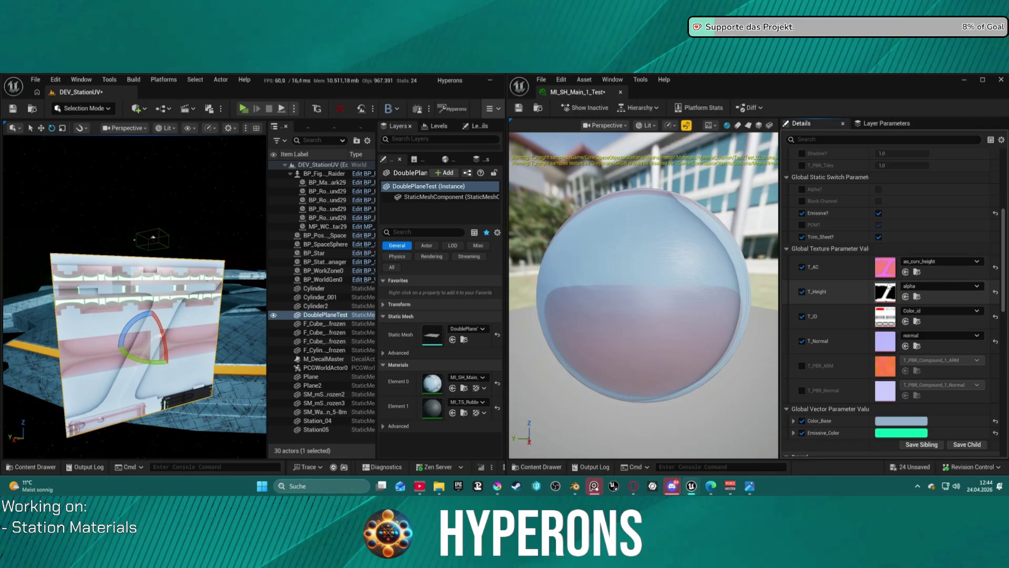
{"action": "key", "text": "ctrl+z"}
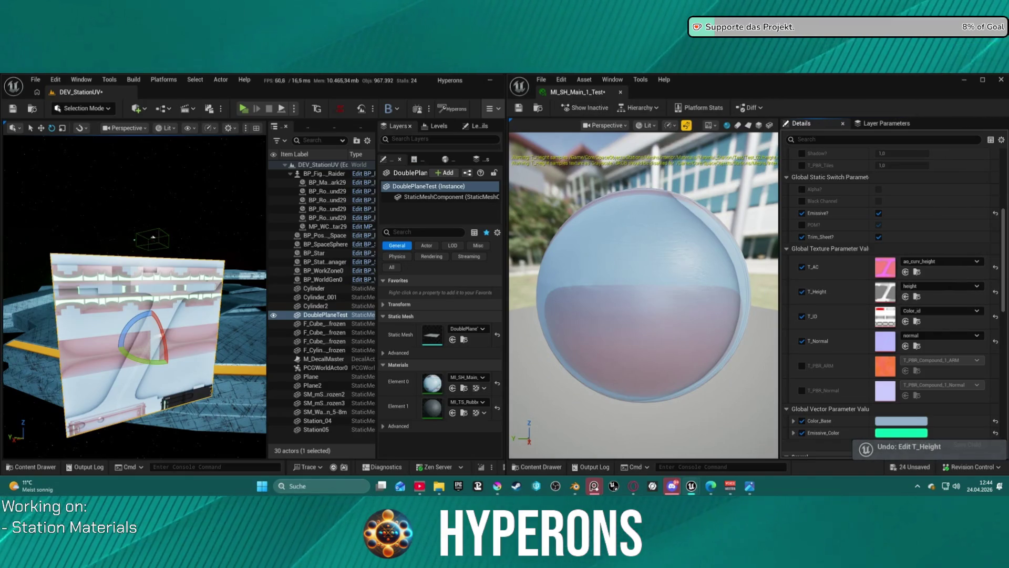
{"action": "left_click_drag", "start_coordinate": [883, 318], "coordinate": [883, 317]}
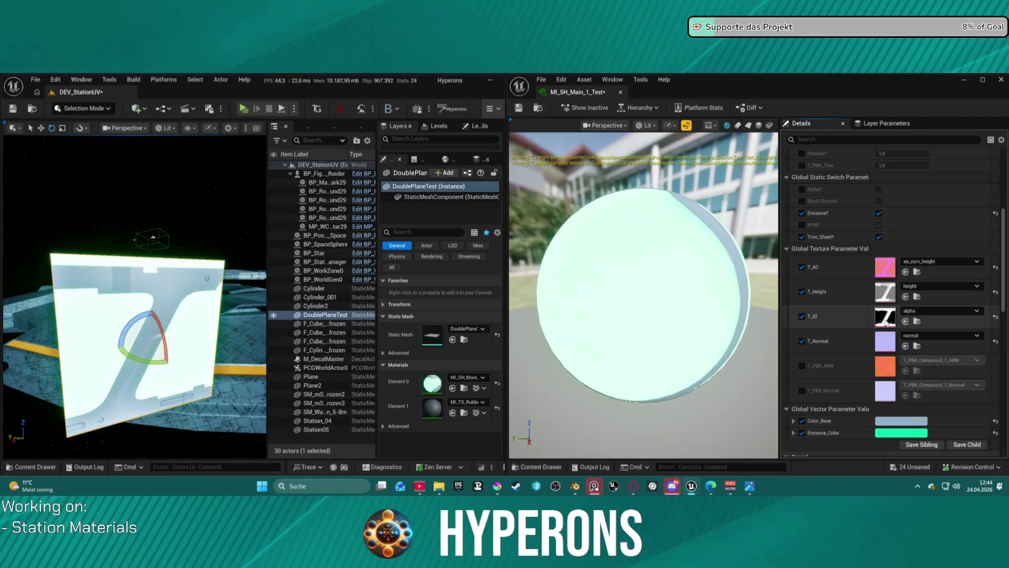
{"action": "right_click_drag", "start_coordinate": [172, 316], "coordinate": [171, 316]}
{"action": "scroll", "coordinate": [643, 294], "scroll_direction": "down", "scroll_amount": 3}
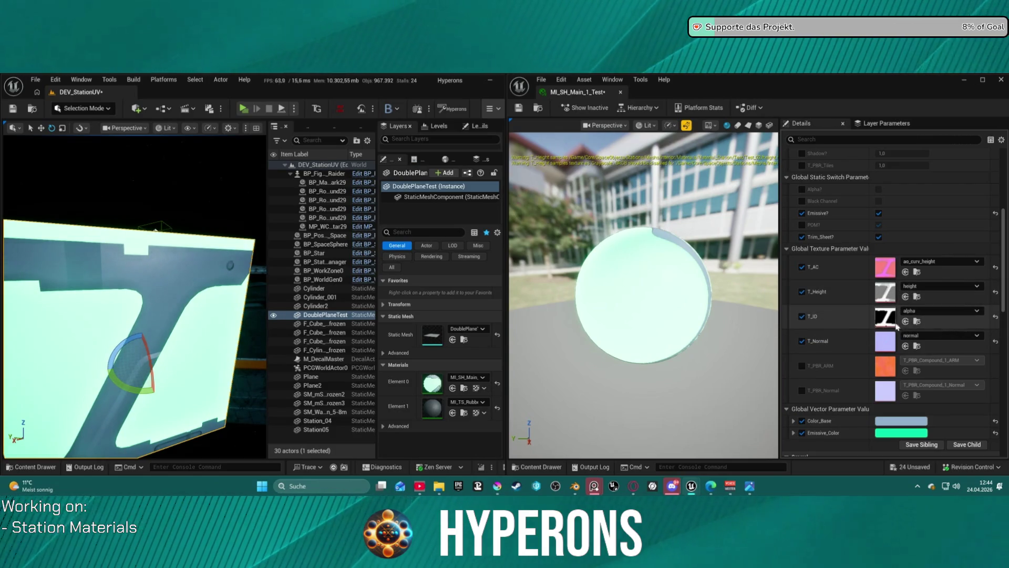
{"action": "left_click", "coordinate": [919, 314]}
Step: Set T_ID to T_EV_BlankWhite_01 and view the pale white-blue plane from an angle
{"action": "type", "text": "his"}
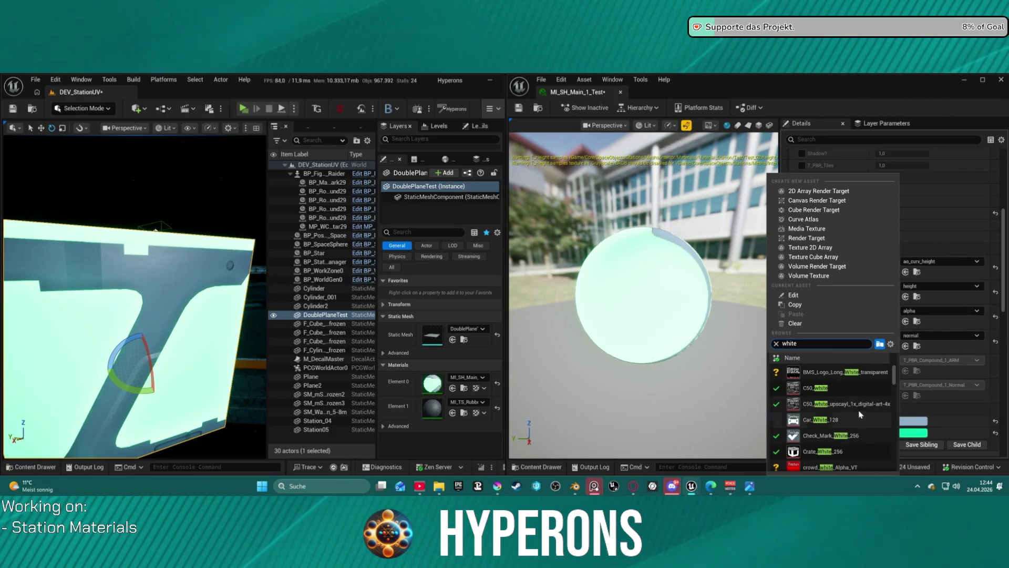
{"action": "scroll", "coordinate": [872, 390], "scroll_direction": "down", "scroll_amount": 2}
{"action": "scroll", "coordinate": [872, 390], "scroll_direction": "down", "scroll_amount": 2}
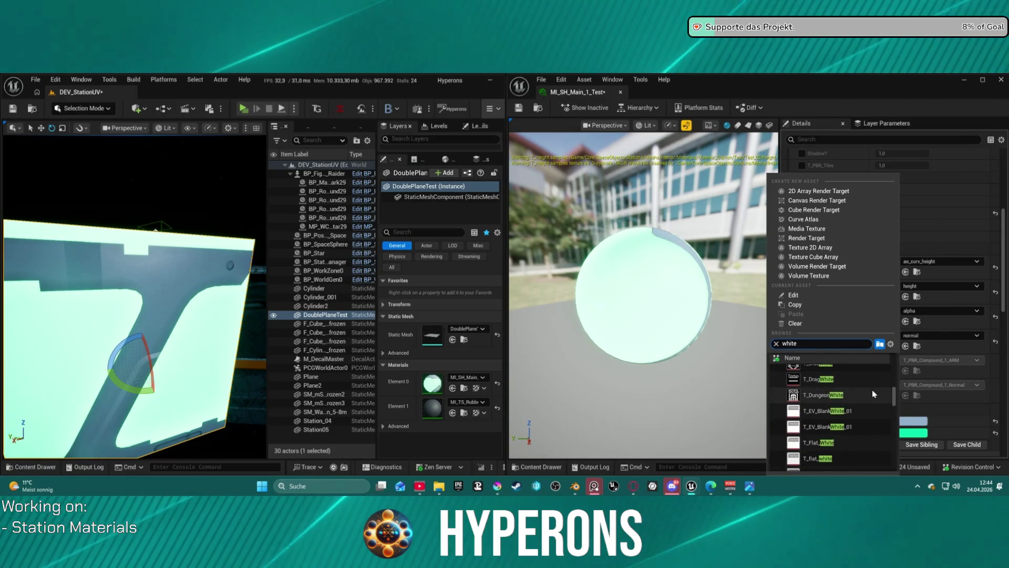
{"action": "key", "text": "Escape"}
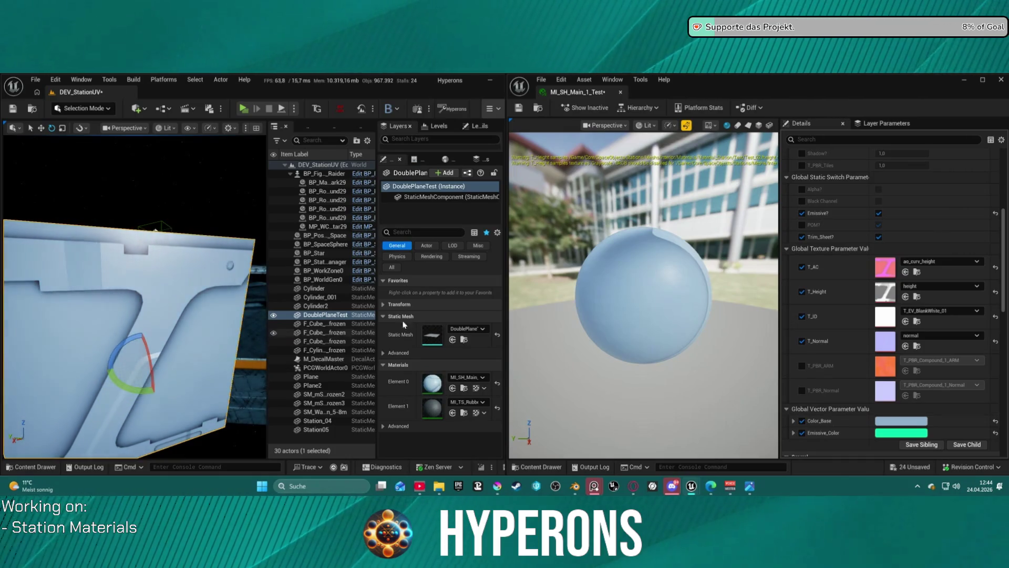
{"action": "mouse_move", "coordinate": [134, 294]}
{"action": "right_mouse_down"}
{"action": "mouse_move", "coordinate": [73, 294]}
{"action": "mouse_move", "coordinate": [142, 260]}
{"action": "right_mouse_up"}
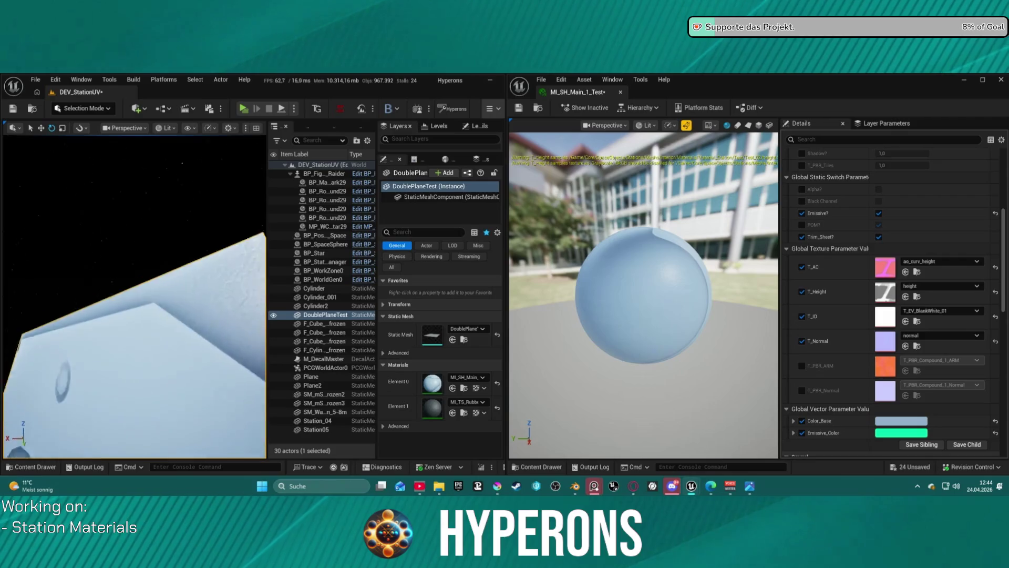
{"action": "right_click_drag", "start_coordinate": [142, 260], "coordinate": [153, 255]}
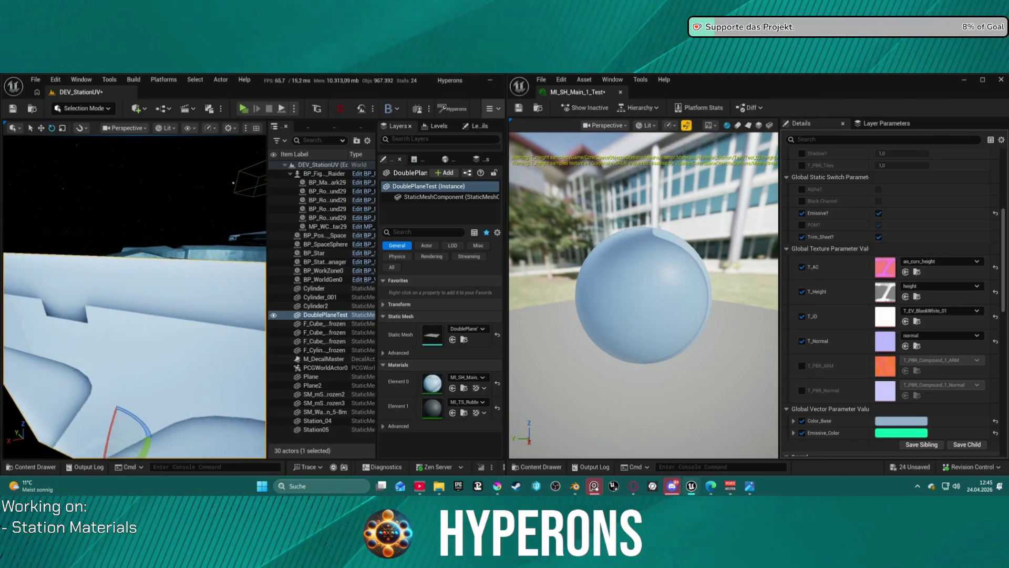
{"action": "right_click_drag", "start_coordinate": [153, 255], "coordinate": [192, 235]}
Step: Switch to Blender and zoom in to an oblique view of the station panel
{"action": "mouse_move", "coordinate": [575, 490]}
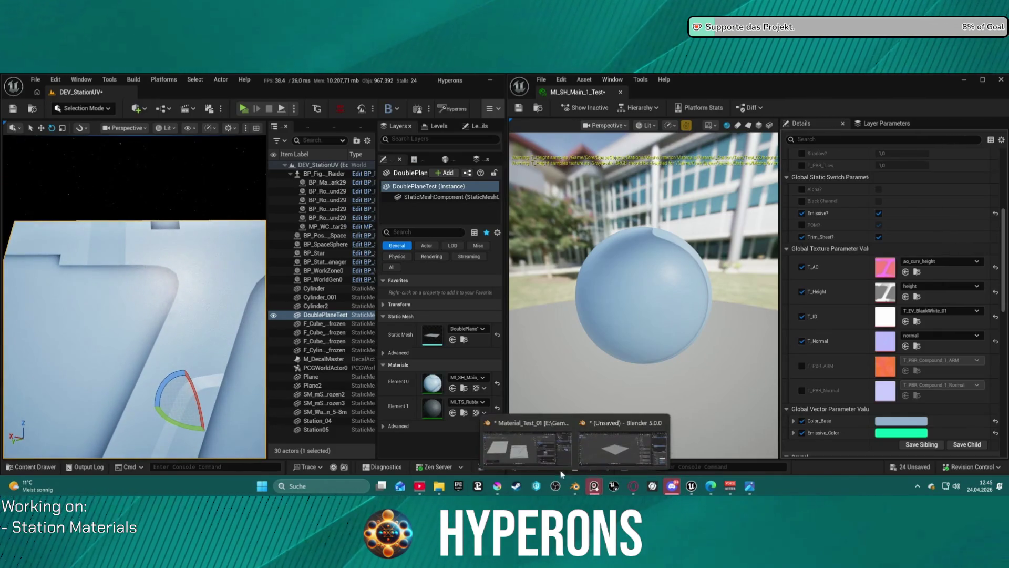
{"action": "left_click", "coordinate": [529, 457]}
{"action": "right_click", "coordinate": [488, 320]}
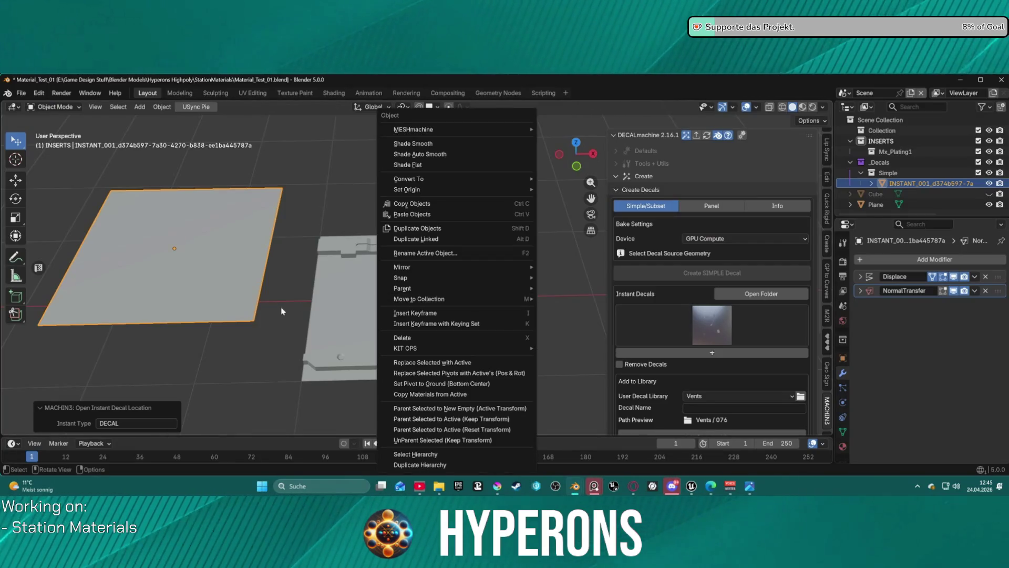
{"action": "mouse_move", "coordinate": [303, 328]}
{"action": "middle_mouse_down"}
{"action": "mouse_move", "coordinate": [373, 327]}
{"action": "mouse_move", "coordinate": [475, 230]}
{"action": "mouse_move", "coordinate": [422, 213]}
{"action": "middle_mouse_up"}
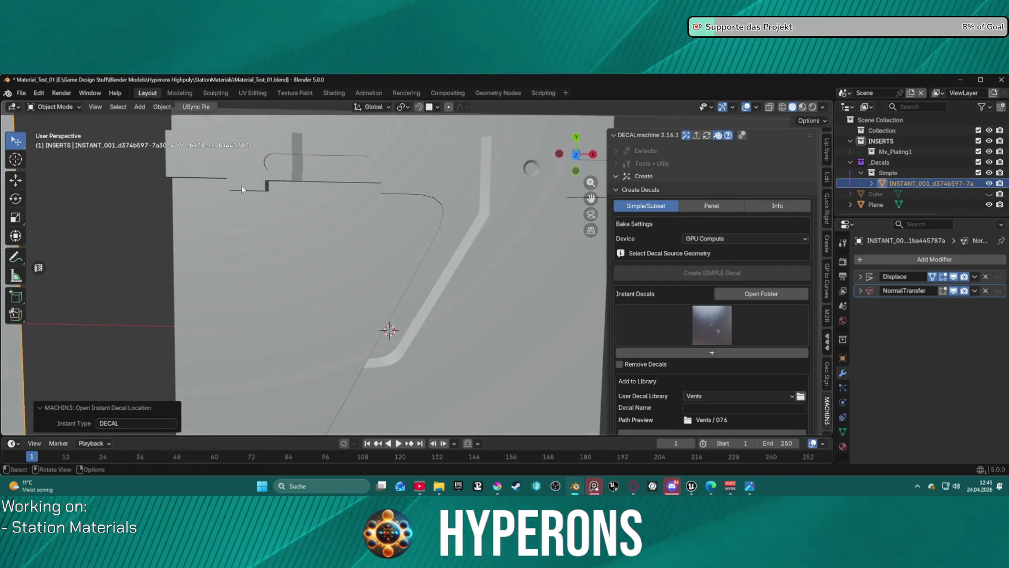
{"action": "mouse_move", "coordinate": [339, 210]}
{"action": "middle_mouse_down"}
{"action": "mouse_move", "coordinate": [336, 127]}
{"action": "mouse_move", "coordinate": [305, 429]}
{"action": "mouse_move", "coordinate": [263, 428]}
{"action": "mouse_move", "coordinate": [268, 436]}
{"action": "mouse_move", "coordinate": [266, 102]}
{"action": "mouse_move", "coordinate": [271, 109]}
{"action": "mouse_move", "coordinate": [234, 108]}
{"action": "mouse_move", "coordinate": [505, 110]}
{"action": "mouse_move", "coordinate": [411, 111]}
{"action": "mouse_move", "coordinate": [371, 171]}
{"action": "mouse_move", "coordinate": [377, 200]}
{"action": "mouse_move", "coordinate": [310, 119]}
{"action": "mouse_move", "coordinate": [185, 113]}
{"action": "mouse_move", "coordinate": [351, 114]}
{"action": "middle_mouse_up"}
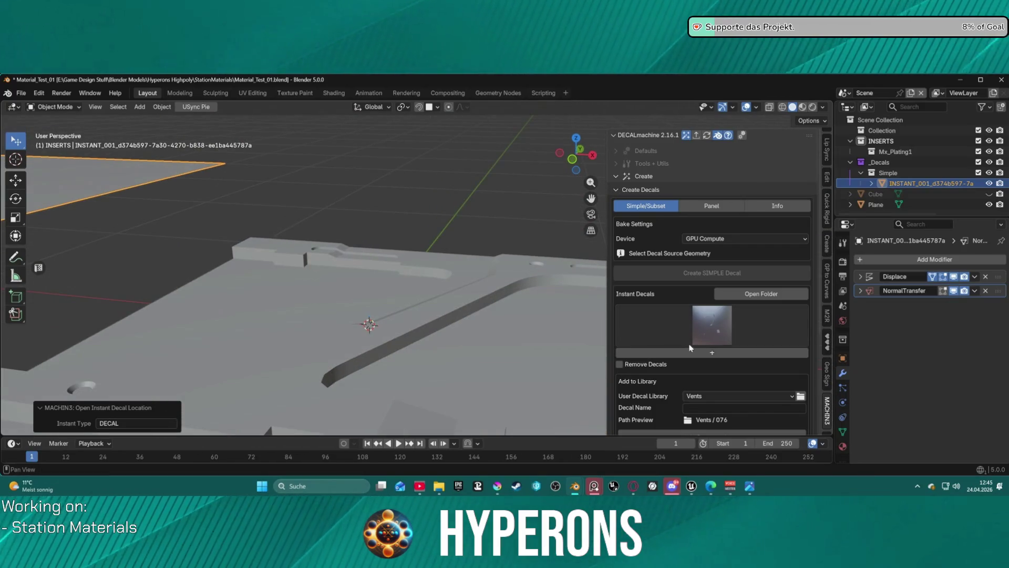
Step: In the Instant Decals folder, enable Remove Decals and delete the instant decal plane
{"action": "scroll", "coordinate": [373, 310], "scroll_direction": "down", "scroll_amount": 8}
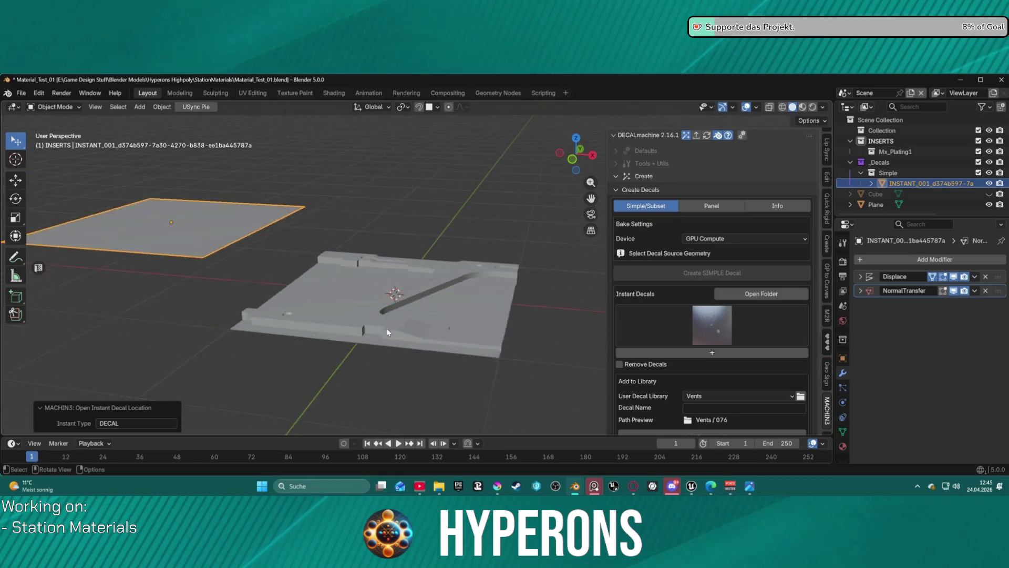
{"action": "left_click", "coordinate": [768, 294]}
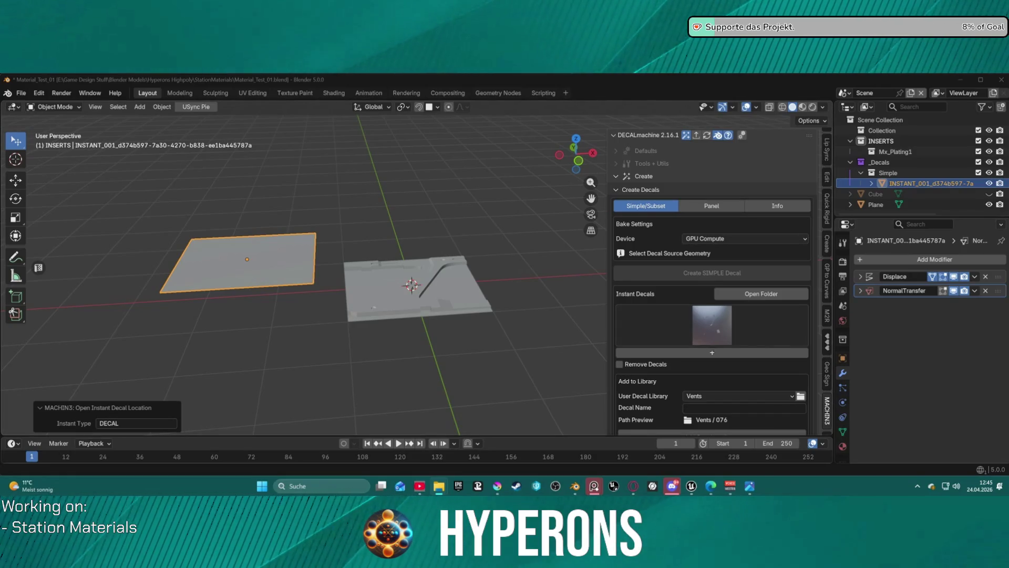
{"action": "left_click", "coordinate": [753, 333]}
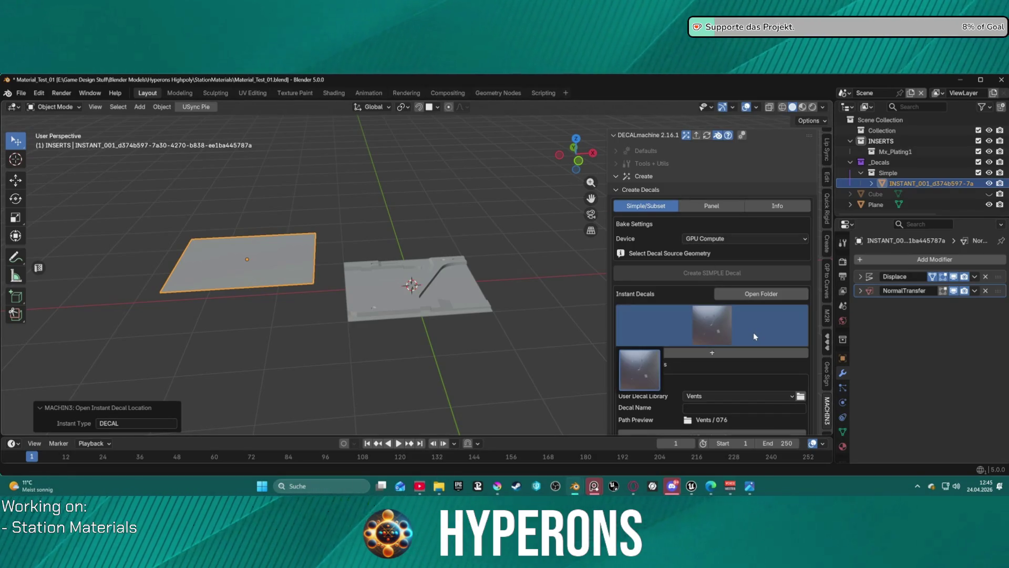
{"action": "left_click", "coordinate": [662, 332]}
{"action": "left_click", "coordinate": [668, 327]}
{"action": "left_click", "coordinate": [672, 330]}
{"action": "left_click", "coordinate": [620, 364]}
{"action": "left_click", "coordinate": [713, 353]}
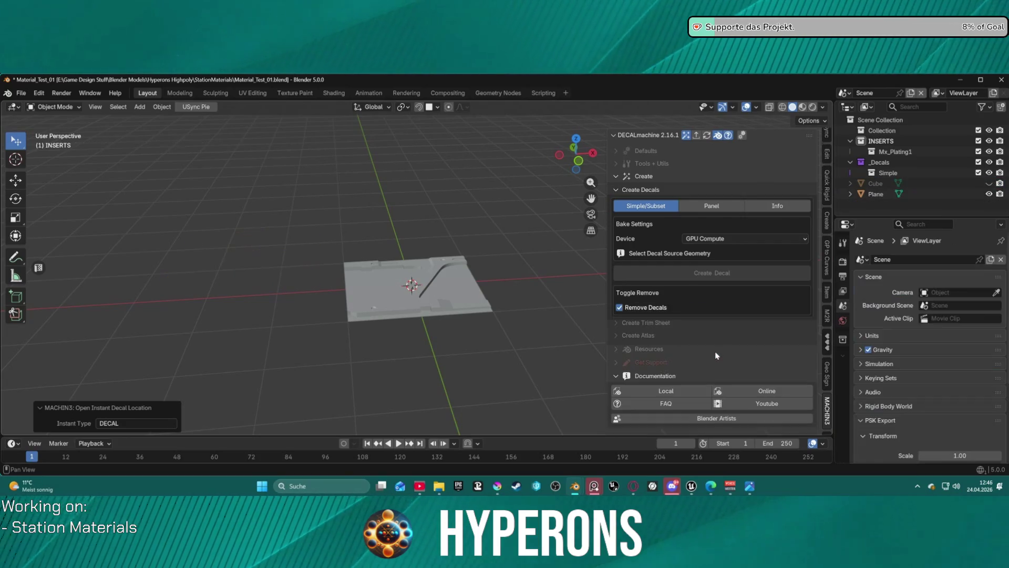
Step: Hide the decal removal options and look through the sidebar's tools, defaults and trim sheet sections
{"action": "left_click", "coordinate": [618, 308]}
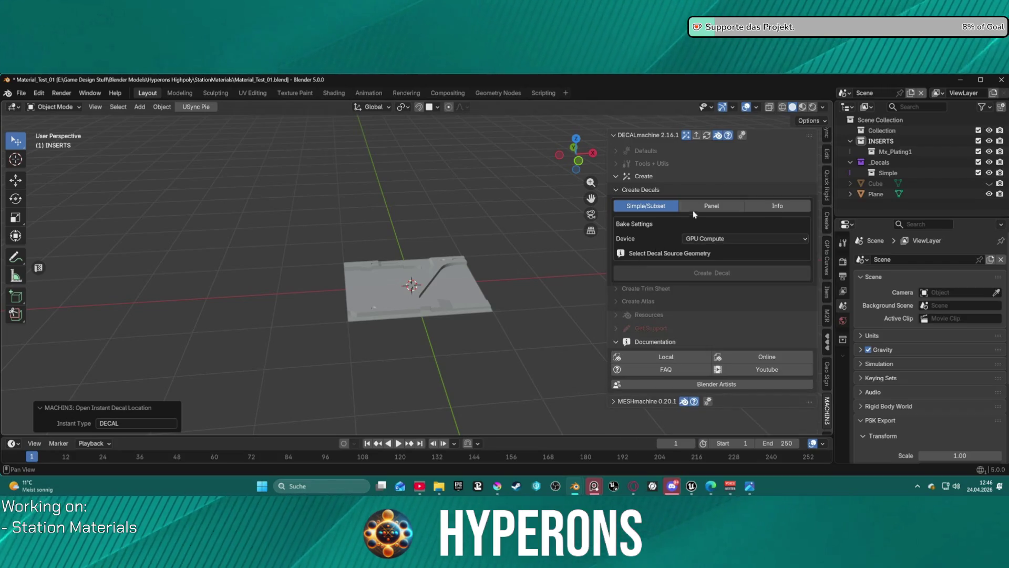
{"action": "mouse_move", "coordinate": [443, 246]}
{"action": "middle_mouse_down"}
{"action": "mouse_move", "coordinate": [431, 260]}
{"action": "mouse_move", "coordinate": [439, 317]}
{"action": "mouse_move", "coordinate": [485, 191]}
{"action": "mouse_move", "coordinate": [476, 196]}
{"action": "middle_mouse_up"}
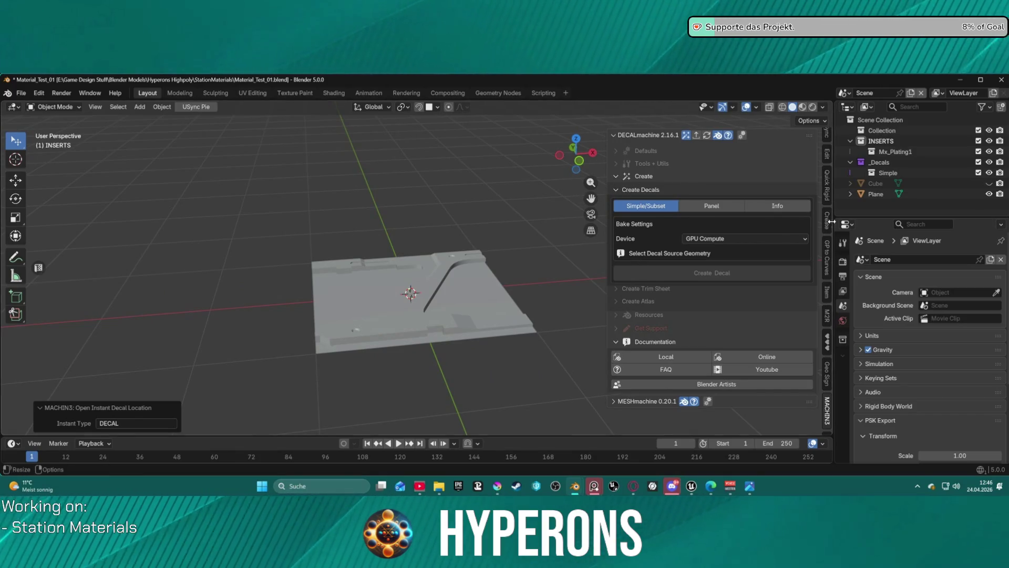
{"action": "left_click", "coordinate": [617, 163]}
{"action": "left_click", "coordinate": [619, 150]}
{"action": "left_click", "coordinate": [620, 150]}
{"action": "scroll", "coordinate": [636, 268], "scroll_direction": "down", "scroll_amount": 1}
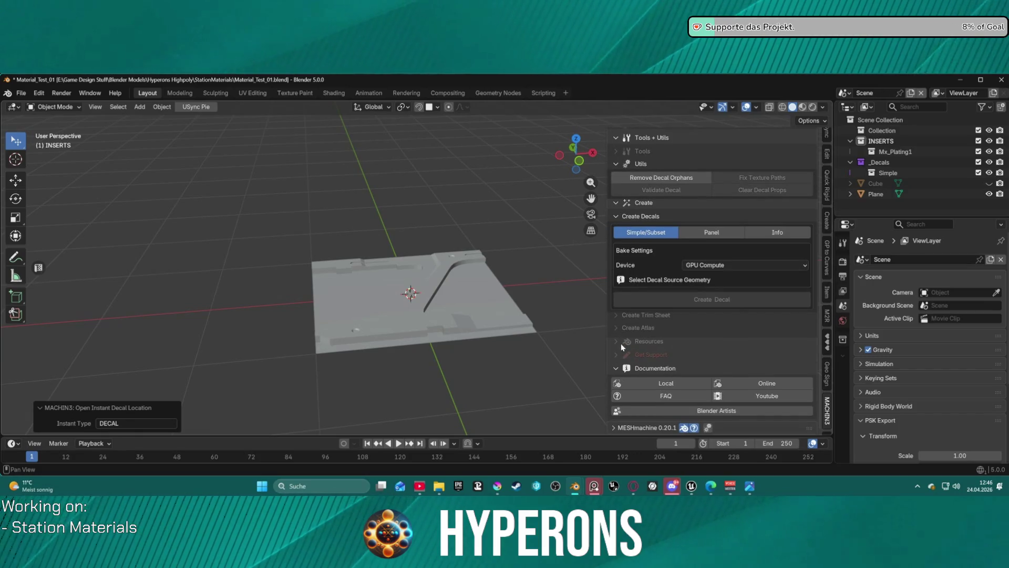
{"action": "left_click", "coordinate": [623, 317]}
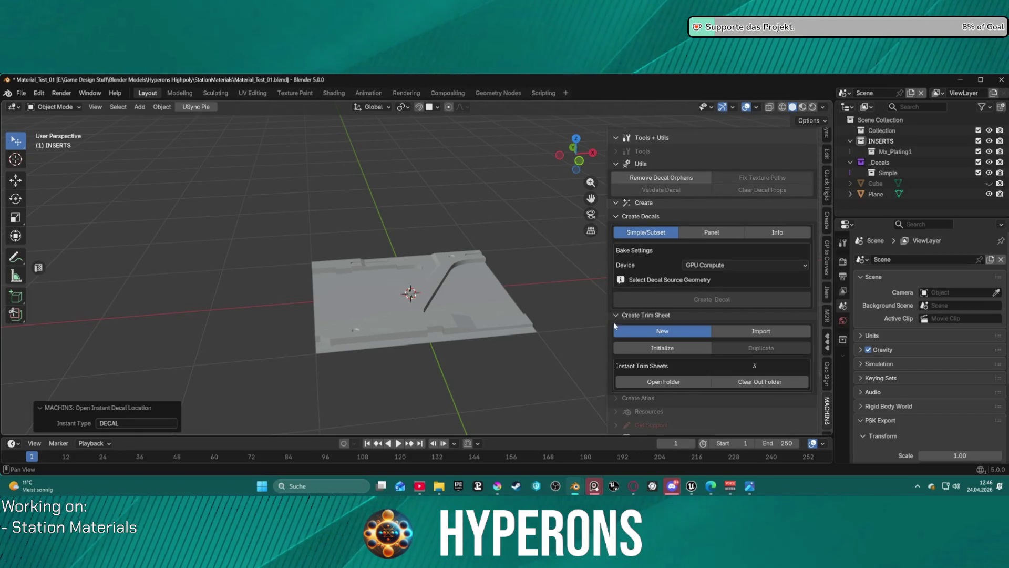
{"action": "left_click", "coordinate": [615, 316]}
{"action": "scroll", "coordinate": [804, 222], "scroll_direction": "up", "scroll_amount": 2}
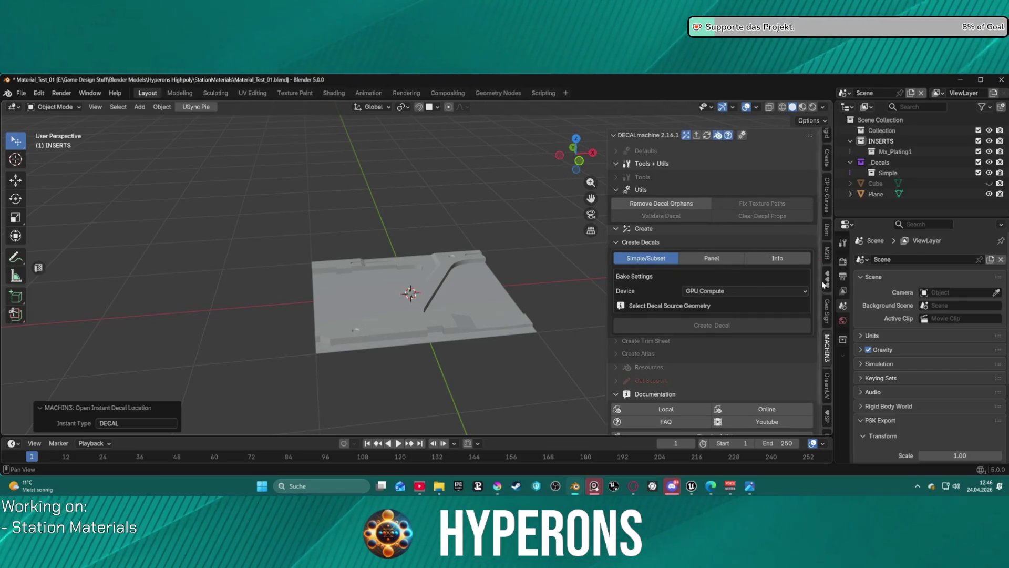
Step: In the KIT OPS sidebar, choose the mx_lo_circular insert from MA-Objects-Tech2
{"action": "left_click", "coordinate": [828, 286]}
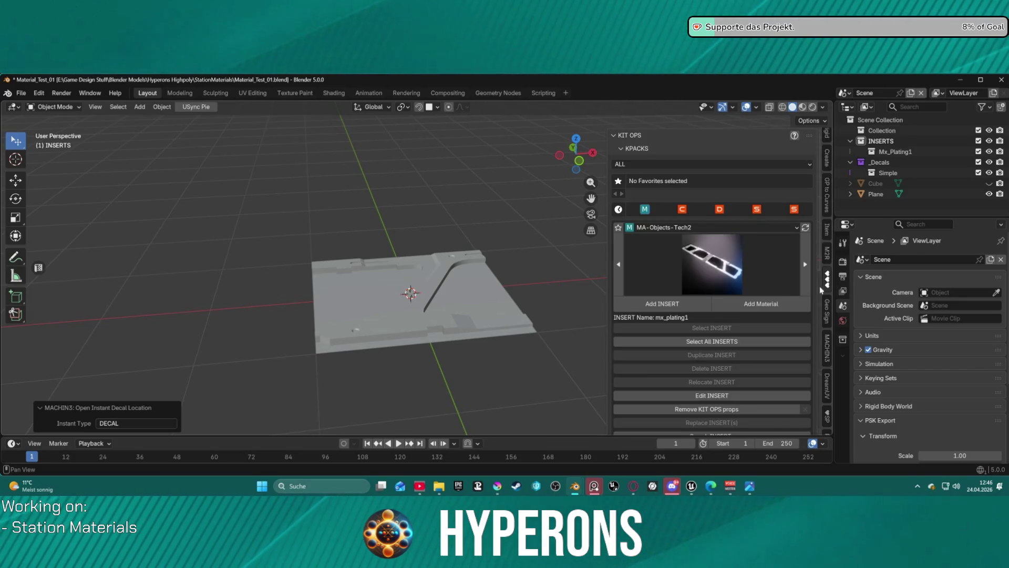
{"action": "left_click", "coordinate": [650, 265]}
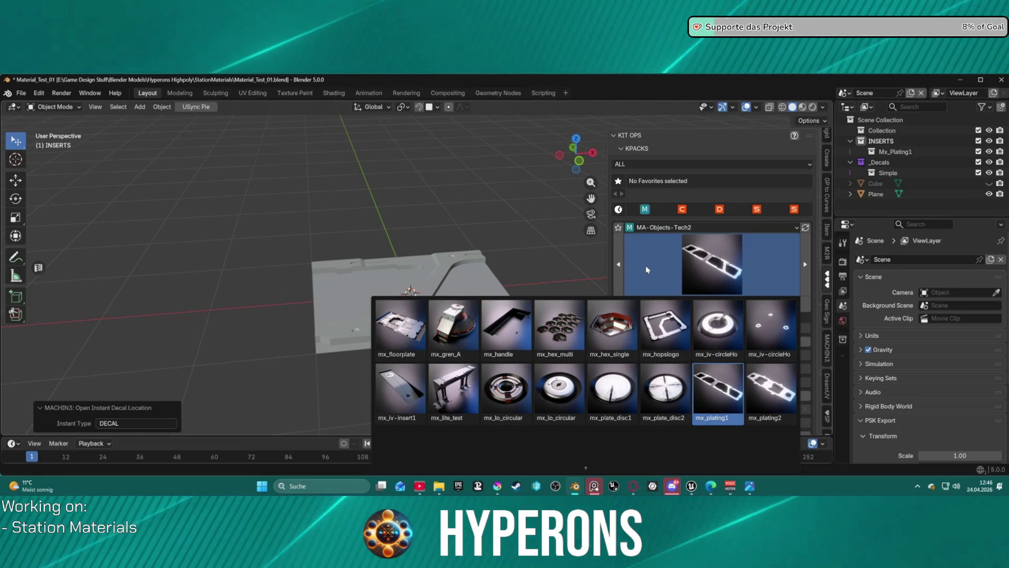
{"action": "left_click", "coordinate": [704, 272]}
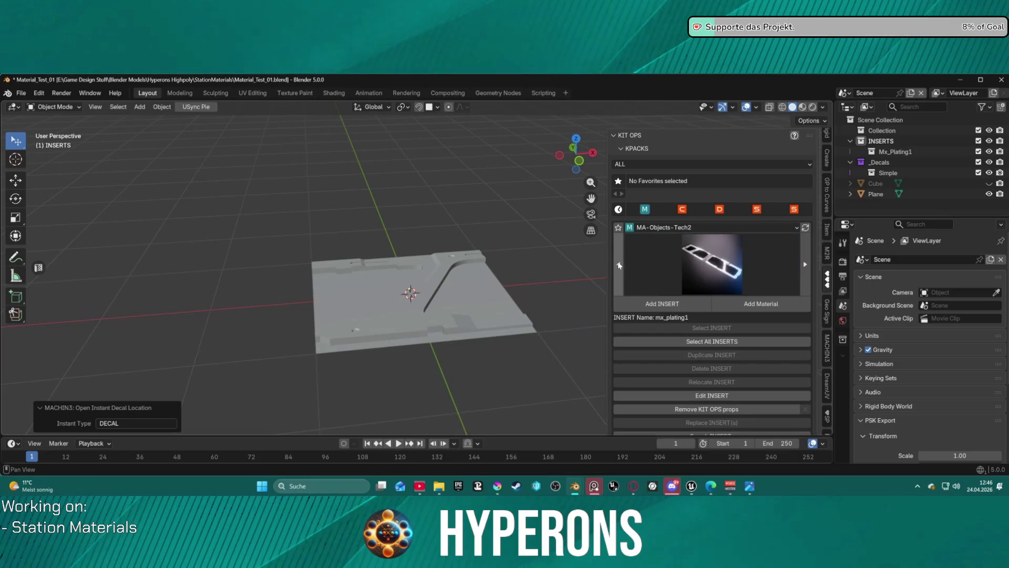
{"action": "left_click", "coordinate": [619, 265]}
{"action": "left_click", "coordinate": [619, 264]}
{"action": "left_click", "coordinate": [618, 264]}
{"action": "left_click", "coordinate": [619, 264]}
{"action": "left_click", "coordinate": [702, 267]}
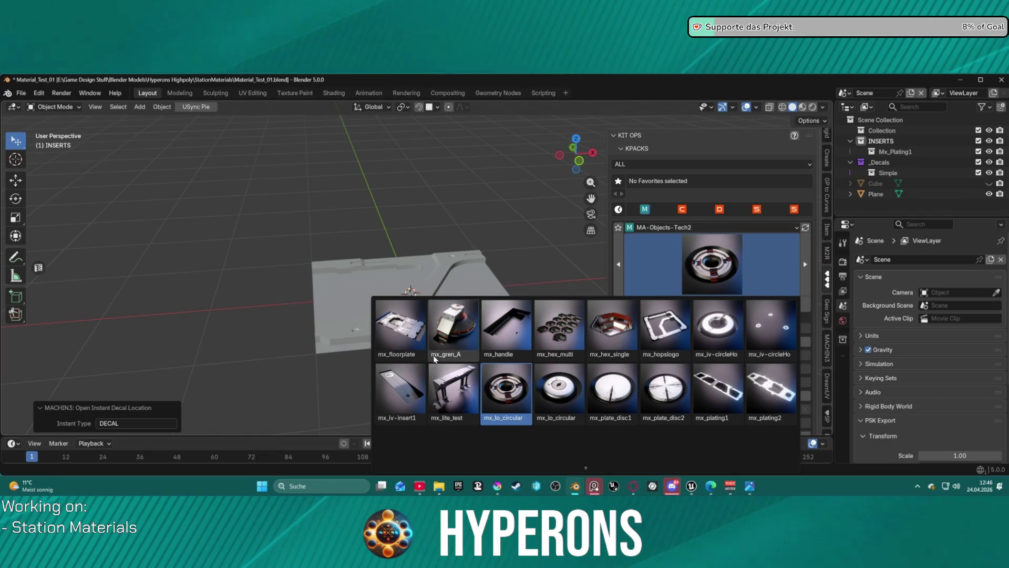
{"action": "left_click", "coordinate": [715, 227]}
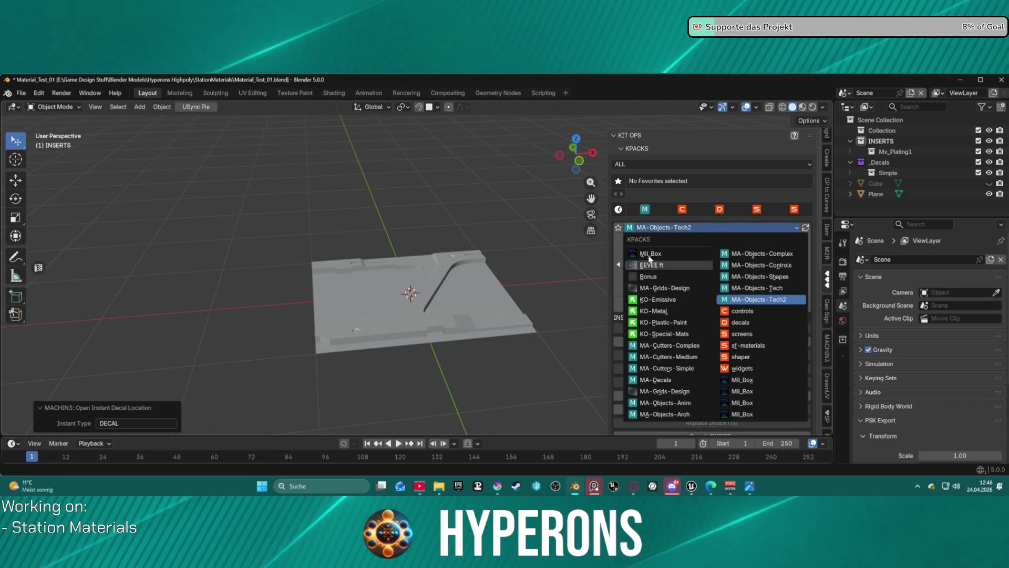
Step: Select the Plane, undo its accidental deletion, and put it into Edit Mode
{"action": "left_click", "coordinate": [443, 276]}
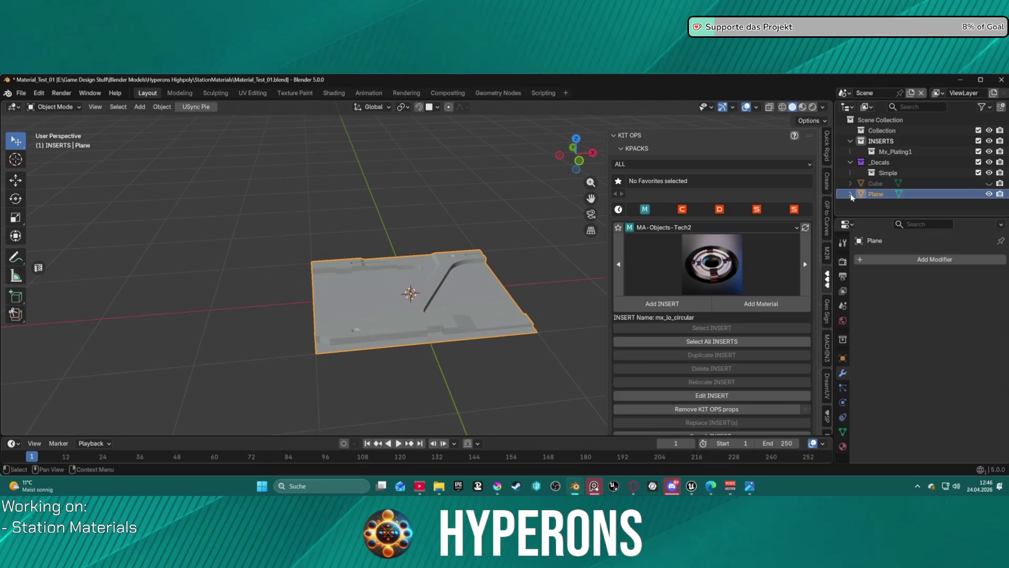
{"action": "key", "text": "x"}
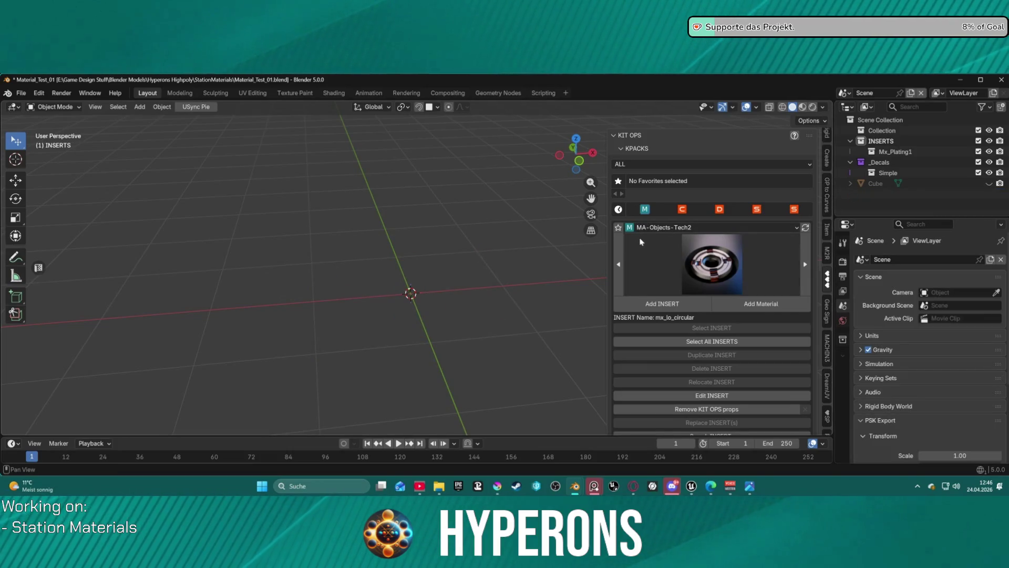
{"action": "key", "text": "ctrl+z"}
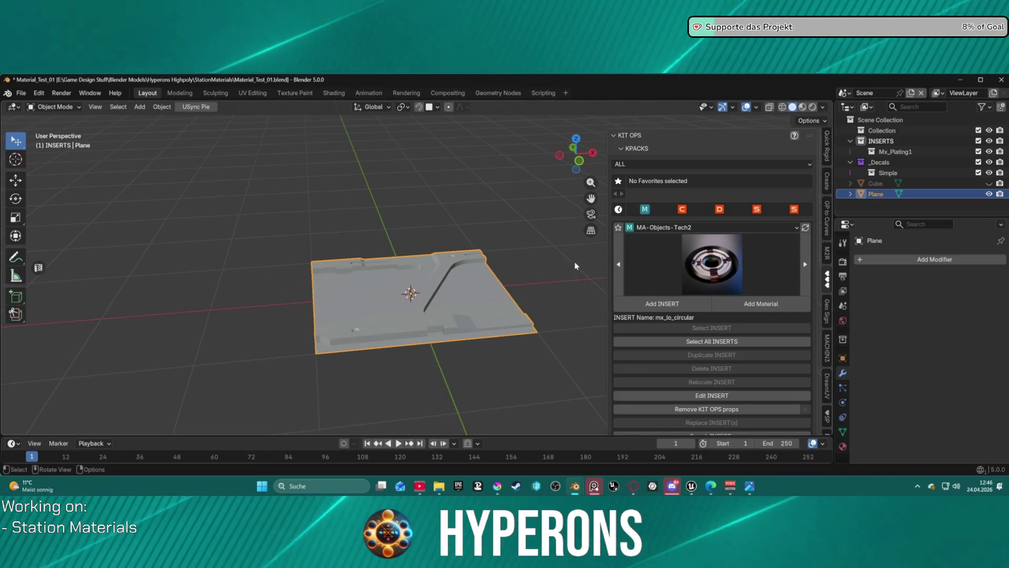
{"action": "key", "text": "ctrl+Tab"}
{"action": "left_click", "coordinate": [479, 272]}
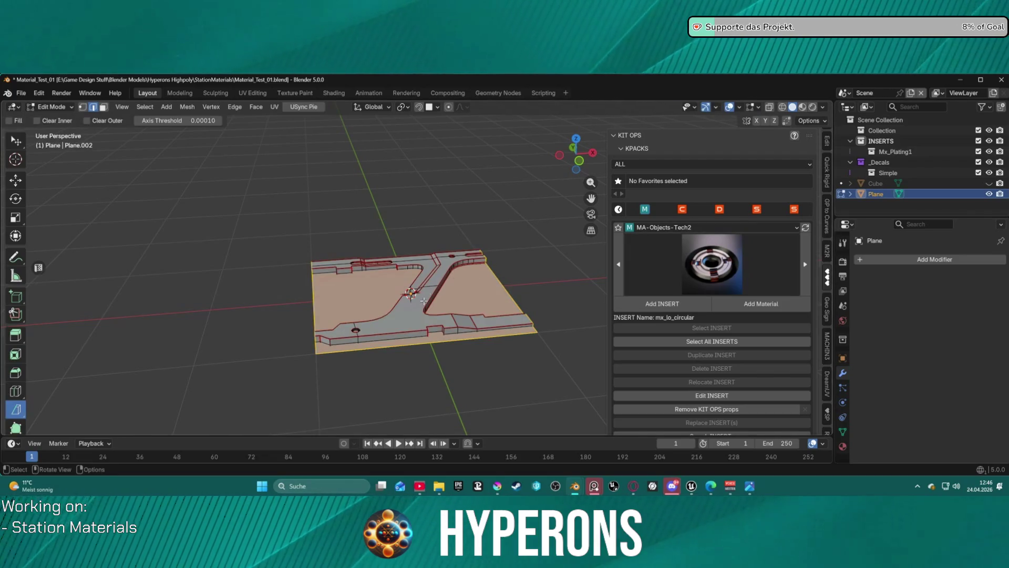
Step: Select the linked raised strip and delete Only Edges & Faces, leaving a flat square
{"action": "key", "text": "alt+a"}
{"action": "key", "text": "l"}
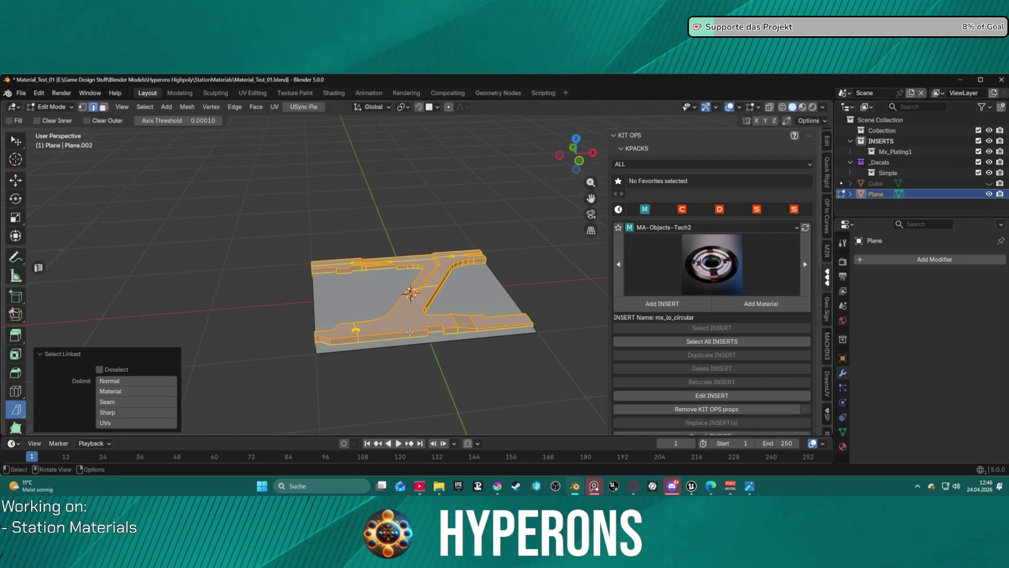
{"action": "key", "text": "x"}
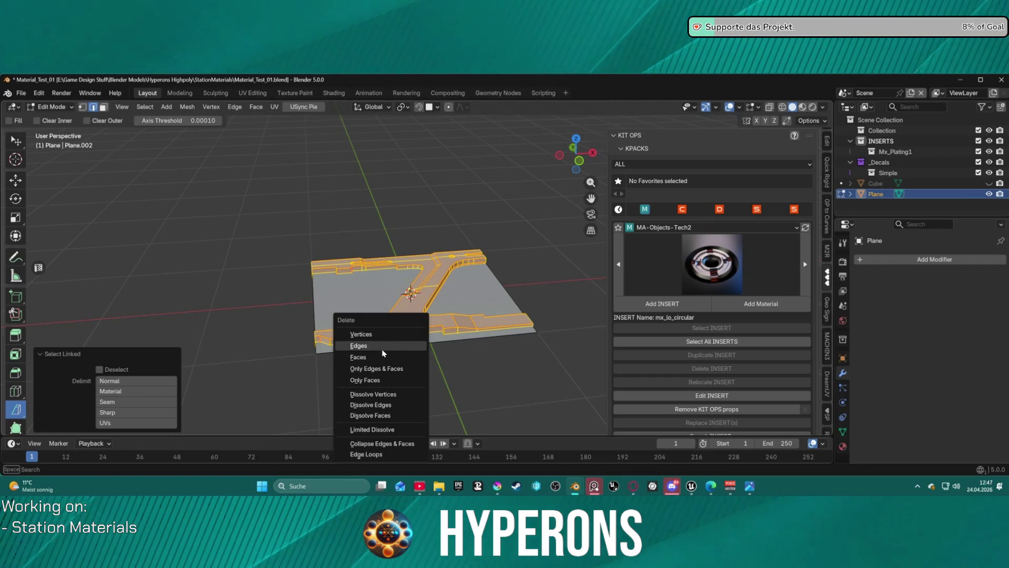
{"action": "left_click", "coordinate": [382, 363]}
{"action": "mouse_move", "coordinate": [457, 279]}
{"action": "middle_mouse_down"}
{"action": "mouse_move", "coordinate": [460, 303]}
{"action": "mouse_move", "coordinate": [483, 280]}
{"action": "middle_mouse_up"}
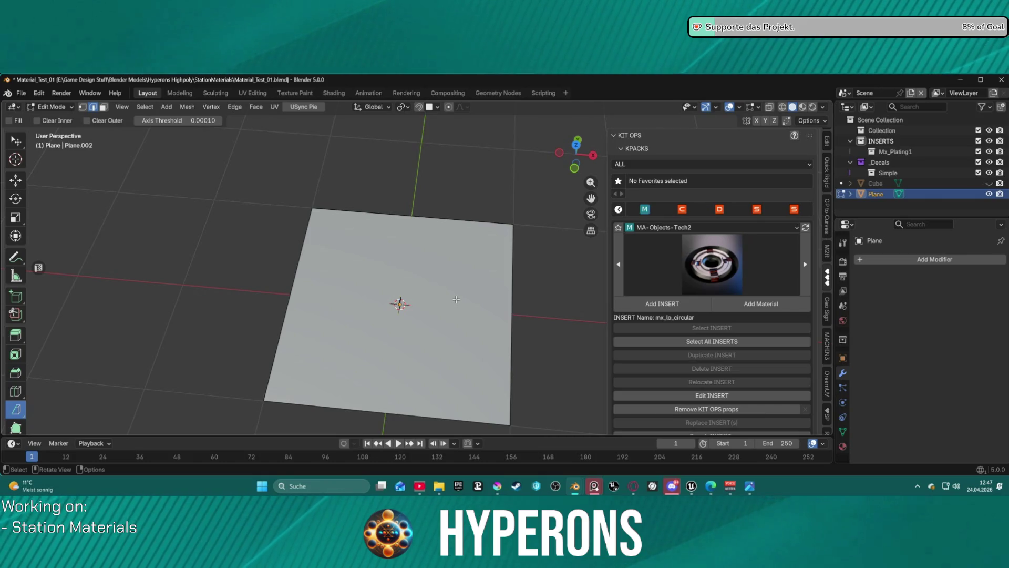
{"action": "key", "text": "ctrl+e"}
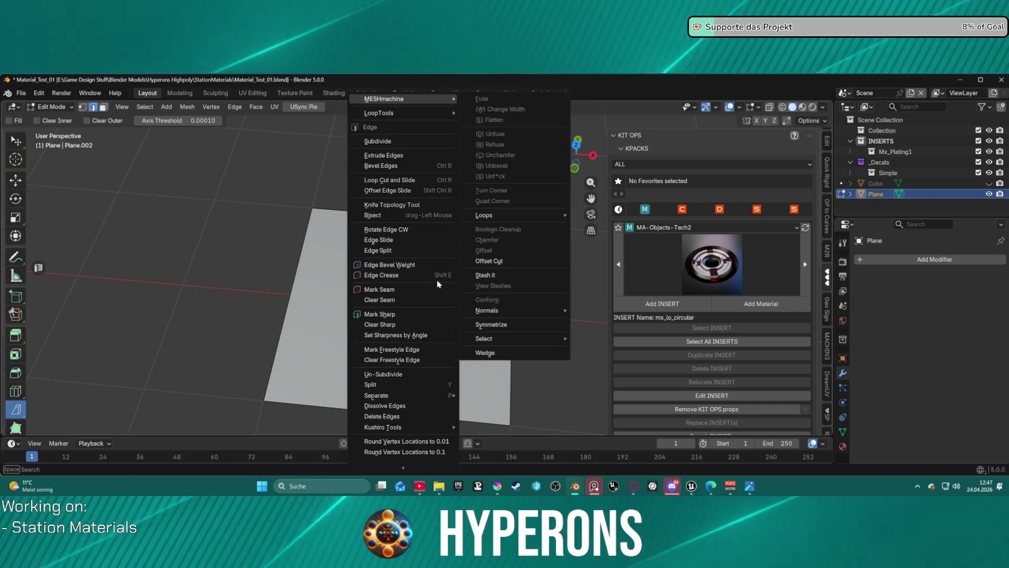
Step: Try MESHmachine's Wedge and the Random Flow menu, then cancel without changing the plane
{"action": "mouse_move", "coordinate": [426, 105]}
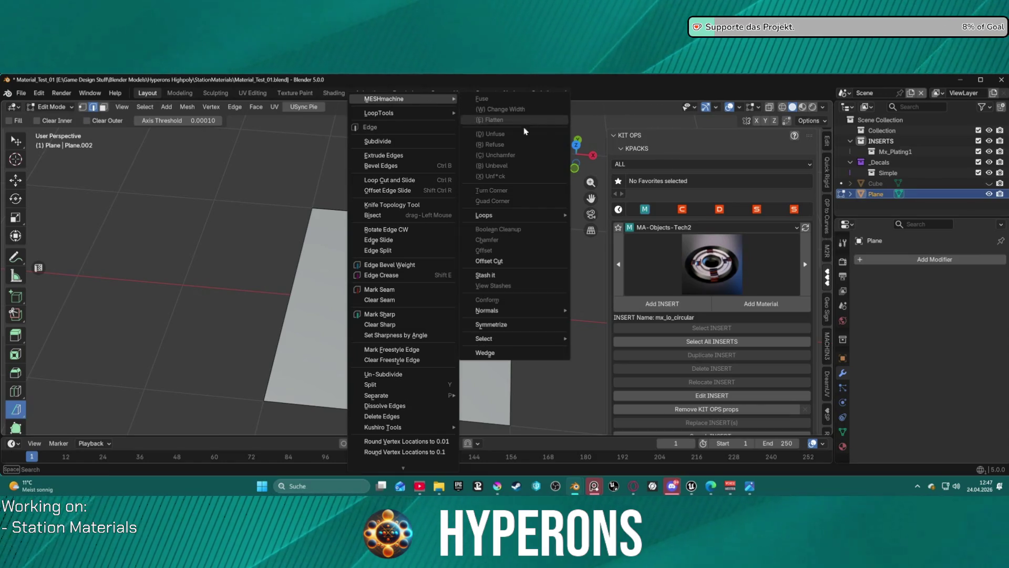
{"action": "mouse_move", "coordinate": [555, 318]}
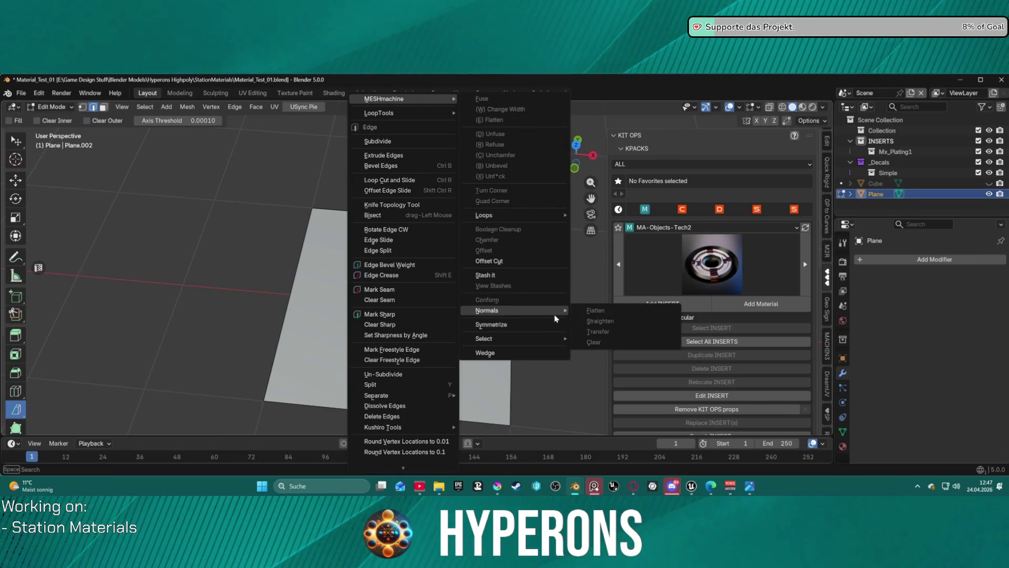
{"action": "left_click", "coordinate": [548, 349]}
{"action": "middle_click_drag", "start_coordinate": [518, 301], "coordinate": [610, 264]}
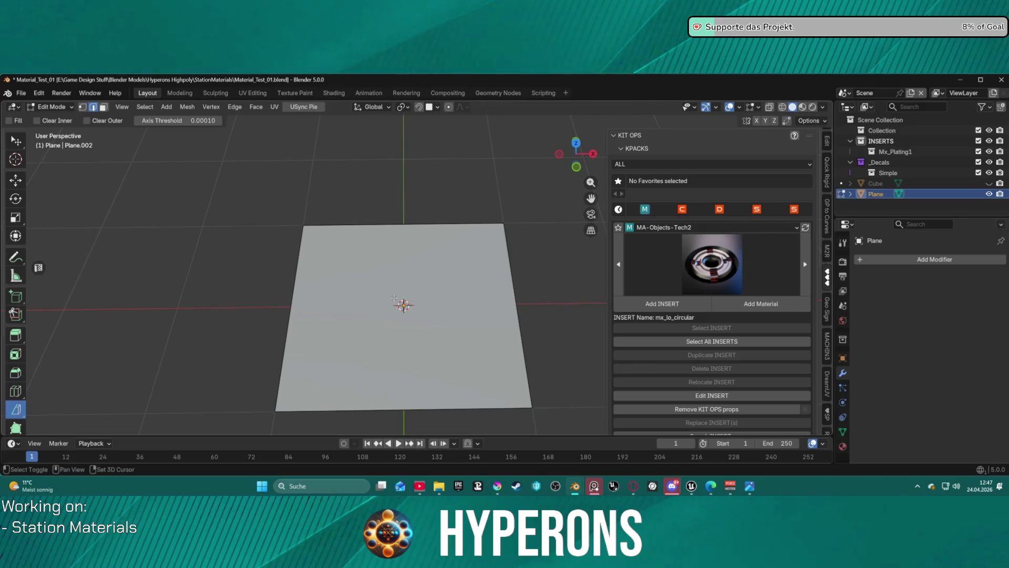
{"action": "key", "text": "shift+alt+x"}
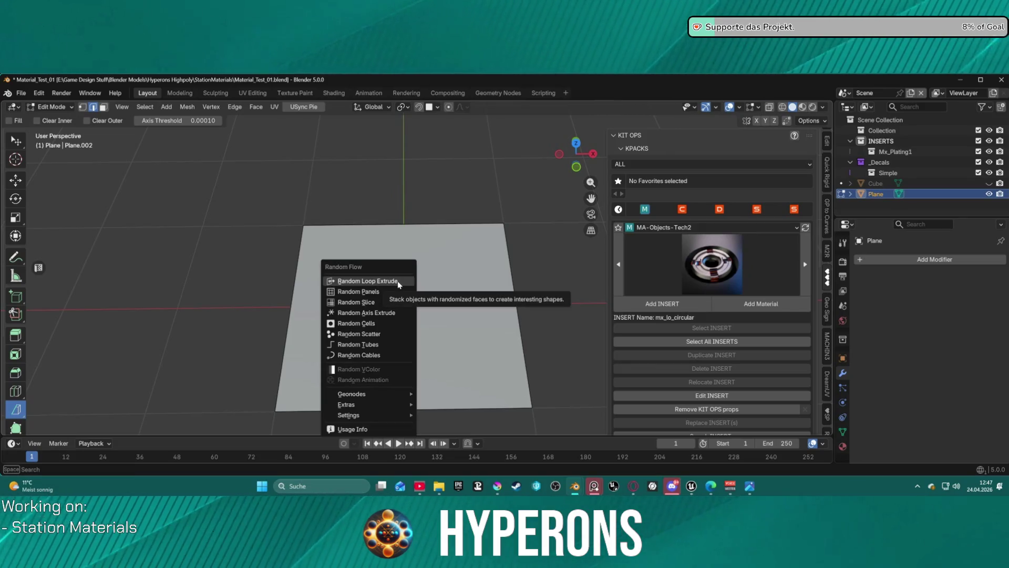
{"action": "key", "text": "Escape"}
Step: Save Material_Test_01.blend, dismissing the accidental quit prompts
{"action": "key", "text": "ctrl+q"}
{"action": "key", "text": "Escape"}
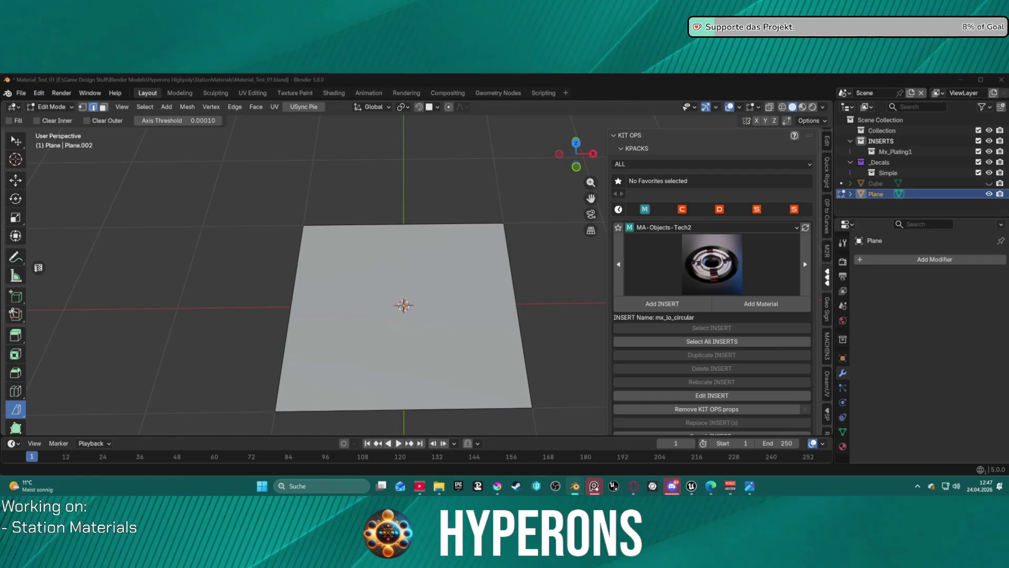
{"action": "key", "text": "ctrl+s"}
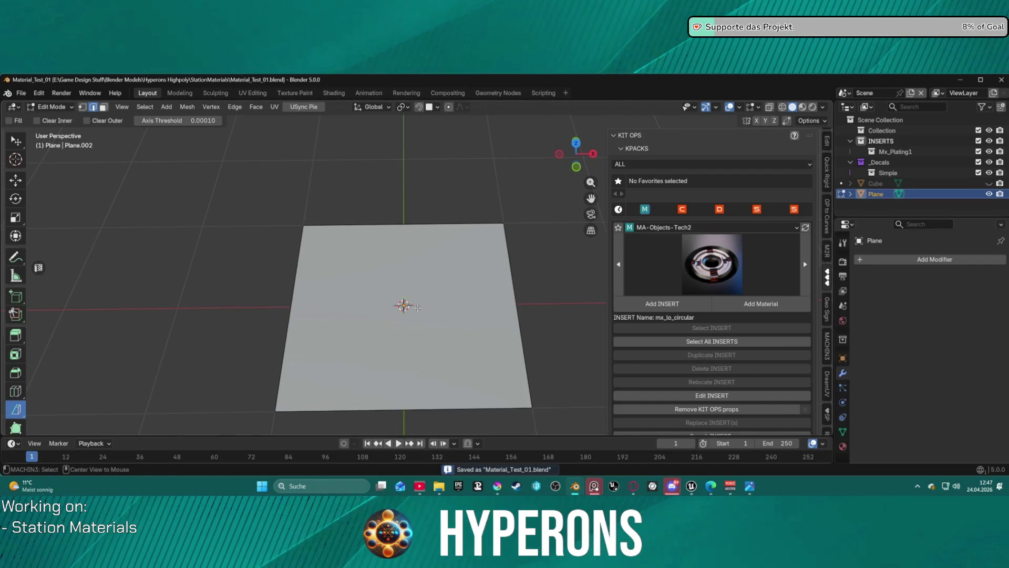
{"action": "key", "text": "ctrl+q"}
{"action": "key", "text": "Escape"}
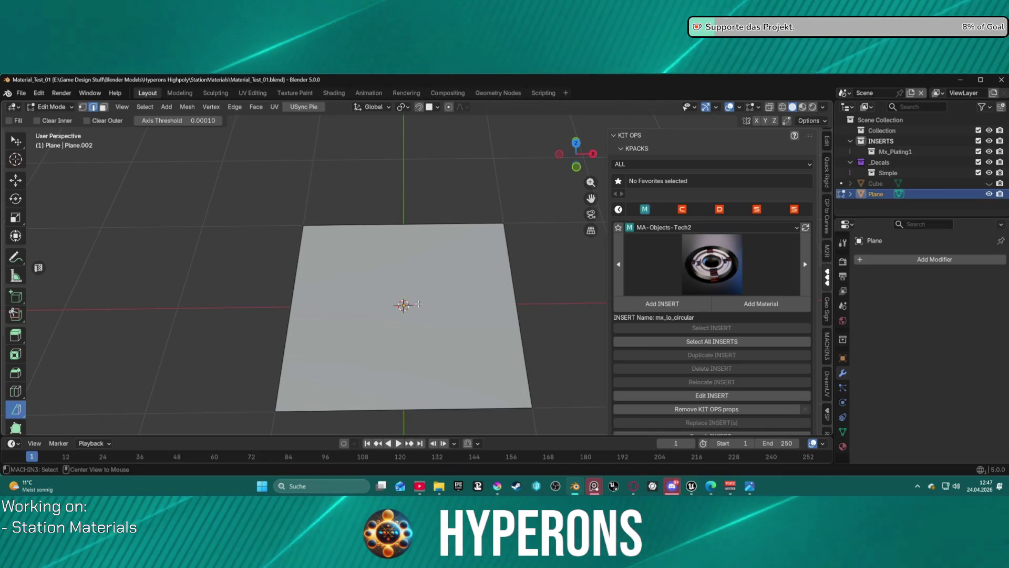
{"action": "key", "text": "alt+f"}
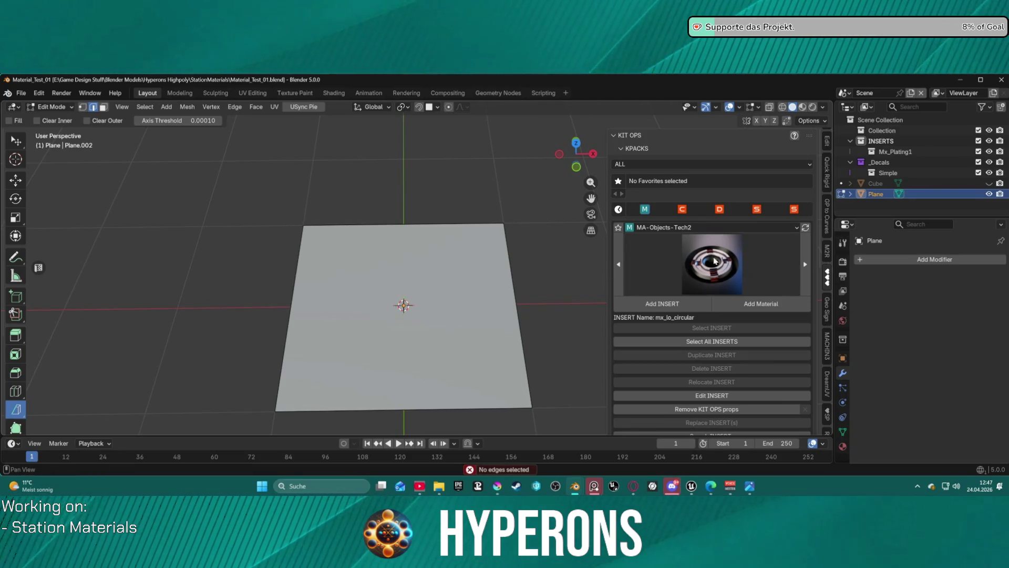
Step: In the MACHIN3 sidebar, collapse DECALmachine and expand MESHmachine's Plug Placement and 3rd Party Plug Packs
{"action": "scroll", "coordinate": [828, 227], "scroll_direction": "up", "scroll_amount": 5}
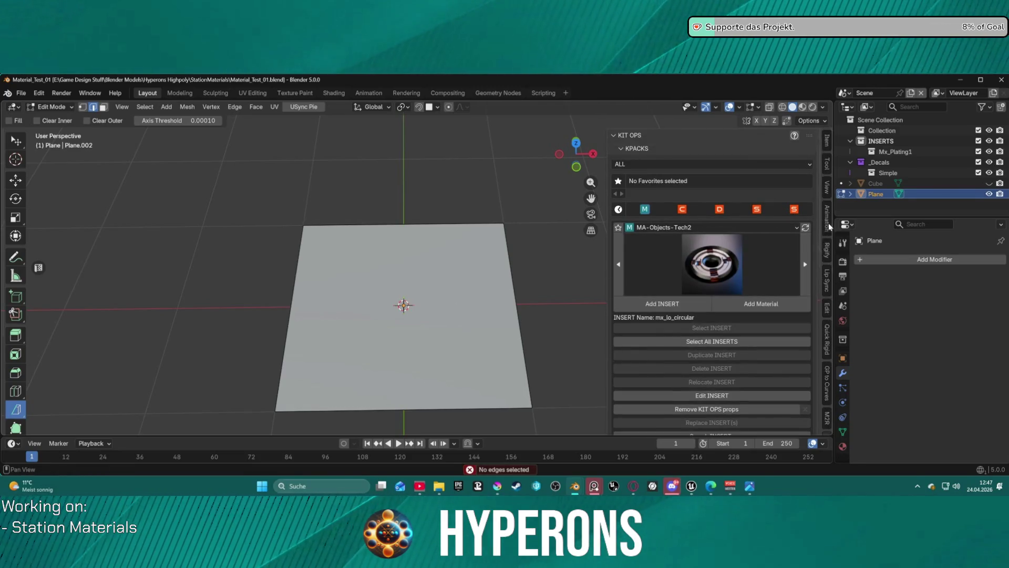
{"action": "scroll", "coordinate": [827, 210], "scroll_direction": "down", "scroll_amount": 8}
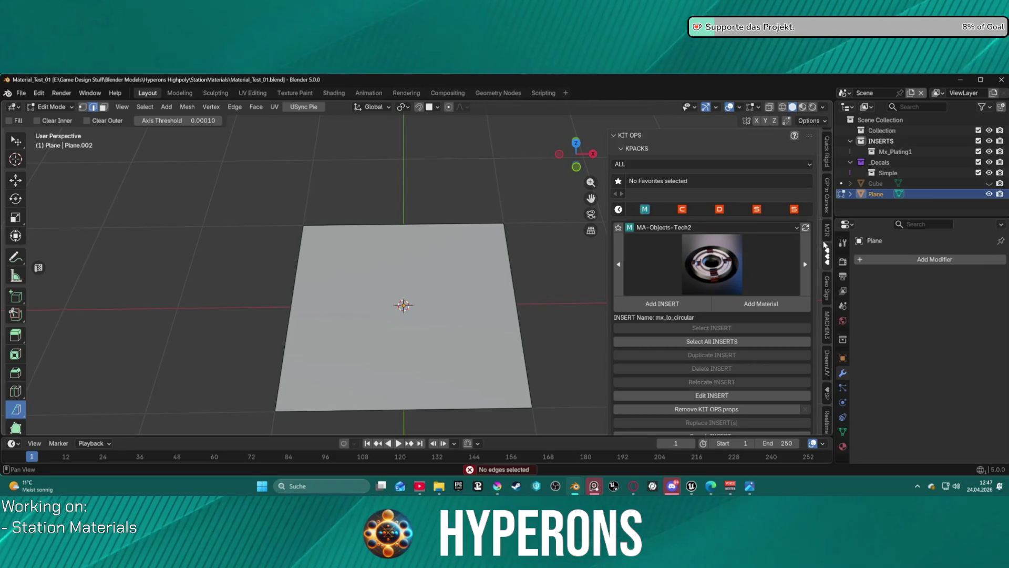
{"action": "left_click", "coordinate": [828, 326]}
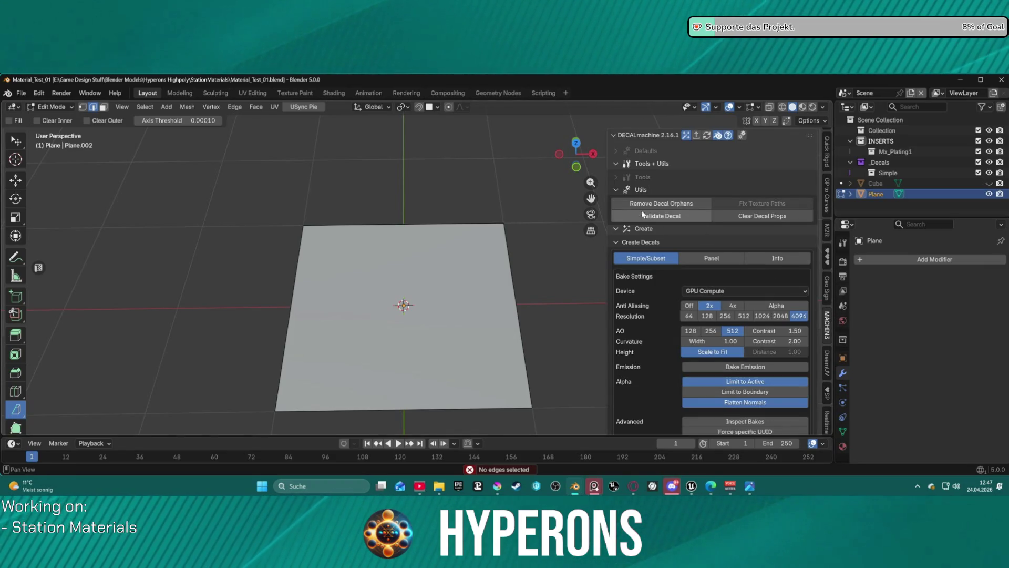
{"action": "left_click", "coordinate": [616, 189]}
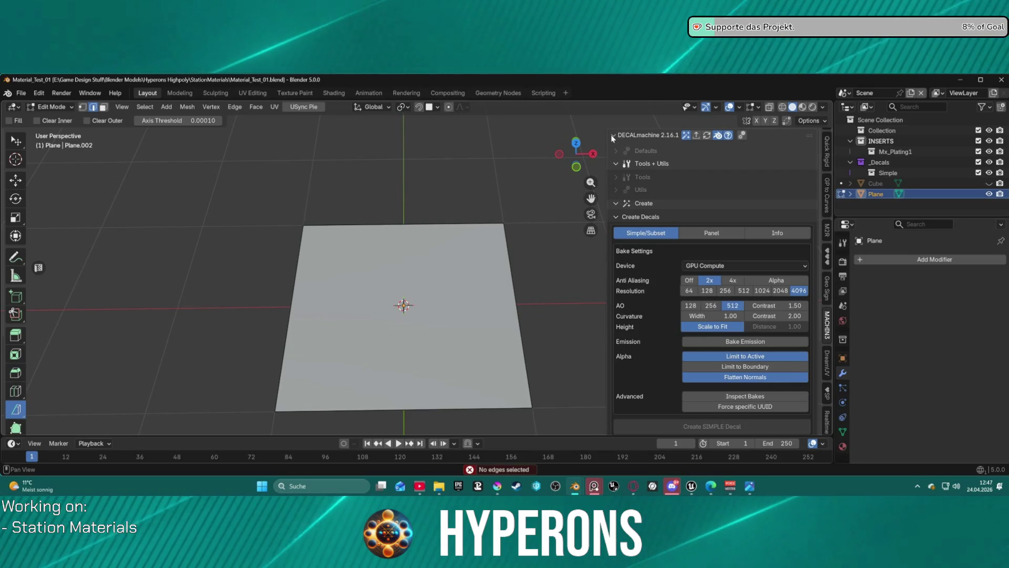
{"action": "left_click", "coordinate": [613, 135]}
{"action": "left_click", "coordinate": [613, 148]}
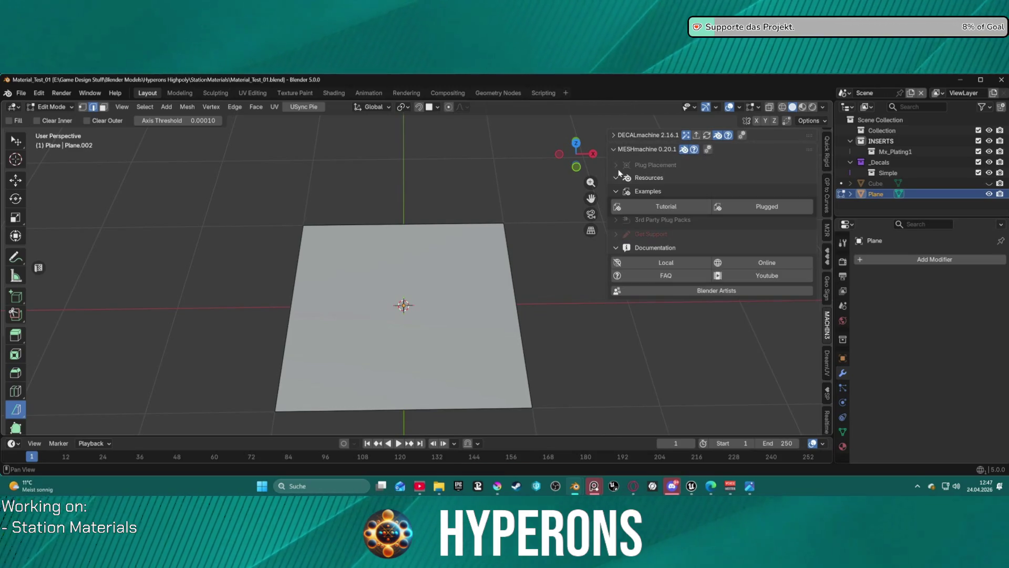
{"action": "left_click", "coordinate": [616, 165]}
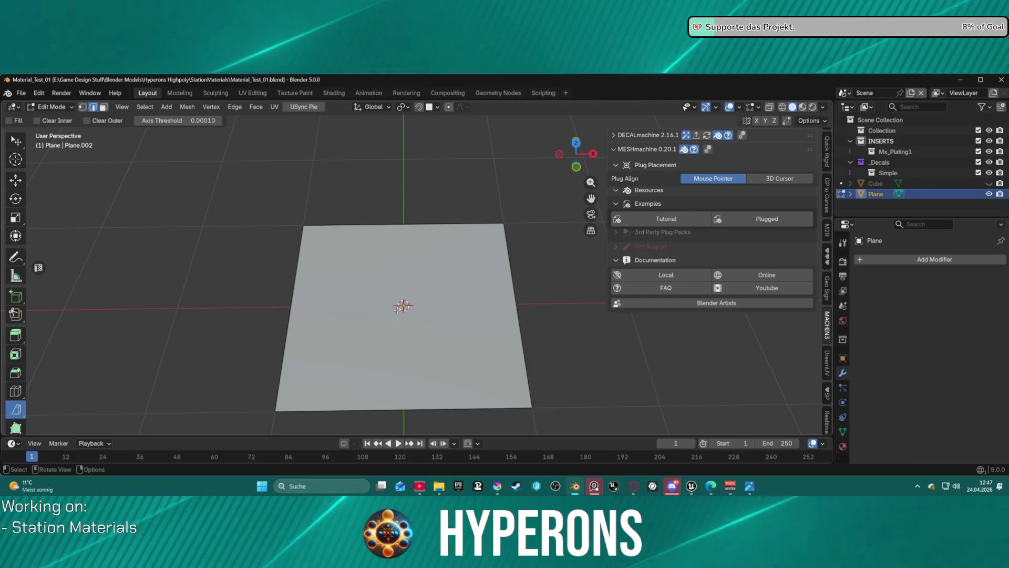
{"action": "left_click", "coordinate": [624, 231]}
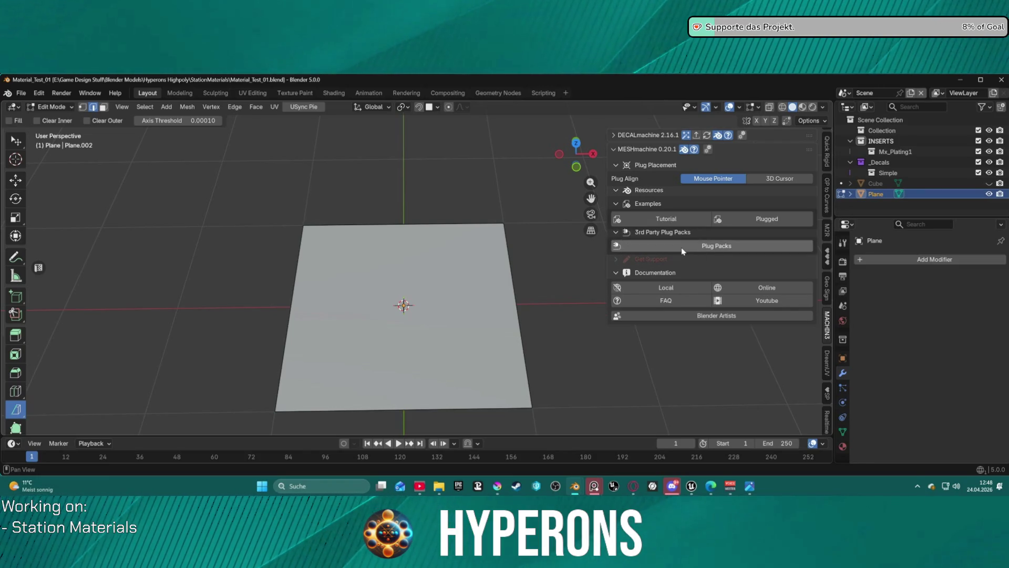
{"action": "key", "text": "ctrl+e"}
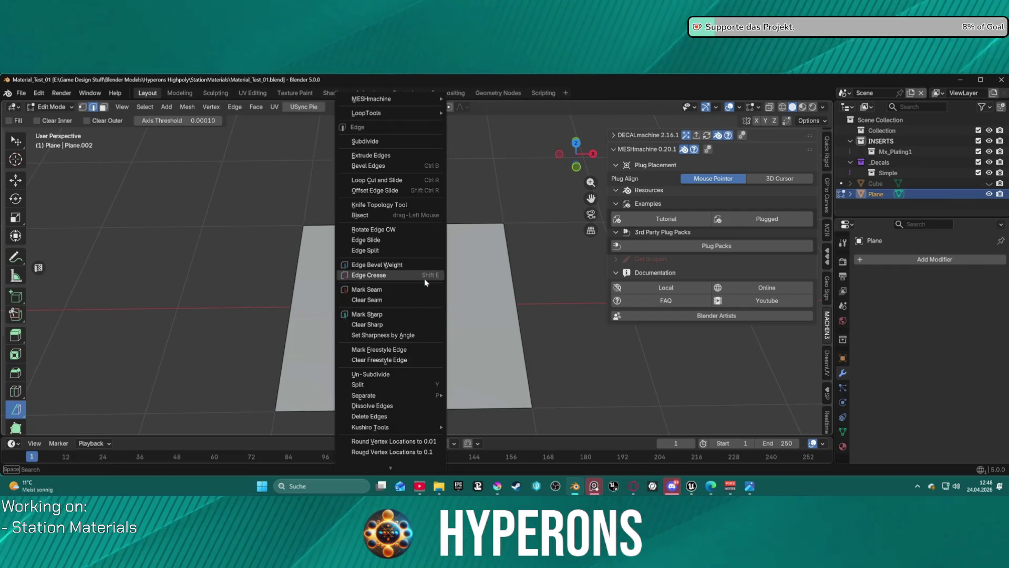
Step: Switch the Plane from Edit Mode to Object Mode through the Ctrl+Tab mode menu
{"action": "mouse_move", "coordinate": [416, 99]}
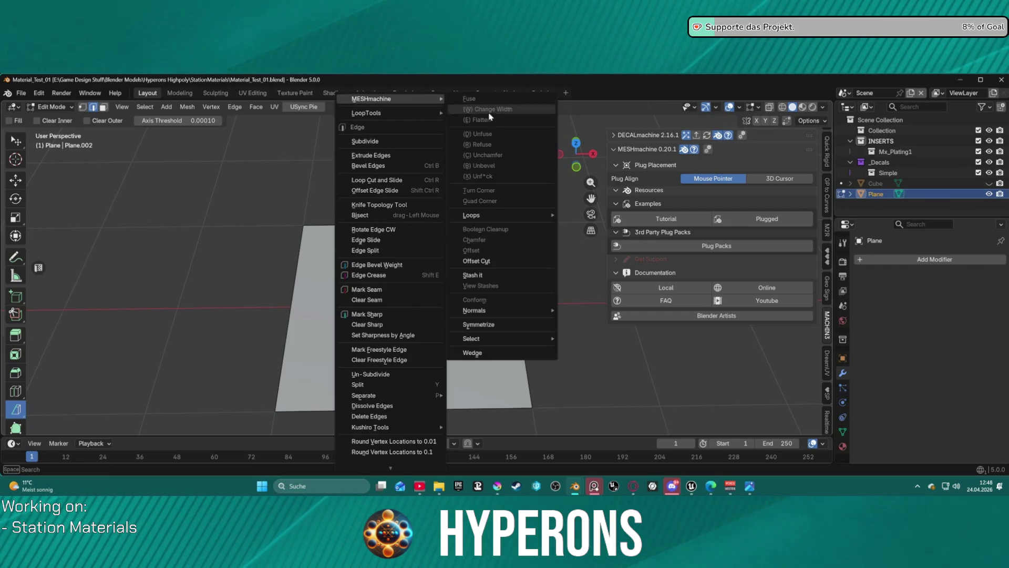
{"action": "mouse_move", "coordinate": [514, 345]}
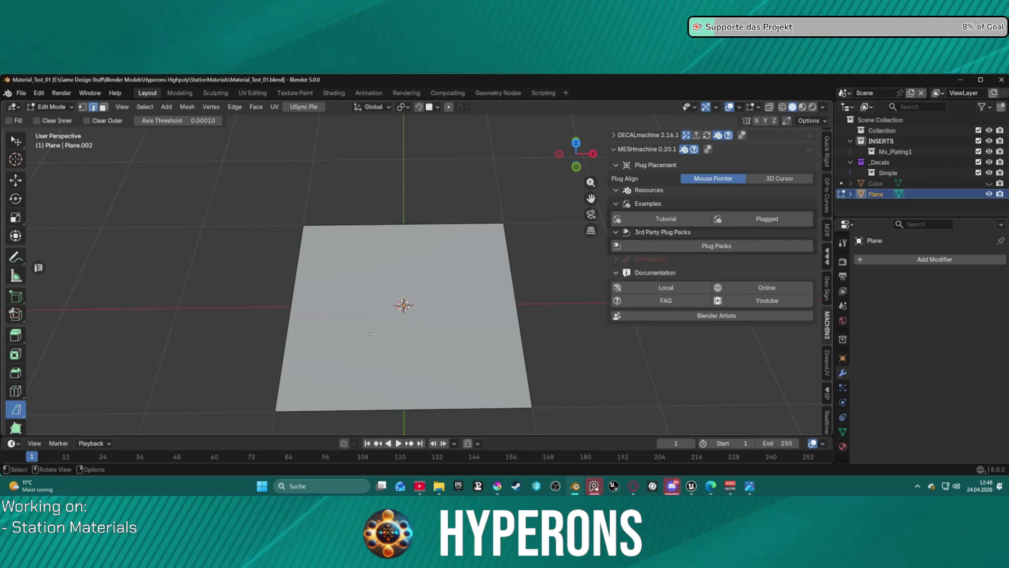
{"action": "key", "text": "ctrl+Tab"}
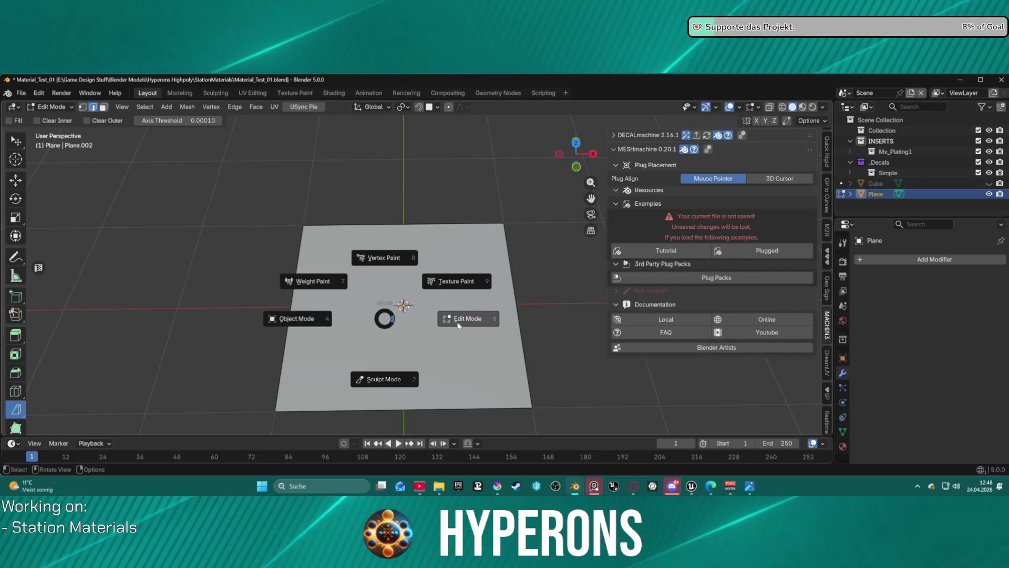
{"action": "key", "text": "ctrl+Tab"}
{"action": "left_click", "coordinate": [333, 307]}
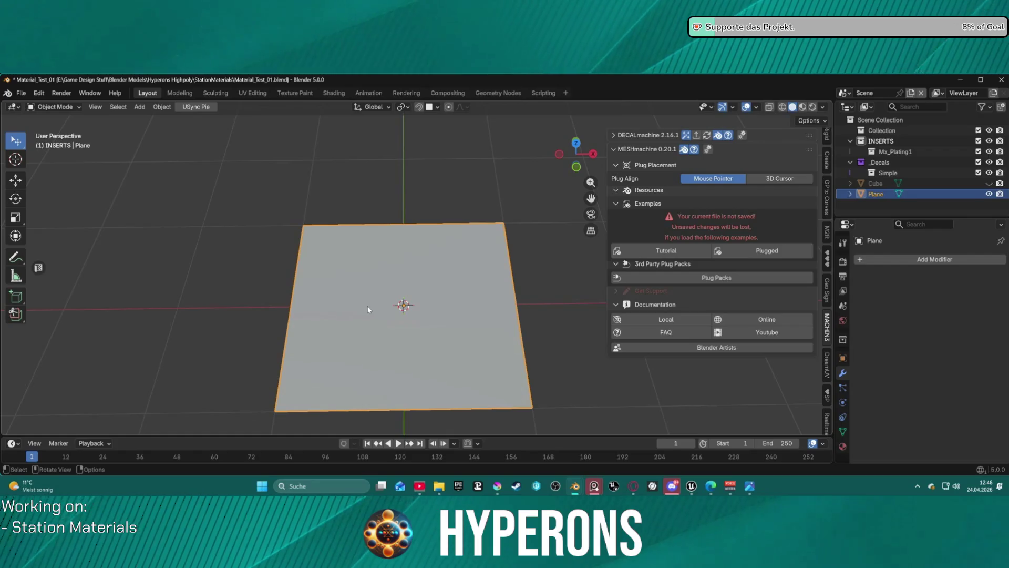
{"action": "right_click", "coordinate": [381, 307]}
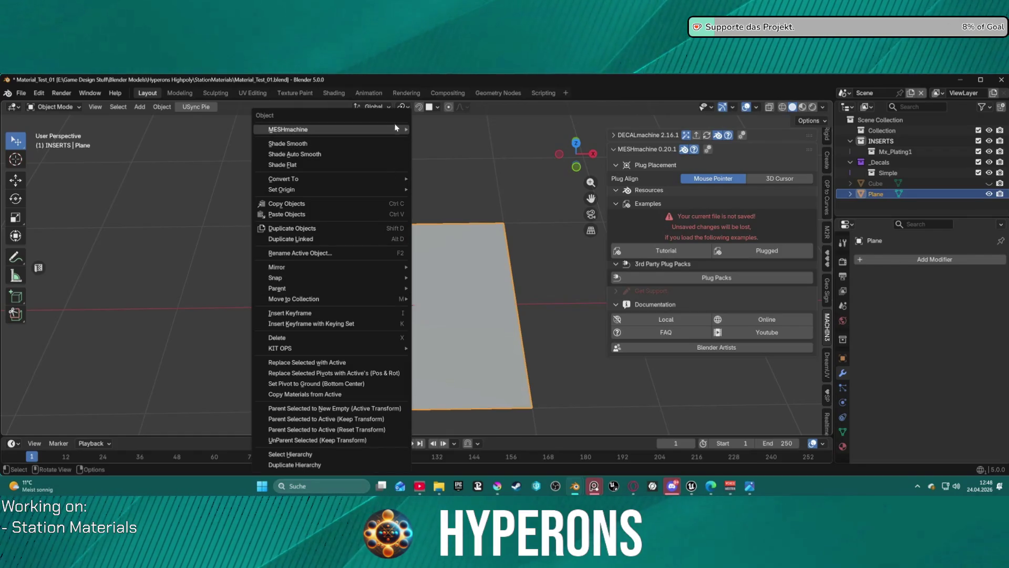
Step: Browse the Examples and MyPlugs plug grids under MESHmachine's Plug Libraries, ending back on Examples
{"action": "mouse_move", "coordinate": [394, 126]}
{"action": "mouse_move", "coordinate": [472, 135]}
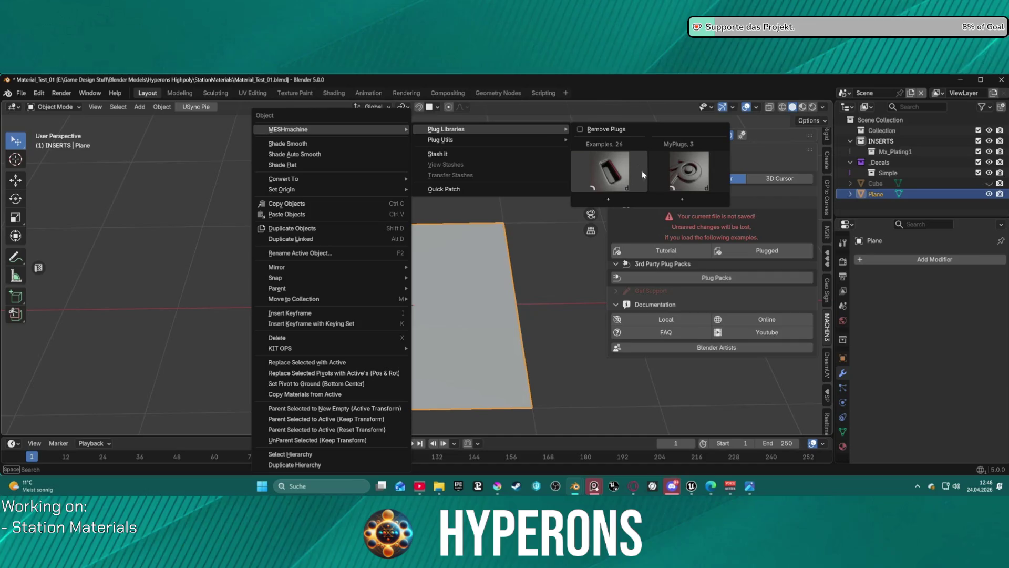
{"action": "left_click", "coordinate": [614, 174]}
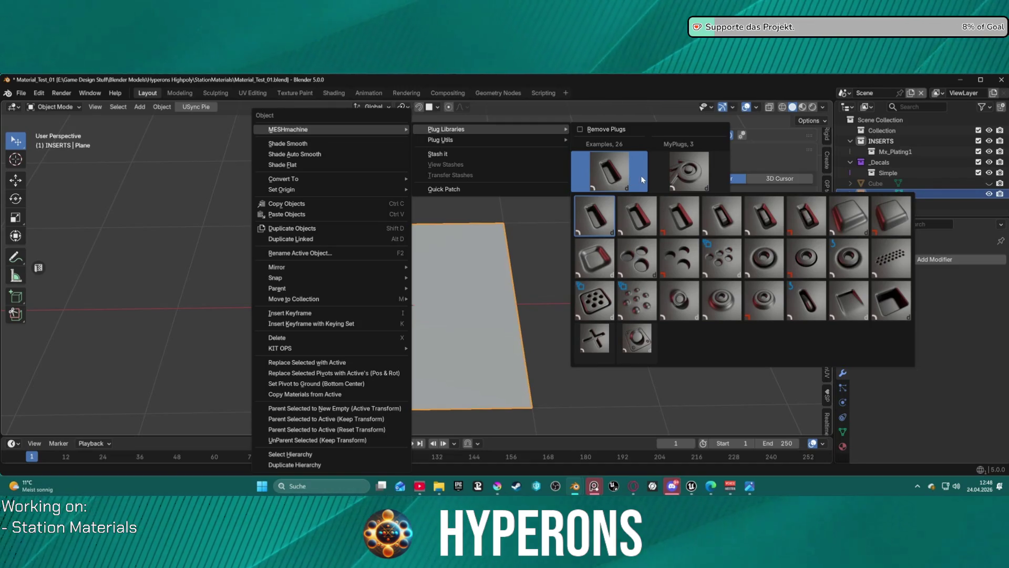
{"action": "left_click", "coordinate": [676, 175]}
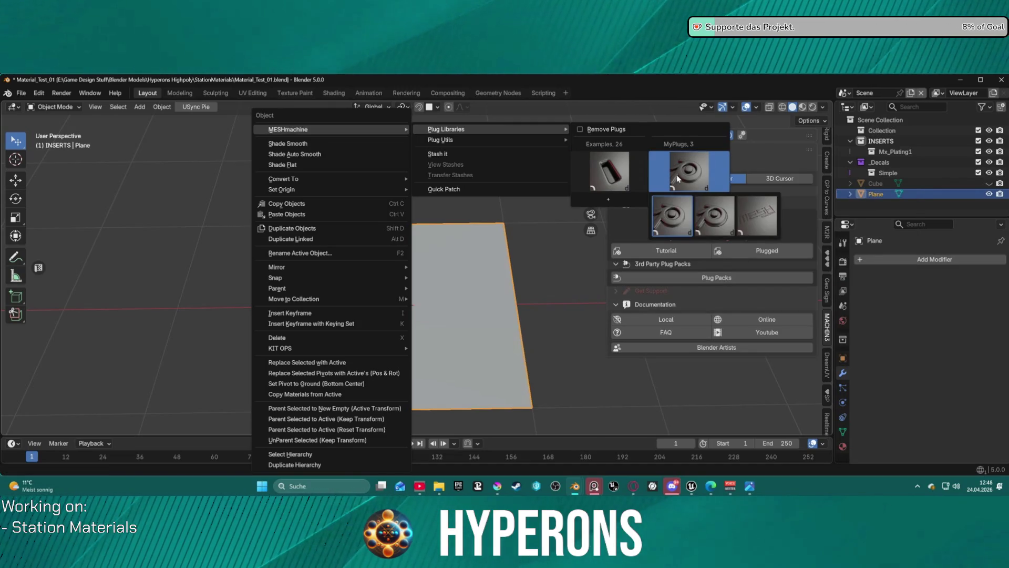
{"action": "left_click", "coordinate": [622, 179]}
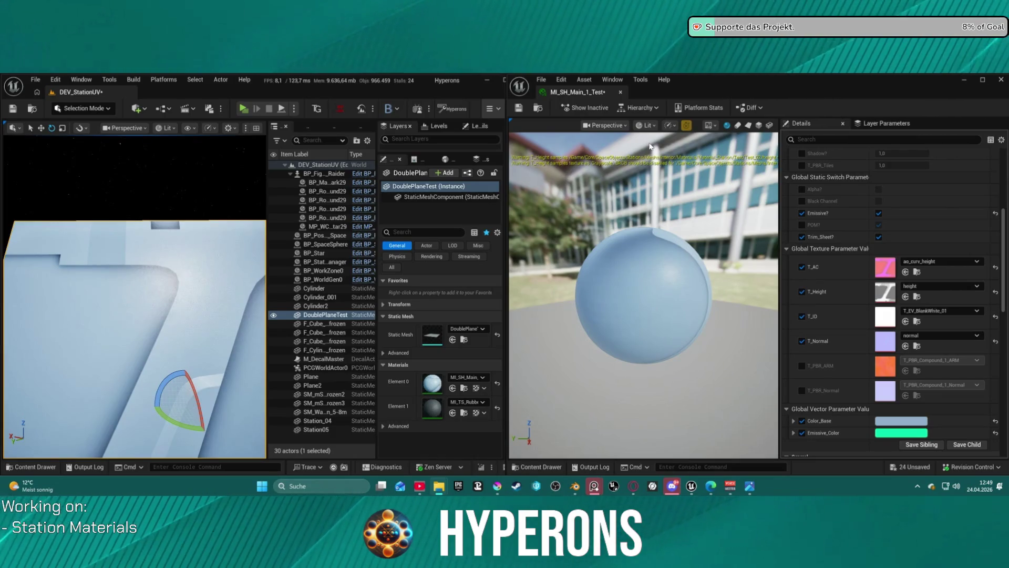
Step: Bring the unsaved single-plane Blender window to the front from the taskbar
{"action": "mouse_move", "coordinate": [575, 488]}
{"action": "left_click", "coordinate": [648, 444]}
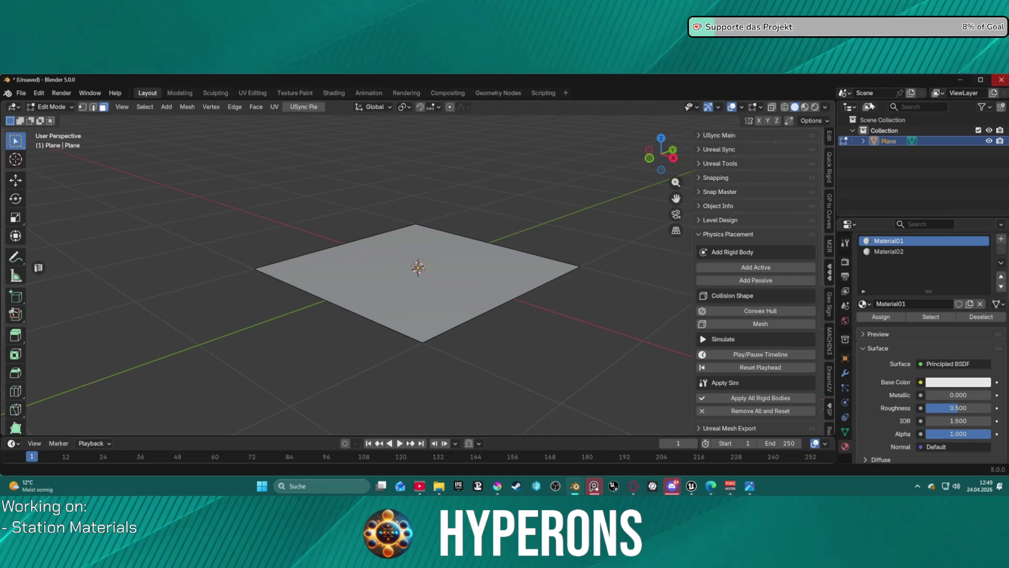
Step: Save the single-plane scene as Dualplane.blend, then switch back to the Material_Test_01 Blender window
{"action": "left_click", "coordinate": [23, 94]}
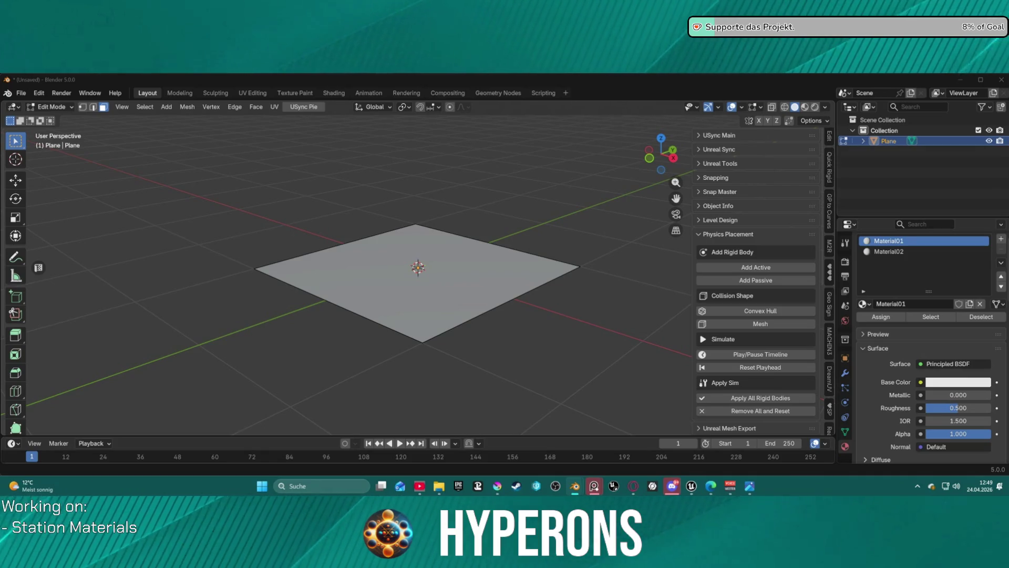
{"action": "key", "text": "Return"}
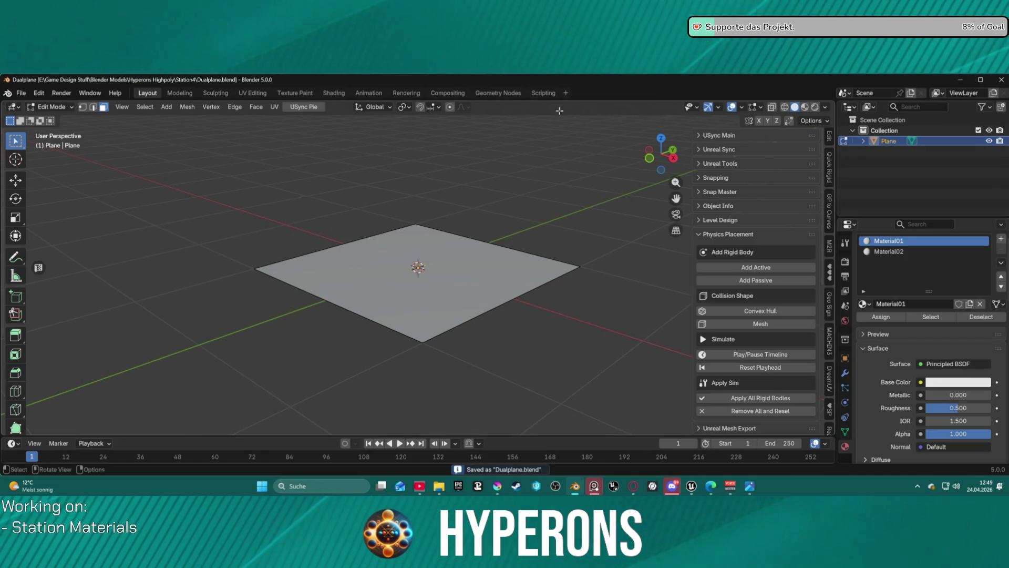
{"action": "left_click", "coordinate": [614, 486]}
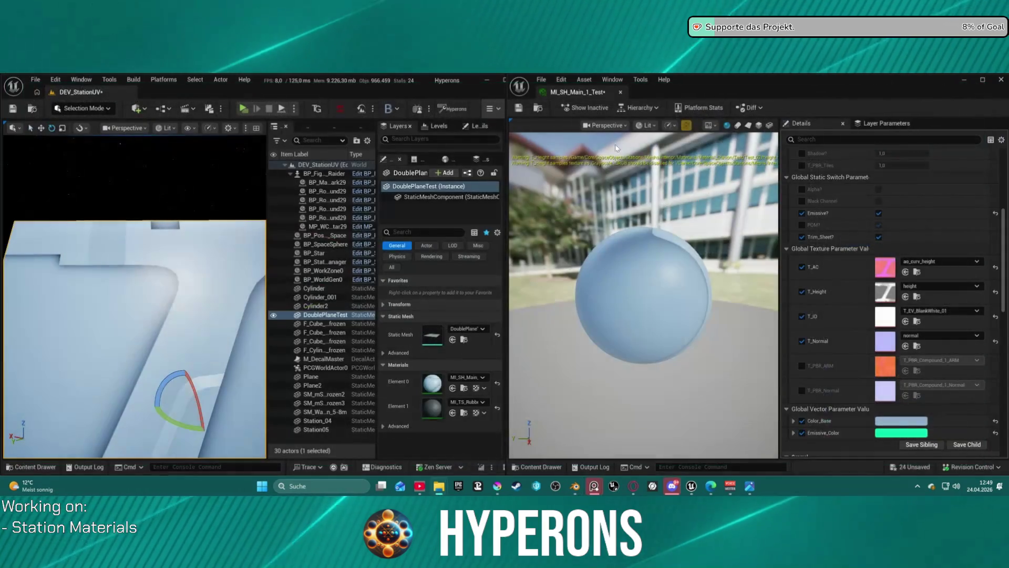
{"action": "left_click", "coordinate": [575, 486]}
{"action": "right_click", "coordinate": [371, 132]}
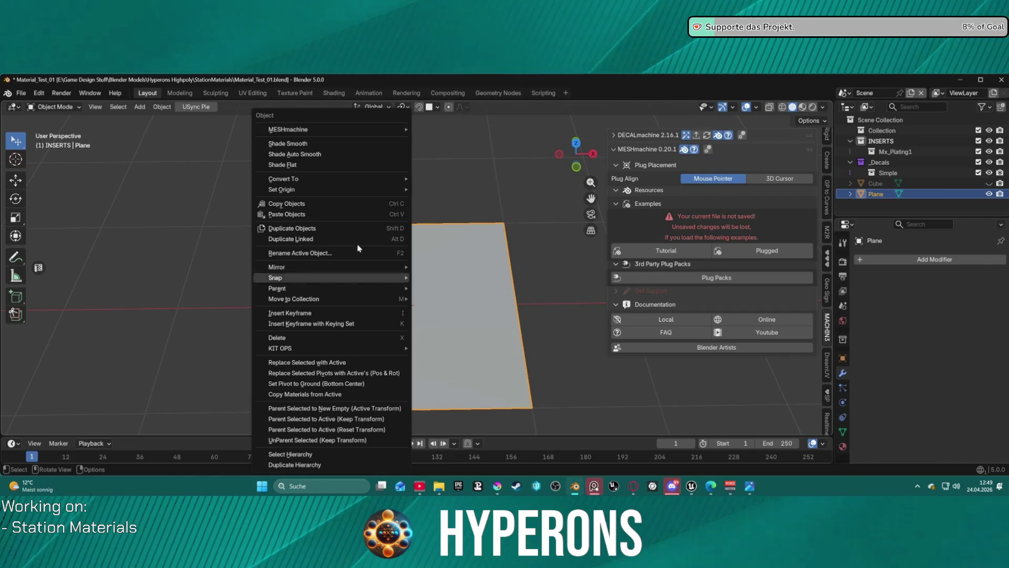
Step: Check MESHmachine's Plug Libraries menu, then open the Plug Packs page of third-party plug libraries
{"action": "mouse_move", "coordinate": [458, 130]}
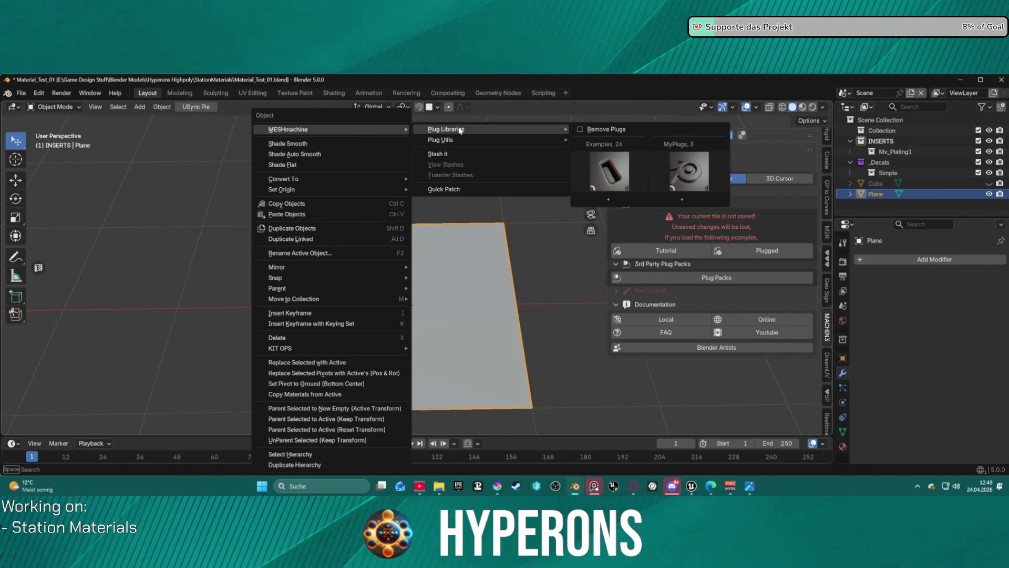
{"action": "mouse_move", "coordinate": [503, 145]}
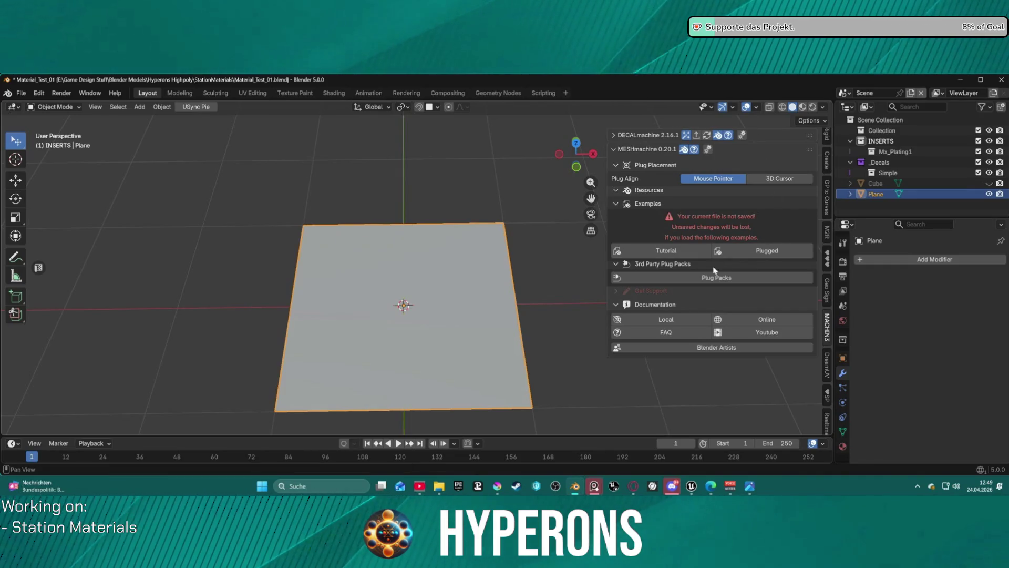
{"action": "left_click", "coordinate": [707, 277]}
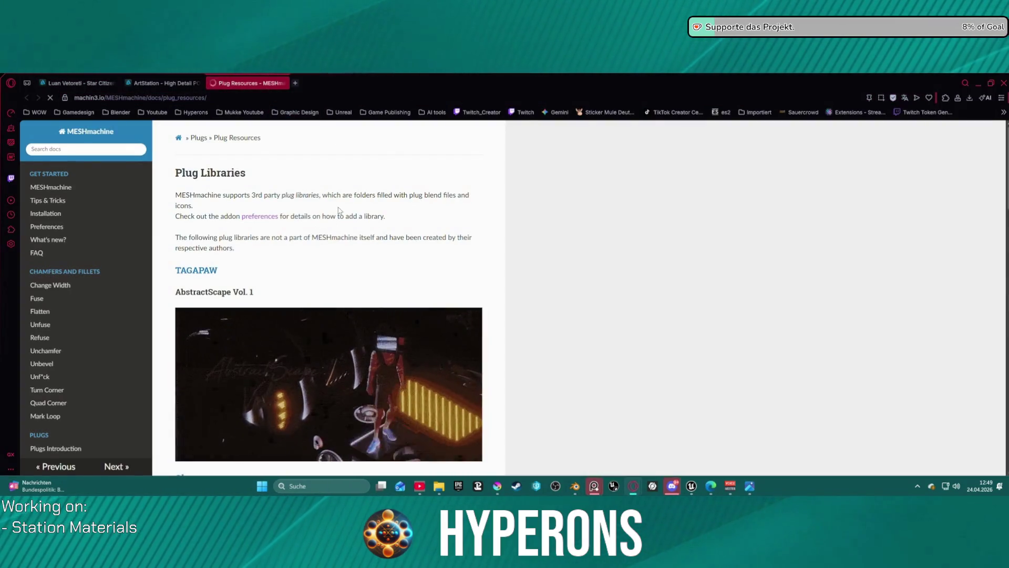
{"action": "scroll", "coordinate": [361, 232], "scroll_direction": "down", "scroll_amount": 3}
{"action": "scroll", "coordinate": [362, 232], "scroll_direction": "down", "scroll_amount": 8}
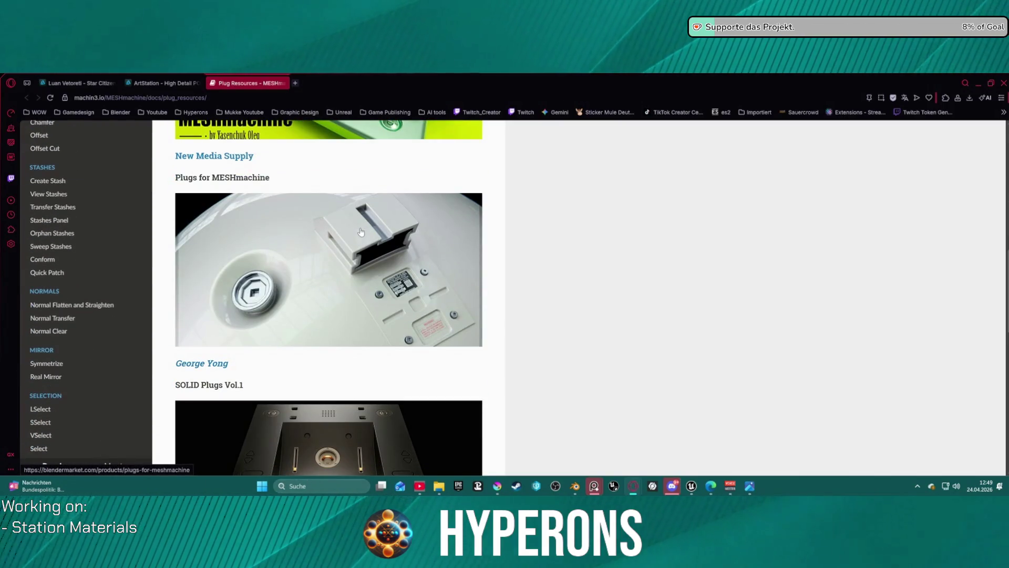
{"action": "scroll", "coordinate": [361, 232], "scroll_direction": "down", "scroll_amount": 6}
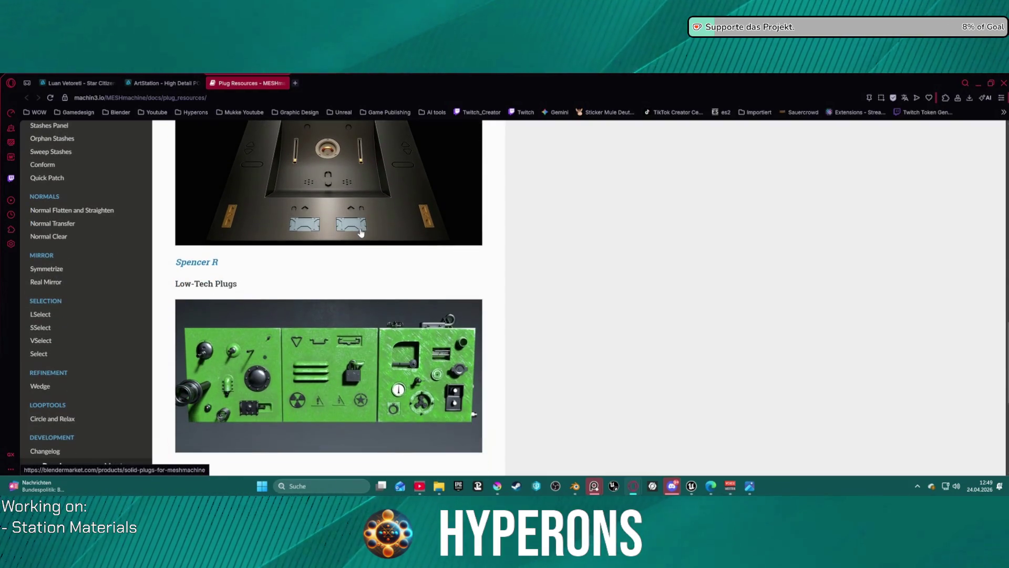
{"action": "scroll", "coordinate": [361, 232], "scroll_direction": "down", "scroll_amount": 5}
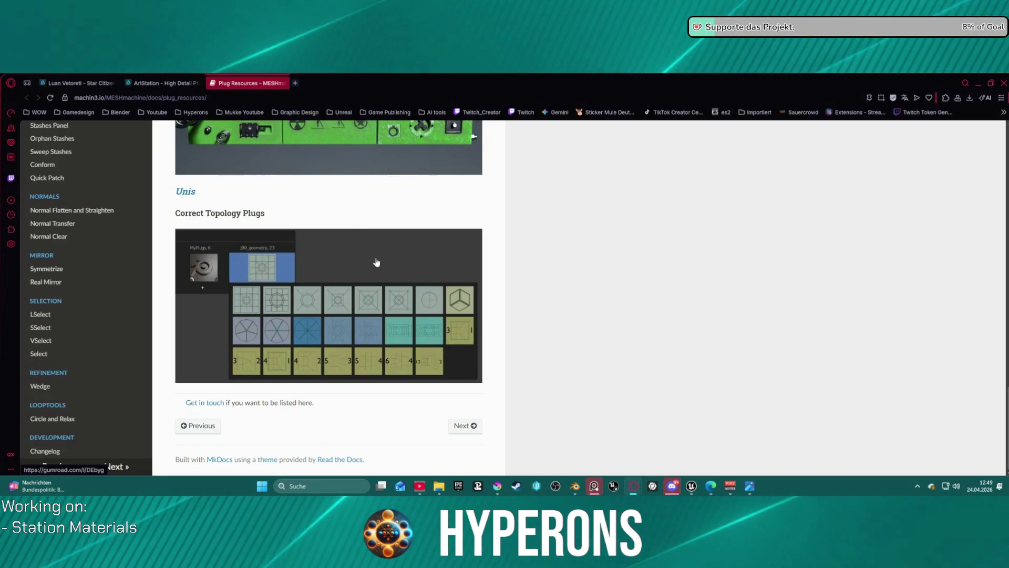
{"action": "scroll", "coordinate": [368, 247], "scroll_direction": "up", "scroll_amount": 3}
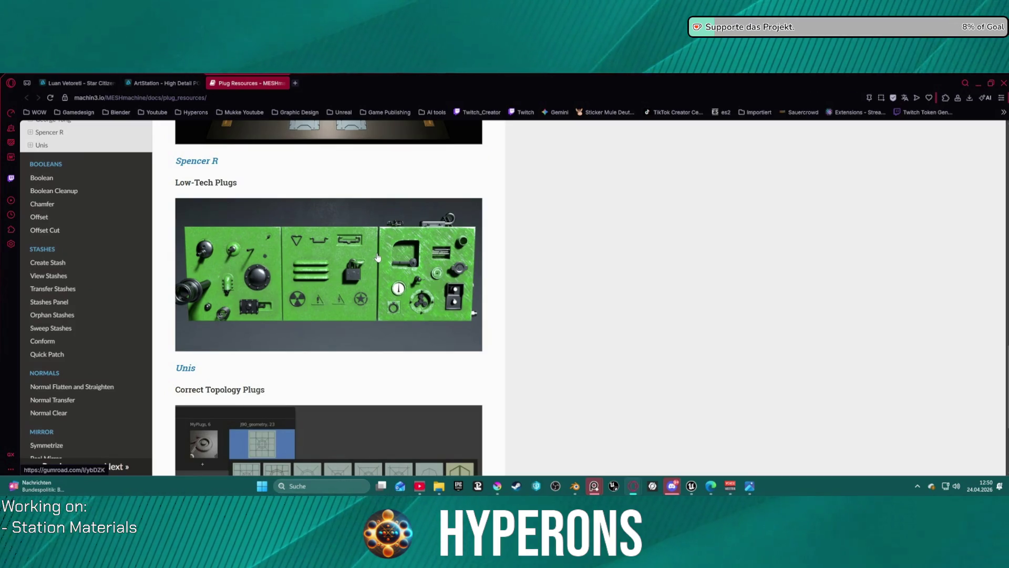
{"action": "scroll", "coordinate": [377, 258], "scroll_direction": "up", "scroll_amount": 8}
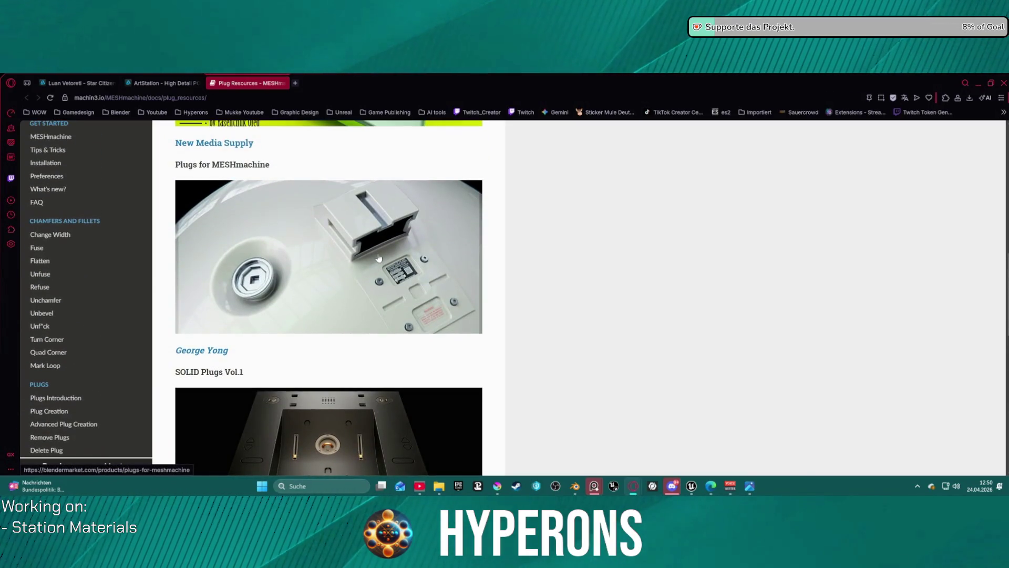
{"action": "scroll", "coordinate": [379, 257], "scroll_direction": "down", "scroll_amount": 1}
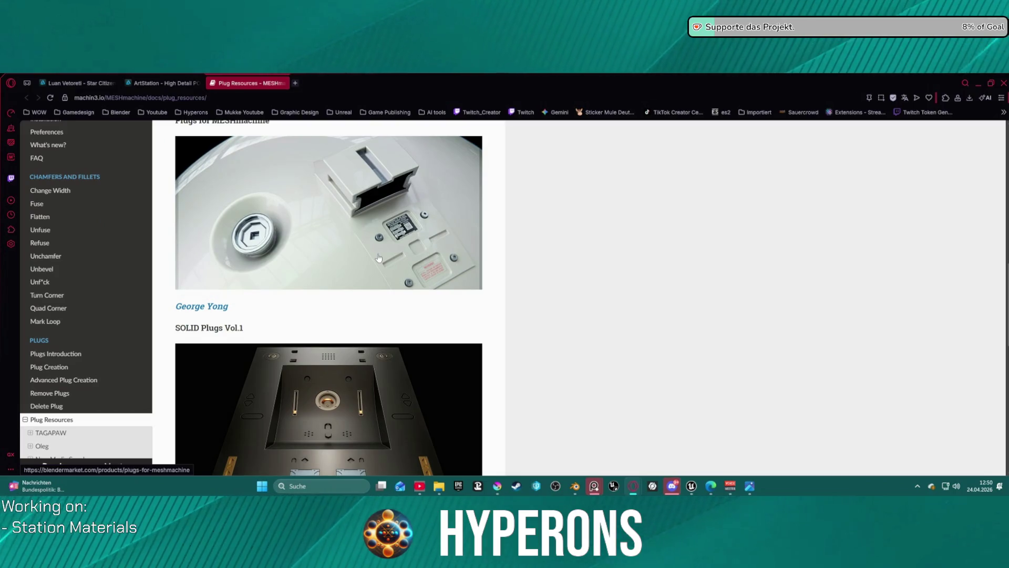
{"action": "scroll", "coordinate": [381, 259], "scroll_direction": "up", "scroll_amount": 7}
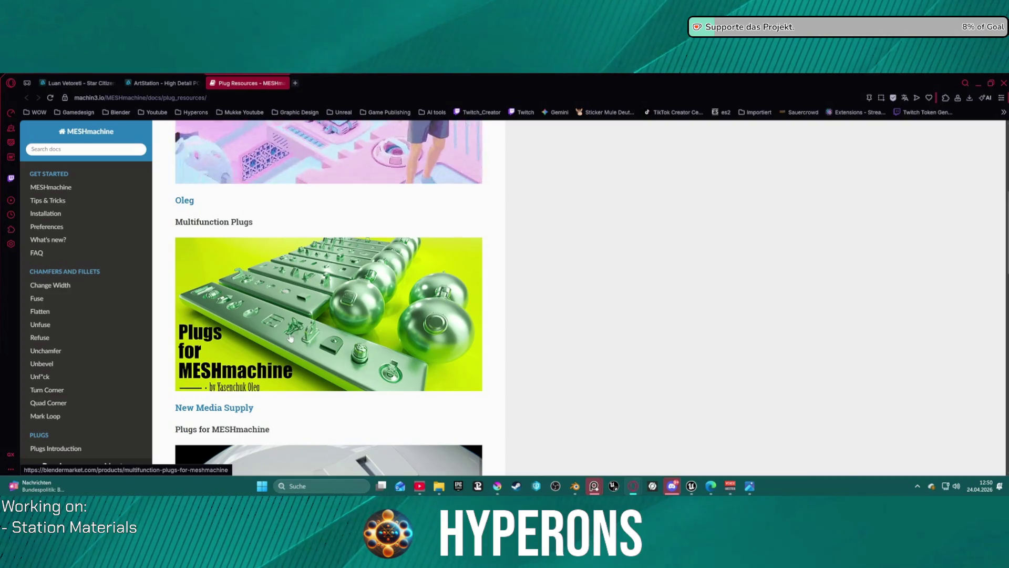
{"action": "scroll", "coordinate": [370, 323], "scroll_direction": "up", "scroll_amount": 2}
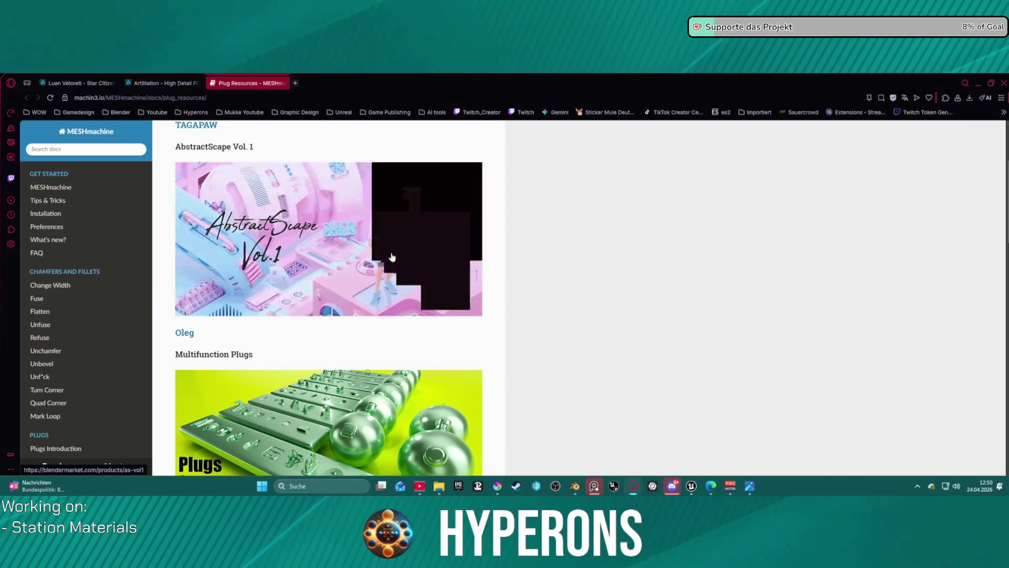
{"action": "scroll", "coordinate": [387, 259], "scroll_direction": "up", "scroll_amount": 3}
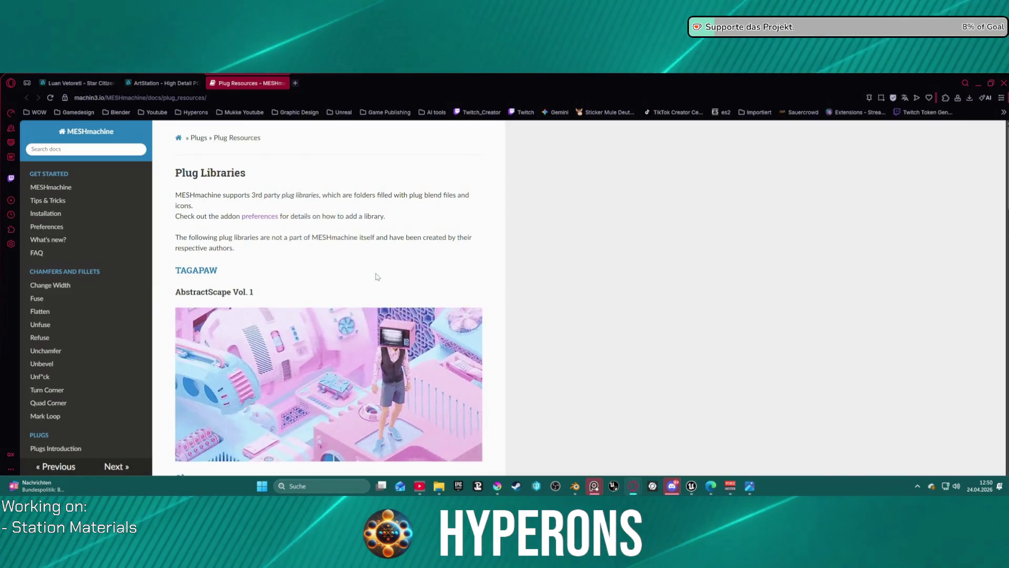
{"action": "scroll", "coordinate": [293, 335], "scroll_direction": "down", "scroll_amount": 3}
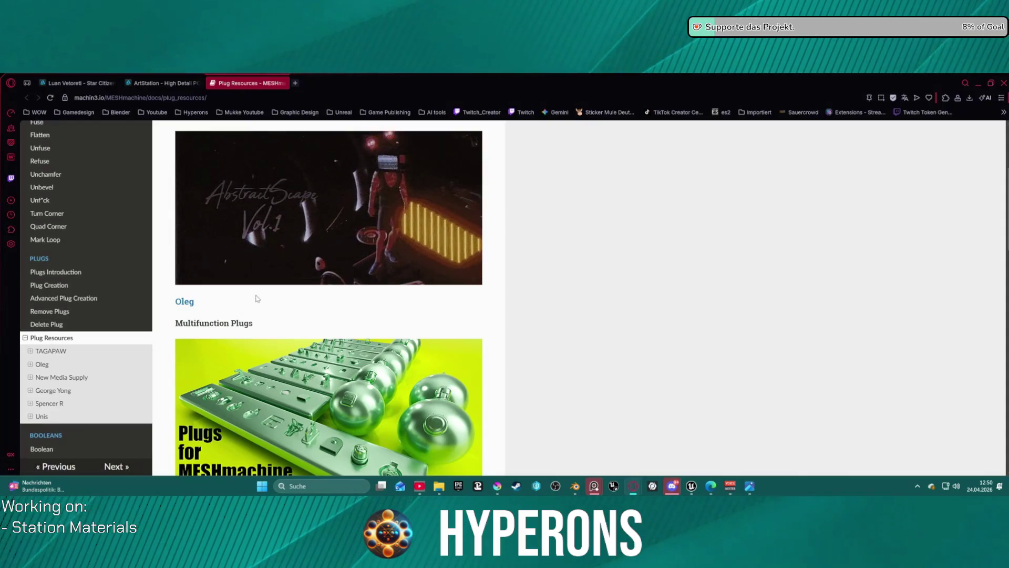
Step: Browse the $7.99 Abstractscape Vol.1 plug pack's preview images, close its tab, and return to Blender
{"action": "left_click", "coordinate": [395, 284]}
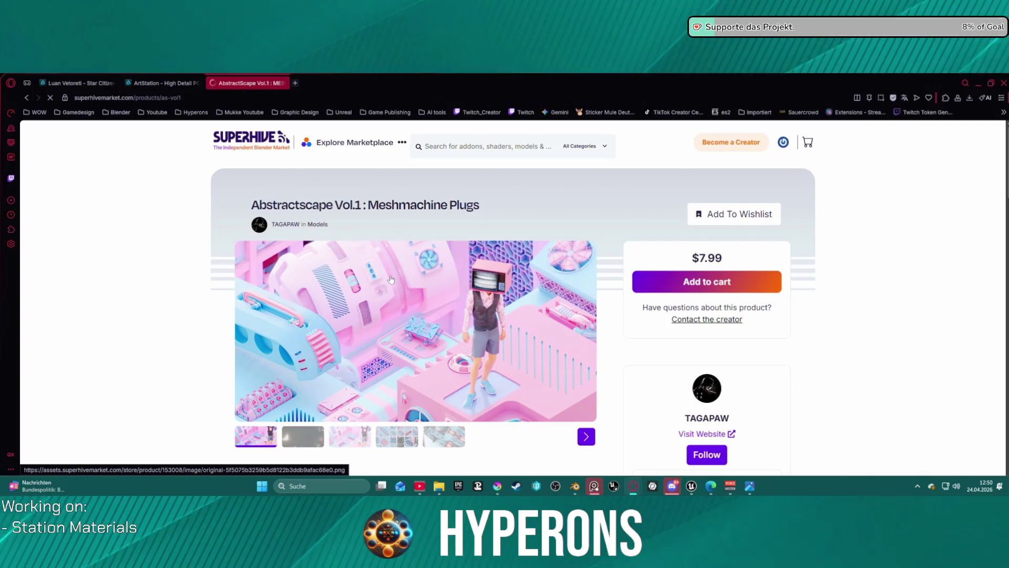
{"action": "scroll", "coordinate": [389, 279], "scroll_direction": "down", "scroll_amount": 3}
{"action": "left_click", "coordinate": [398, 263]}
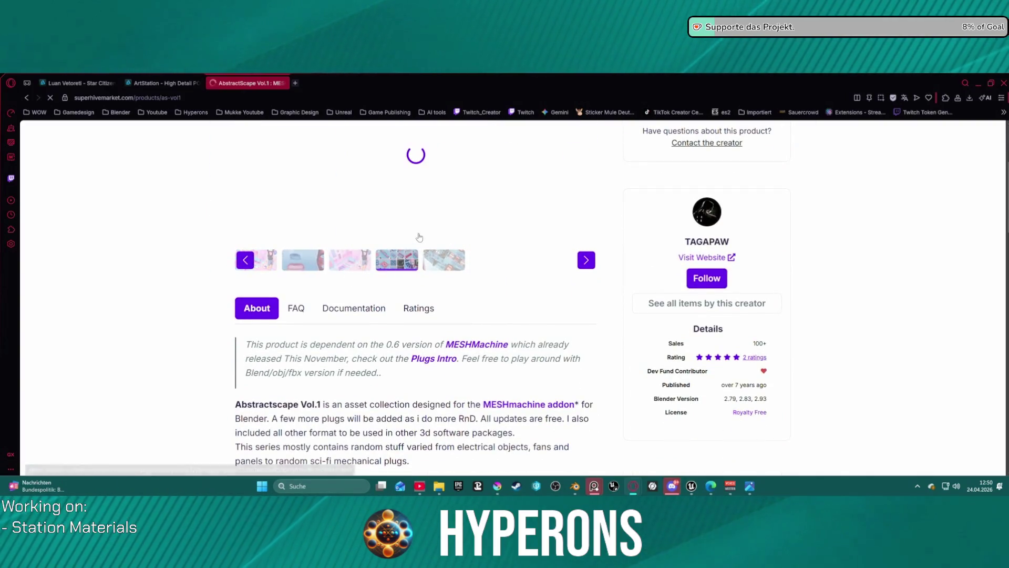
{"action": "scroll", "coordinate": [417, 232], "scroll_direction": "up", "scroll_amount": 3}
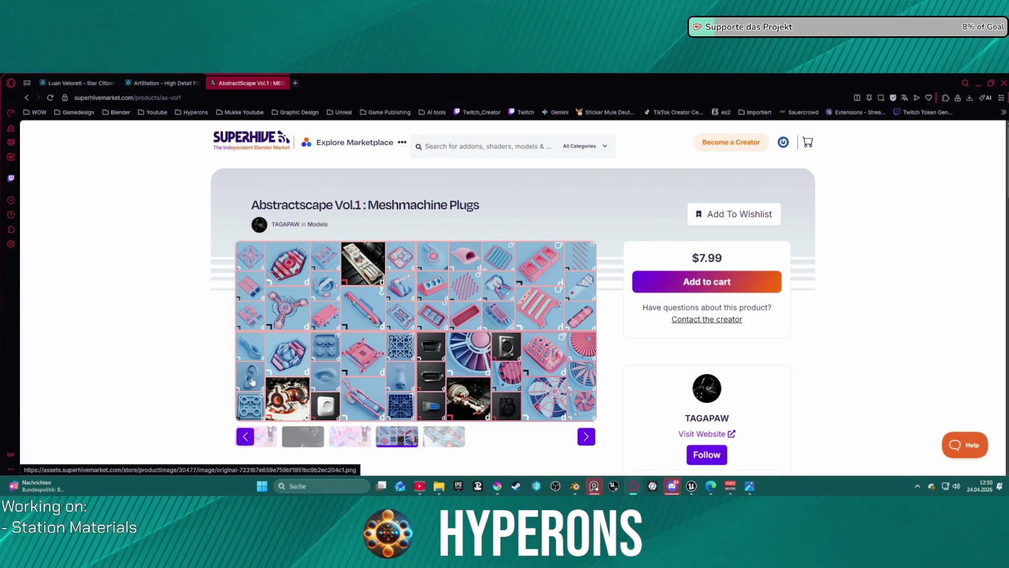
{"action": "left_click", "coordinate": [444, 436]}
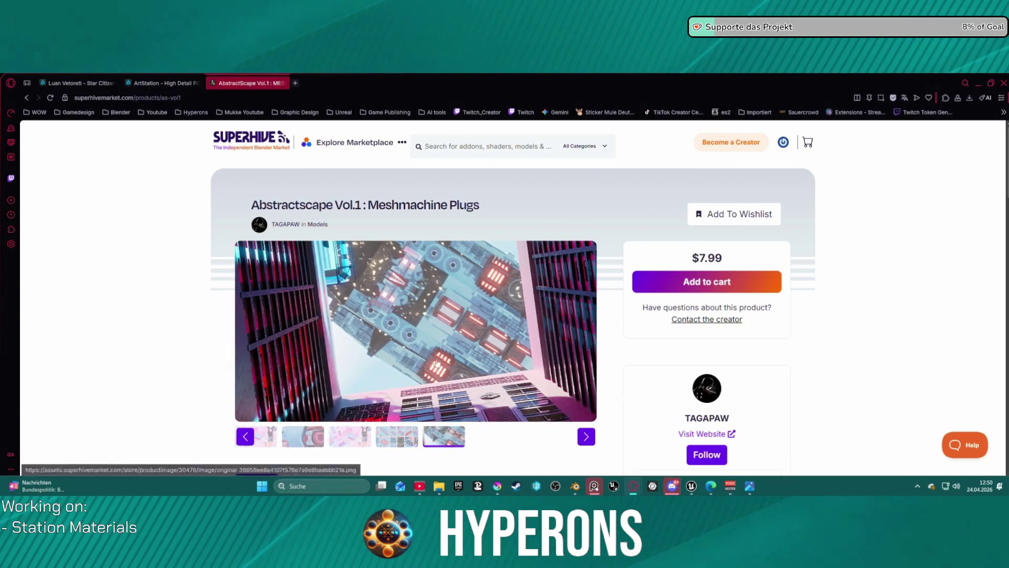
{"action": "middle_click", "coordinate": [265, 84]}
{"action": "left_click", "coordinate": [576, 487]}
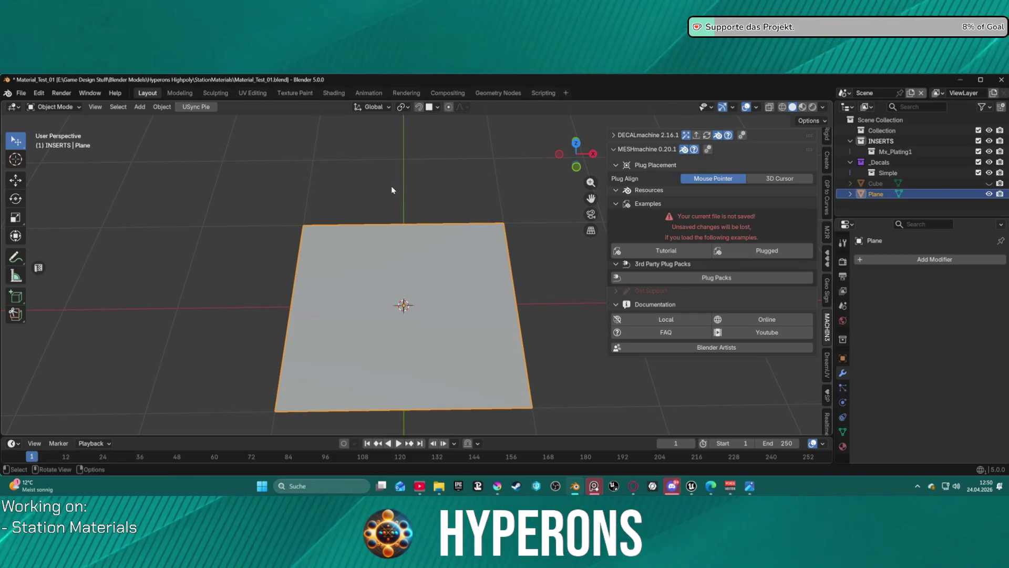
Step: In Preferences > Add-ons, expand MESHmachine and show its Plugs tab listing Examples and MyPlugs
{"action": "left_click", "coordinate": [39, 93]}
{"action": "left_click", "coordinate": [90, 231]}
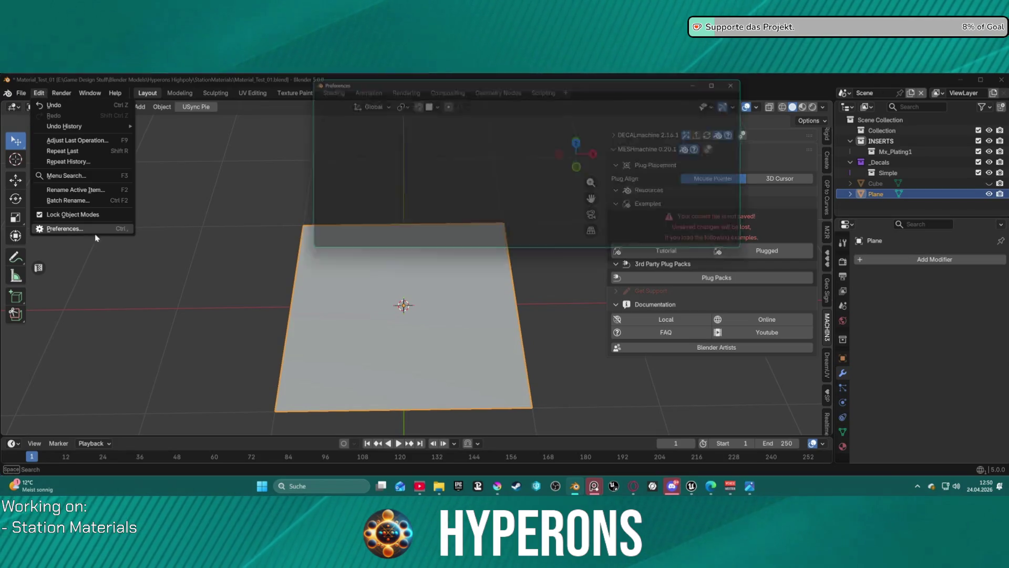
{"action": "left_click", "coordinate": [339, 183]}
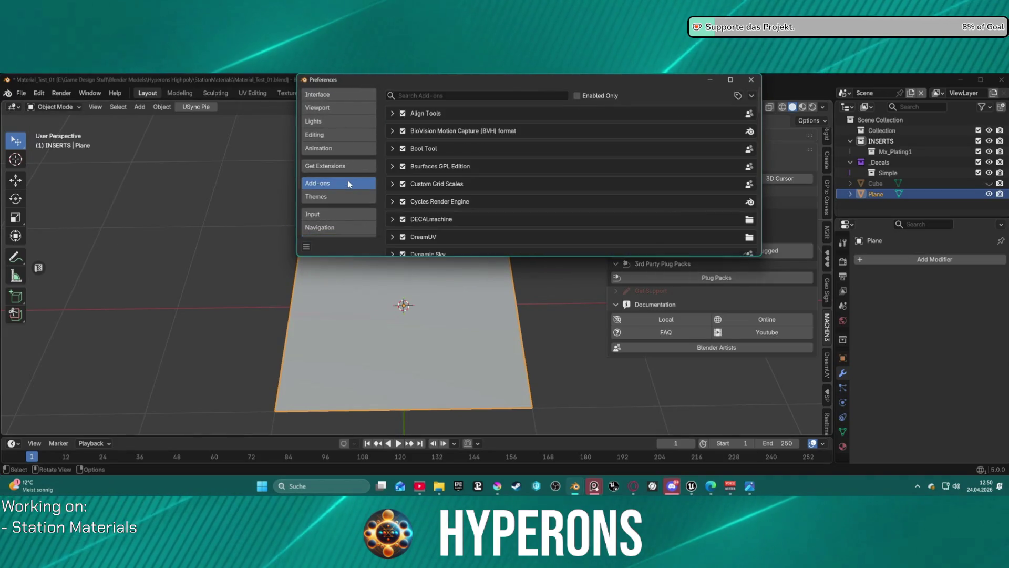
{"action": "scroll", "coordinate": [500, 204], "scroll_direction": "down", "scroll_amount": 10}
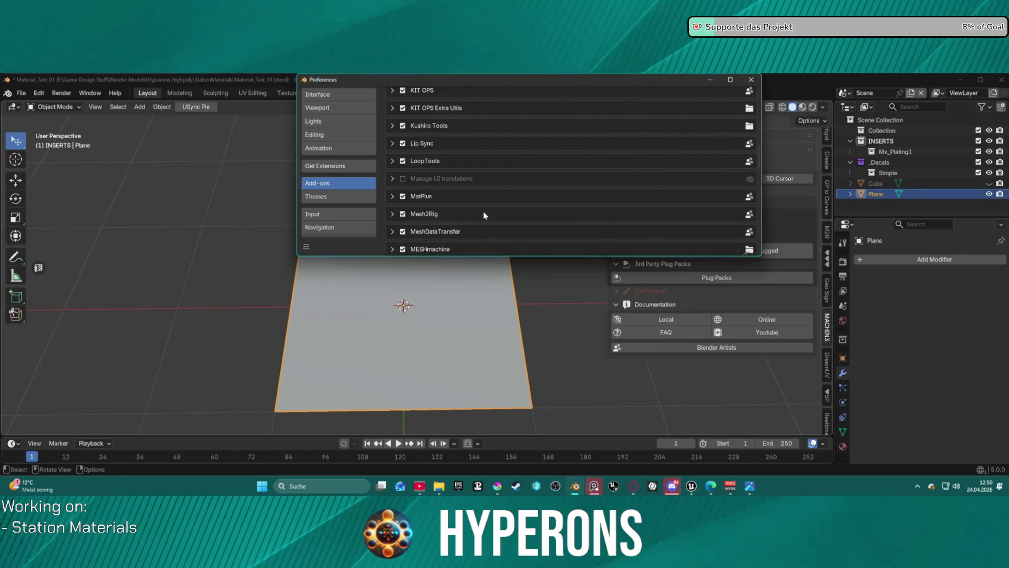
{"action": "scroll", "coordinate": [483, 215], "scroll_direction": "down", "scroll_amount": 1}
{"action": "left_click", "coordinate": [390, 231]}
{"action": "scroll", "coordinate": [423, 221], "scroll_direction": "down", "scroll_amount": 4}
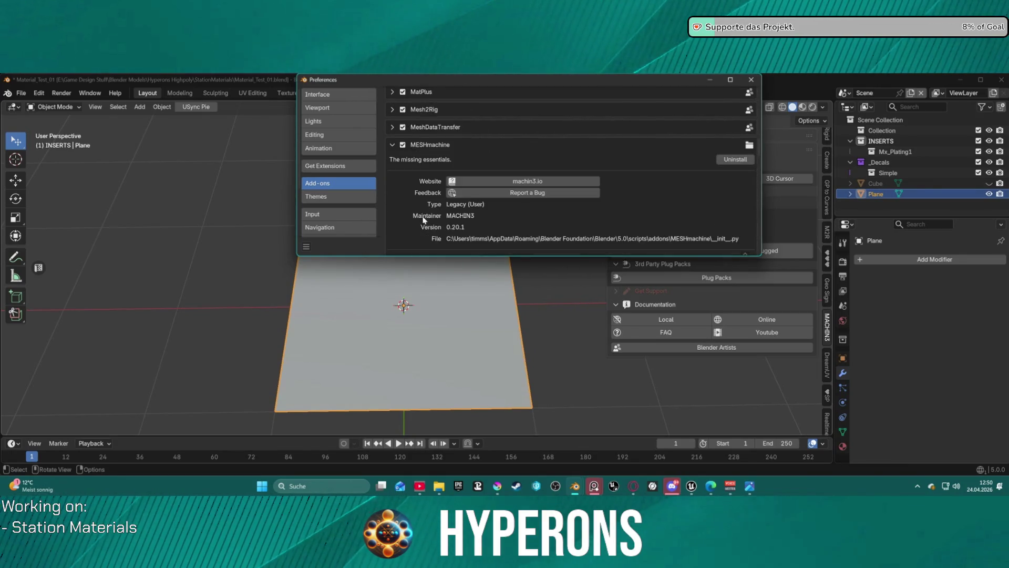
{"action": "scroll", "coordinate": [568, 179], "scroll_direction": "down", "scroll_amount": 6}
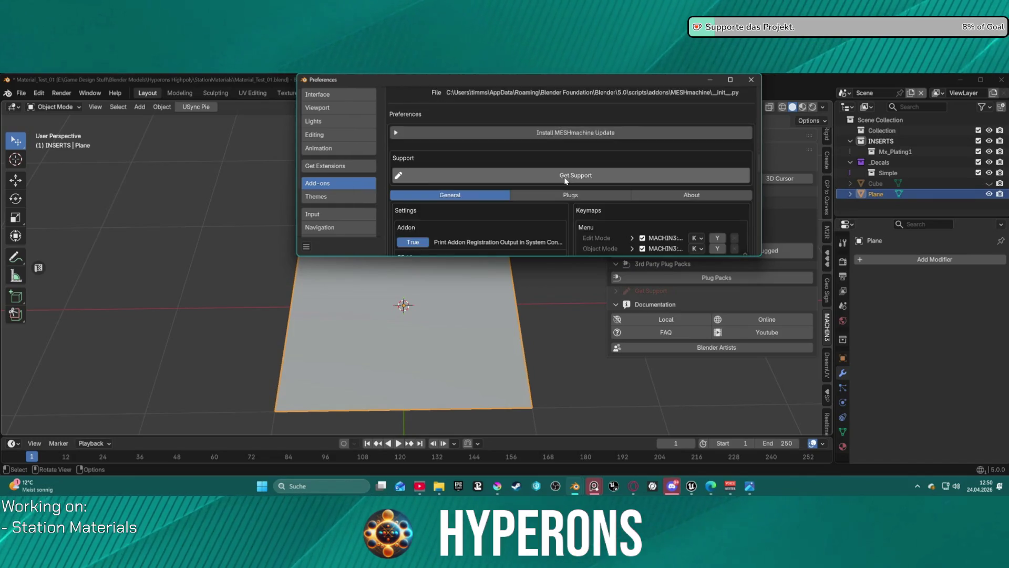
{"action": "scroll", "coordinate": [566, 180], "scroll_direction": "down", "scroll_amount": 1}
{"action": "left_click", "coordinate": [564, 178]}
{"action": "scroll", "coordinate": [542, 204], "scroll_direction": "down", "scroll_amount": 4}
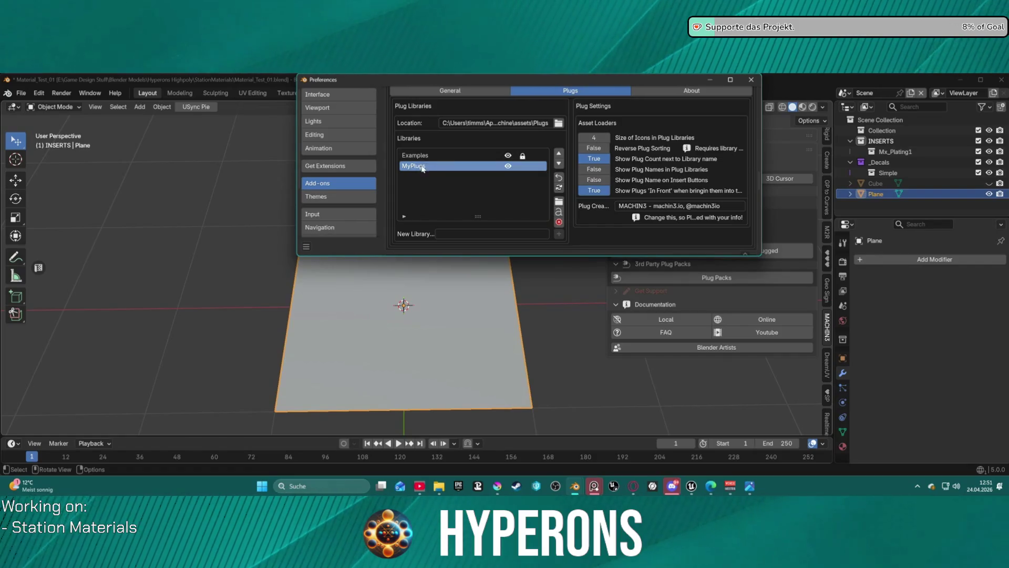
Step: Open a file browser from the folder icon beside the Plugs tab's Location field
{"action": "left_click", "coordinate": [559, 122]}
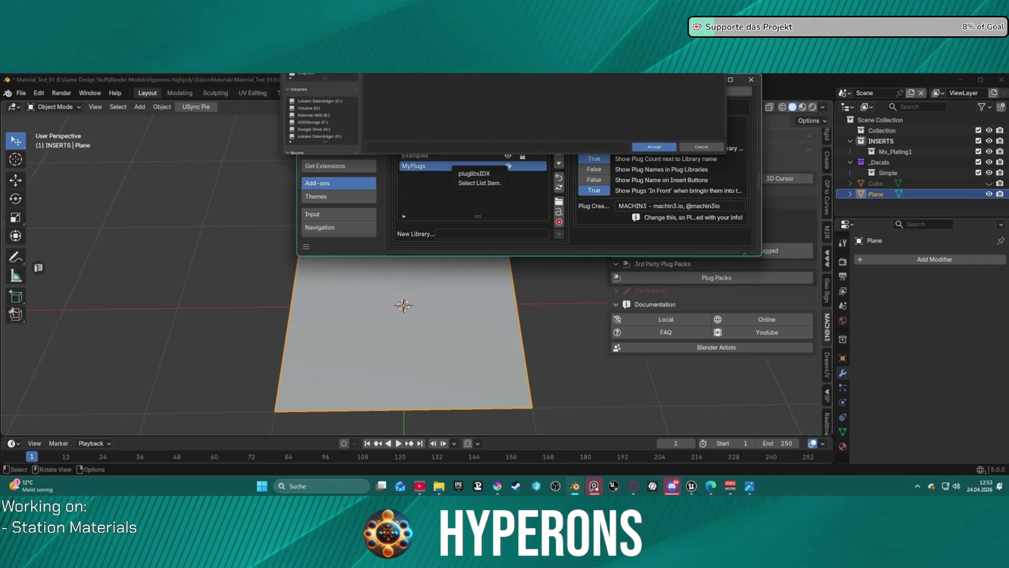
Step: Close the plug folder browser without choosing a folder and move Preferences to the lower left
{"action": "left_click", "coordinate": [573, 266]}
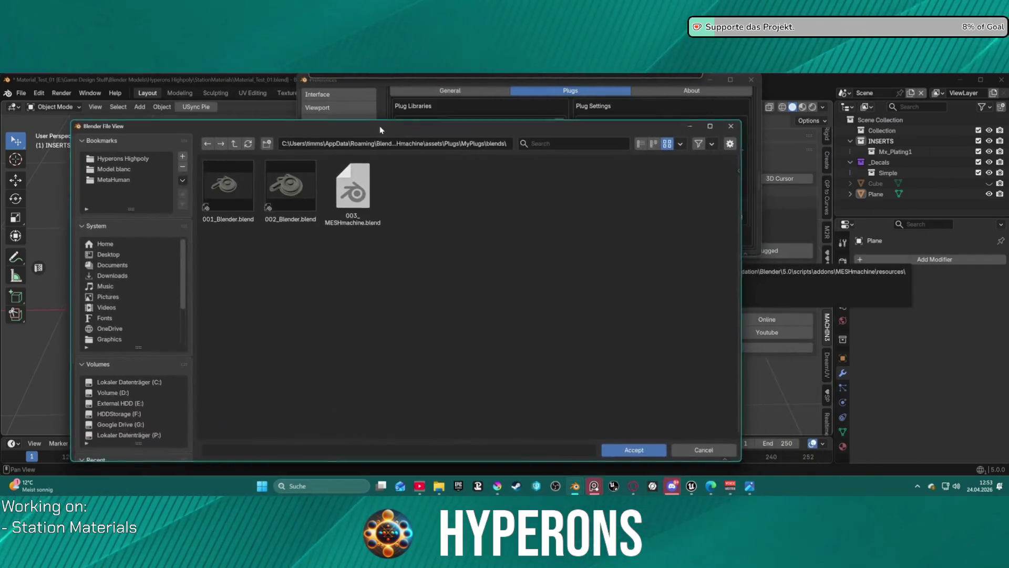
{"action": "left_click", "coordinate": [728, 97]}
{"action": "left_click_drag", "start_coordinate": [562, 84], "coordinate": [328, 171]}
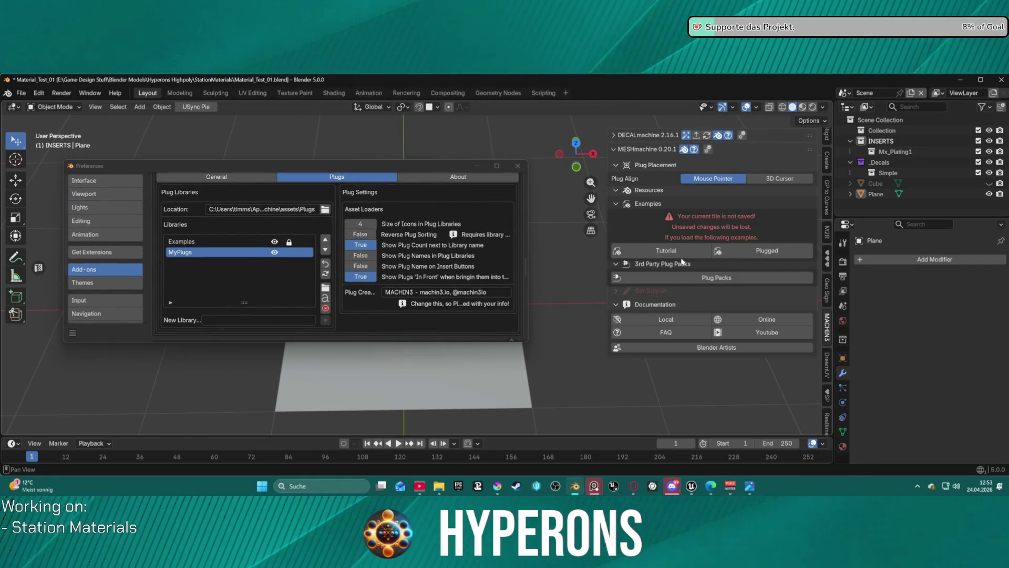
Step: Show MESHmachine's Plug Libraries submenu, with Examples and MyPlugs, from the viewport context menu
{"action": "right_click", "coordinate": [551, 147]}
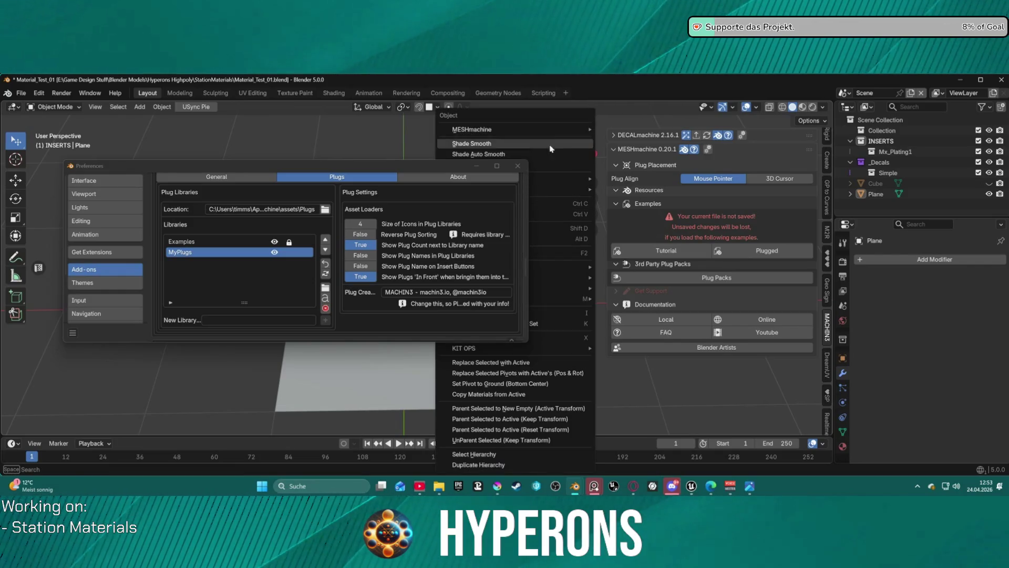
{"action": "mouse_move", "coordinate": [515, 130]}
{"action": "mouse_move", "coordinate": [662, 131]}
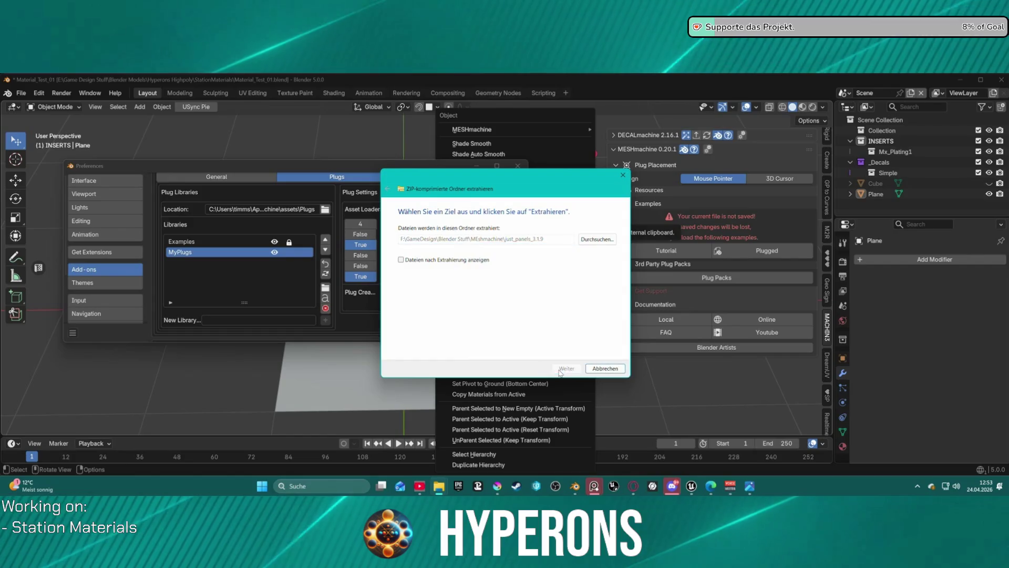
Step: Extract the plug archive to its default destination inside the MESHmachine folder
{"action": "left_click", "coordinate": [561, 371]}
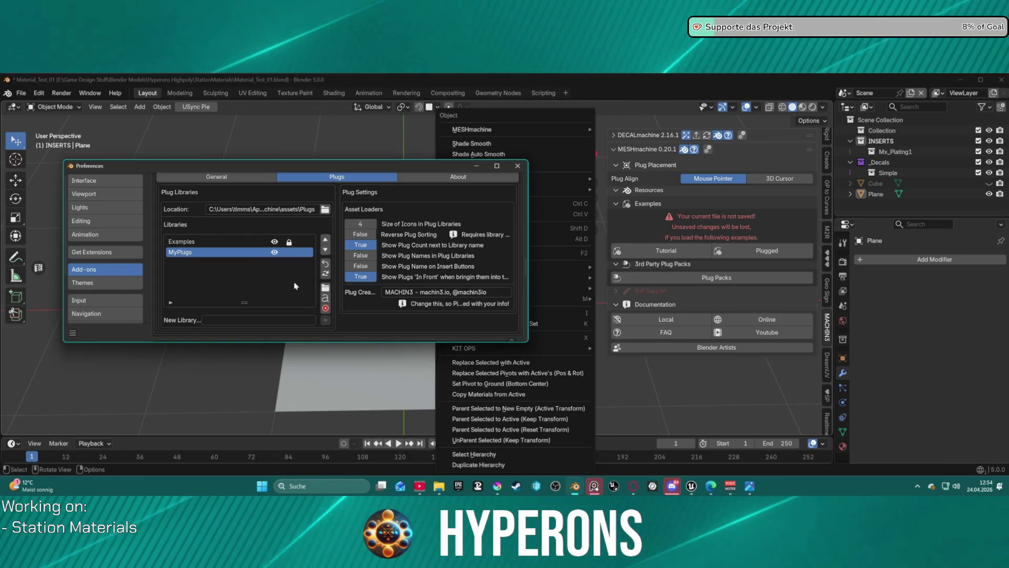
{"action": "scroll", "coordinate": [274, 261], "scroll_direction": "up", "scroll_amount": 2}
Step: Try adding a new plug library named Plugs_1_2, then close Preferences and quit Blender with Ctrl+Q
{"action": "scroll", "coordinate": [274, 261], "scroll_direction": "up", "scroll_amount": 2}
{"action": "scroll", "coordinate": [274, 261], "scroll_direction": "down", "scroll_amount": 2}
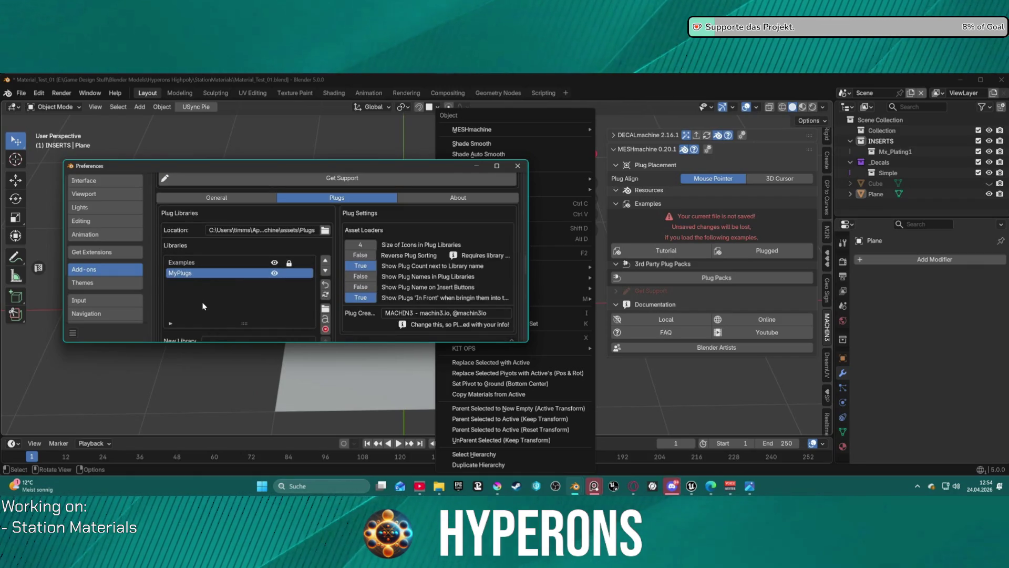
{"action": "scroll", "coordinate": [205, 304], "scroll_direction": "down", "scroll_amount": 2}
{"action": "left_click", "coordinate": [288, 298]}
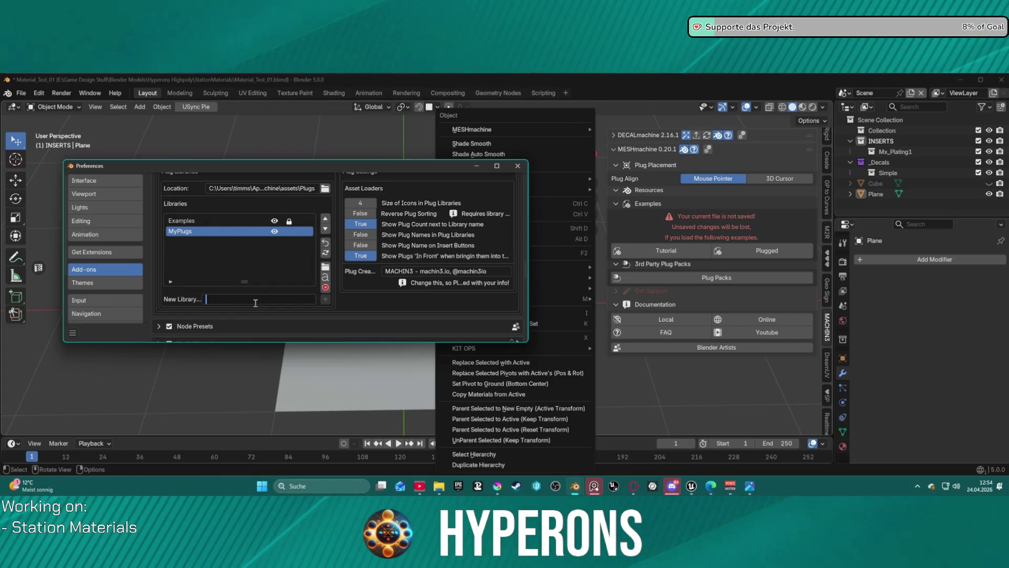
{"action": "type", "text": "Plugs"}
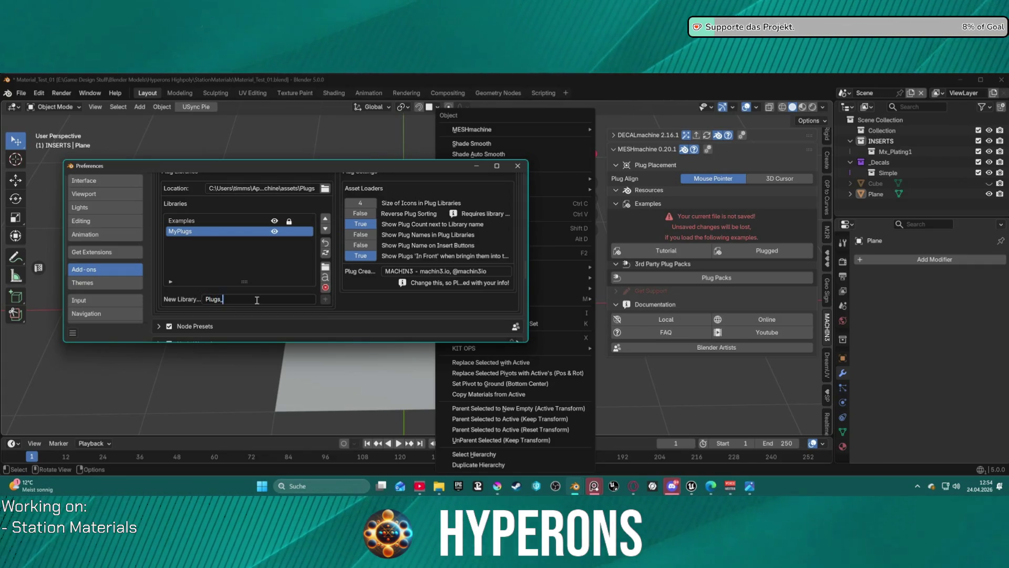
{"action": "type", "text": "_1_2"}
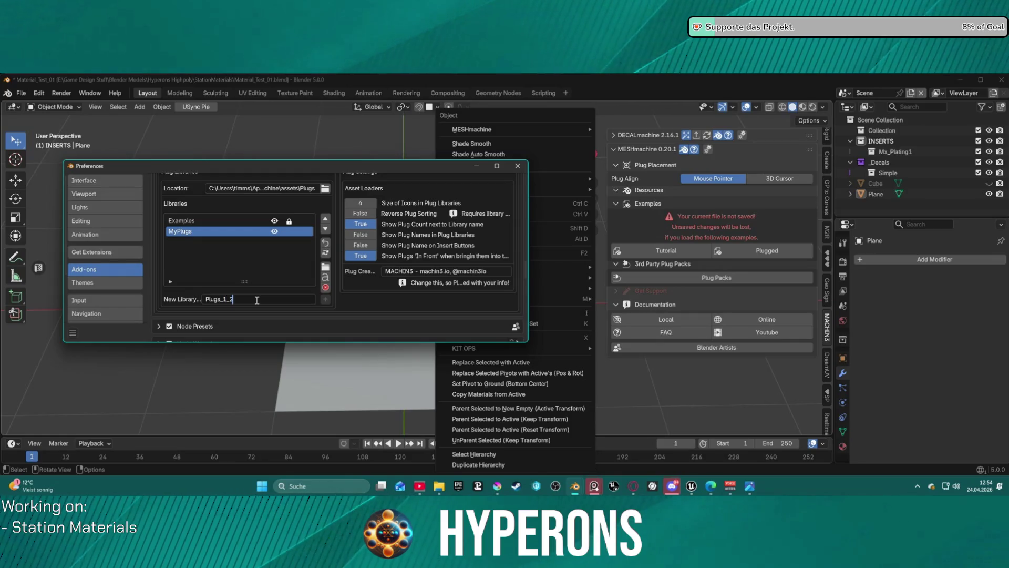
{"action": "key", "text": "Return"}
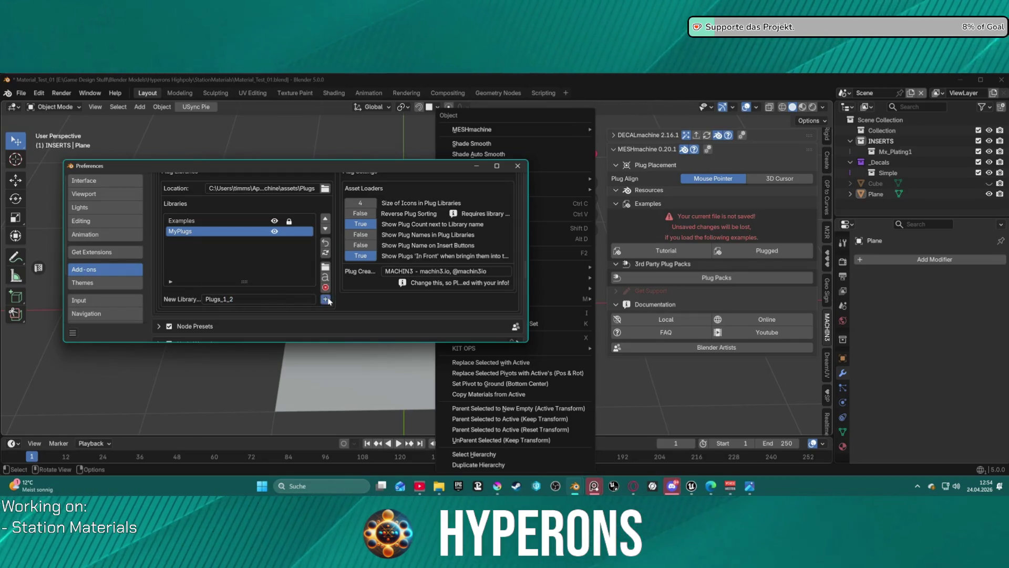
{"action": "left_click", "coordinate": [327, 299]}
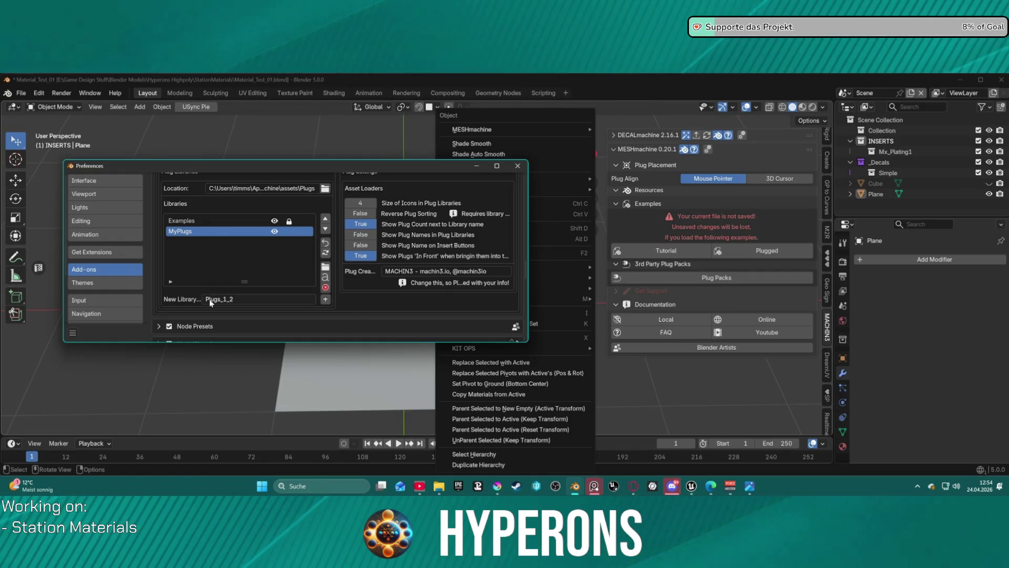
{"action": "left_click", "coordinate": [518, 165]}
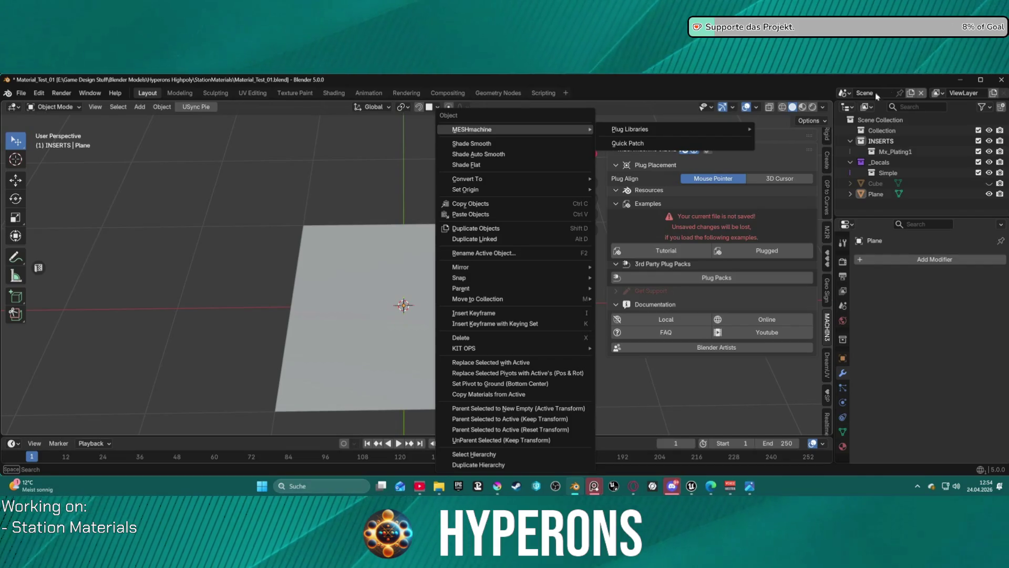
{"action": "key", "text": "ctrl+q"}
Step: Save and quit Blender, then reopen Material_Test_01.blend from the taskbar's recent files and select the plane
{"action": "left_click", "coordinate": [455, 297]}
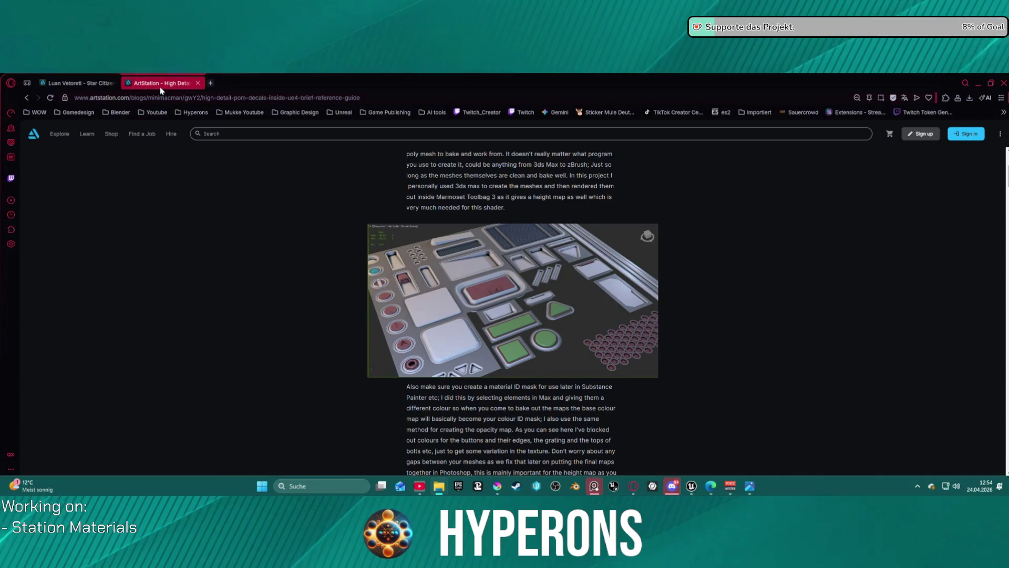
{"action": "scroll", "coordinate": [400, 294], "scroll_direction": "down", "scroll_amount": 1}
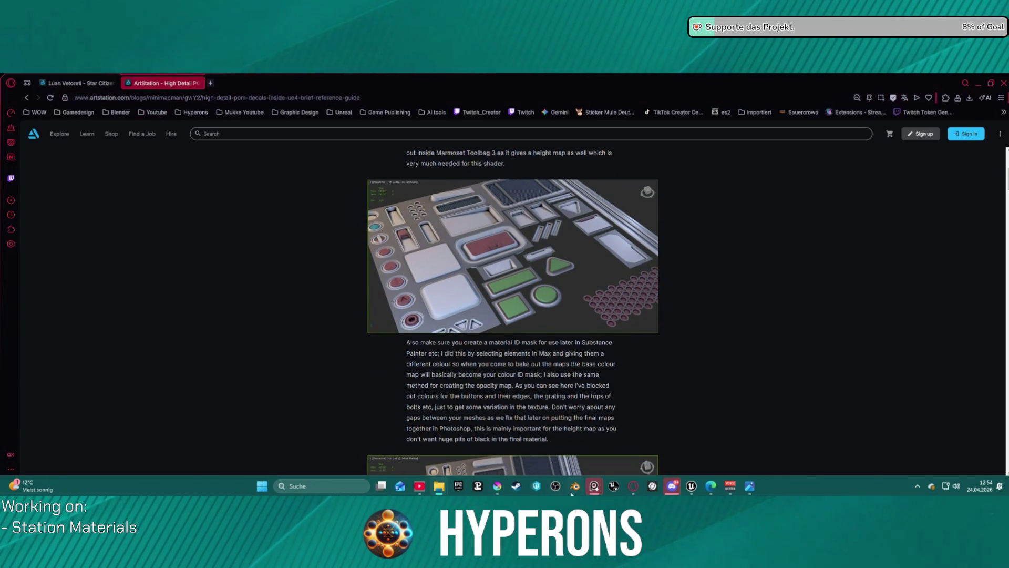
{"action": "right_click", "coordinate": [672, 485]}
{"action": "right_click", "coordinate": [575, 486]}
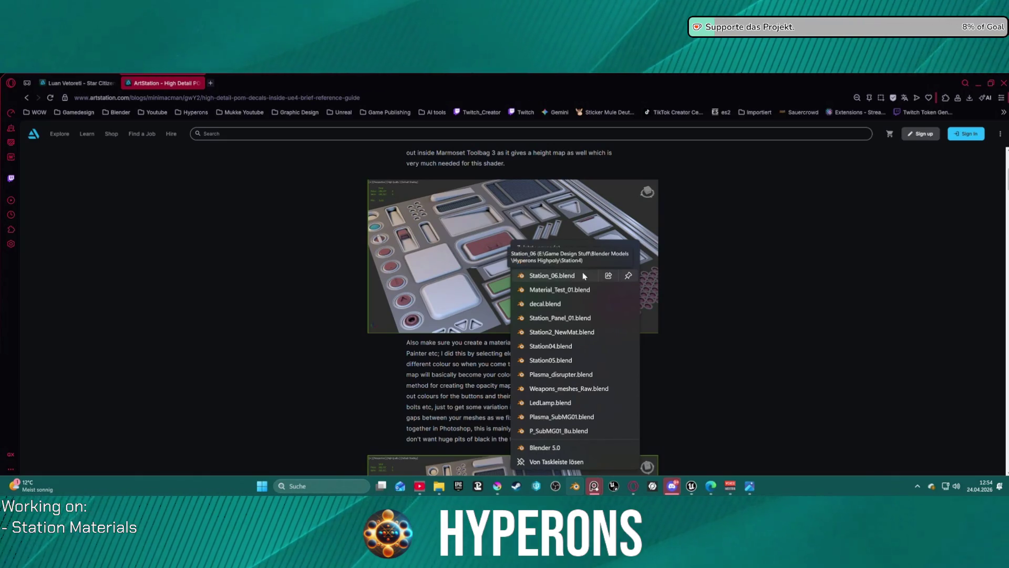
{"action": "left_click", "coordinate": [584, 289]}
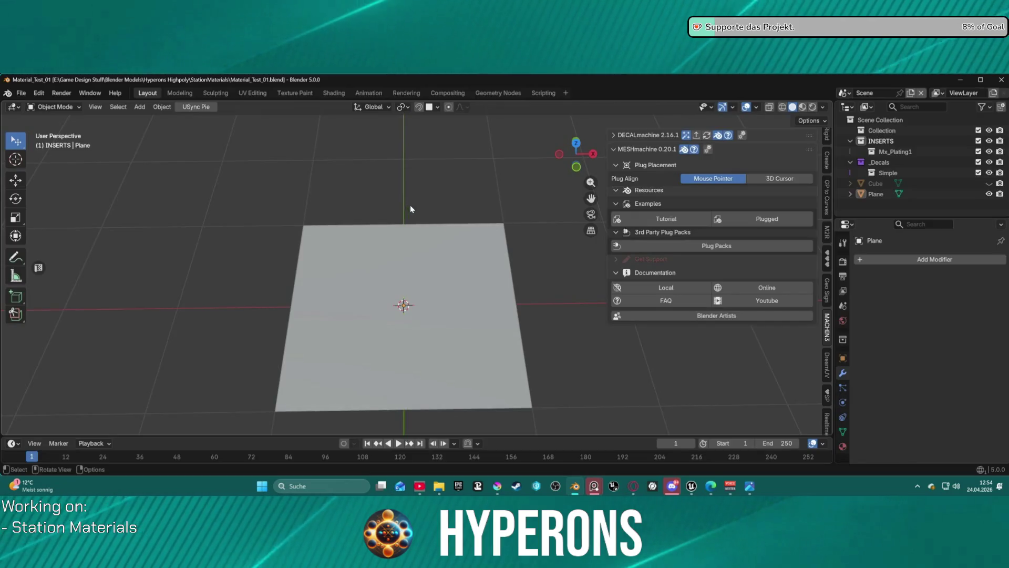
{"action": "left_click", "coordinate": [426, 276]}
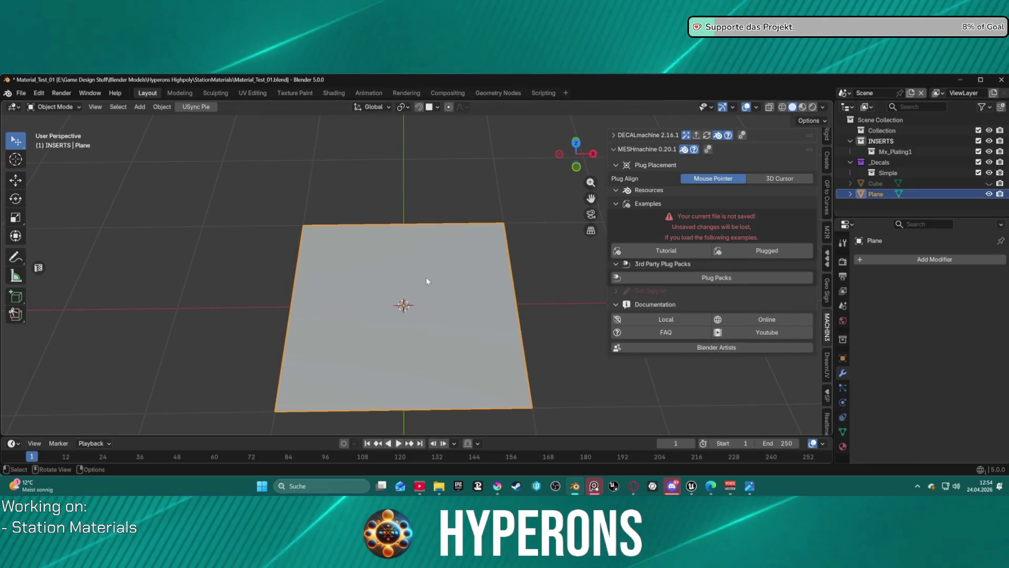
Step: Open Blender's Preferences from the Edit menu
{"action": "right_click", "coordinate": [421, 158]}
{"action": "mouse_move", "coordinate": [421, 131]}
{"action": "mouse_move", "coordinate": [526, 129]}
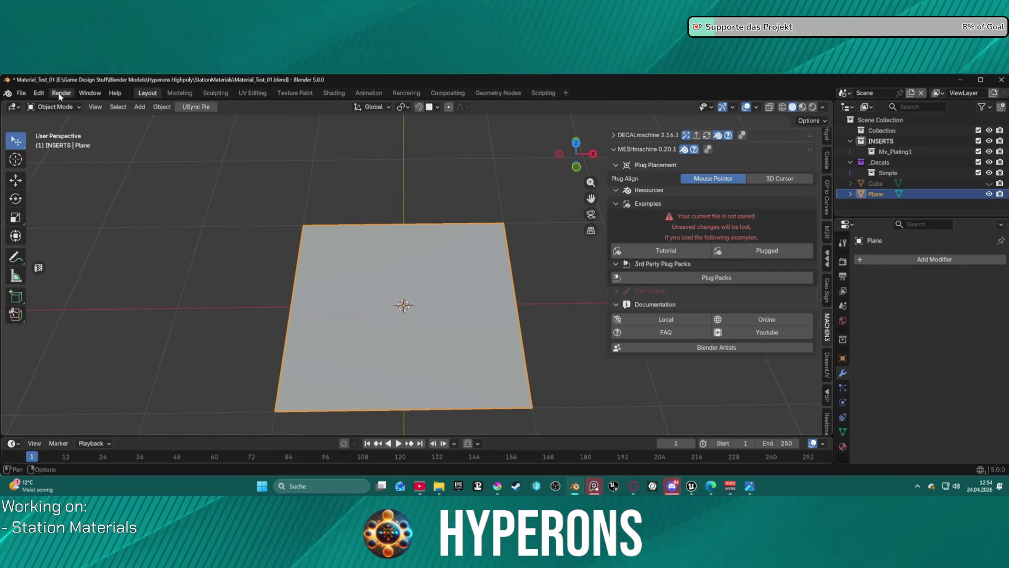
{"action": "left_click", "coordinate": [39, 92]}
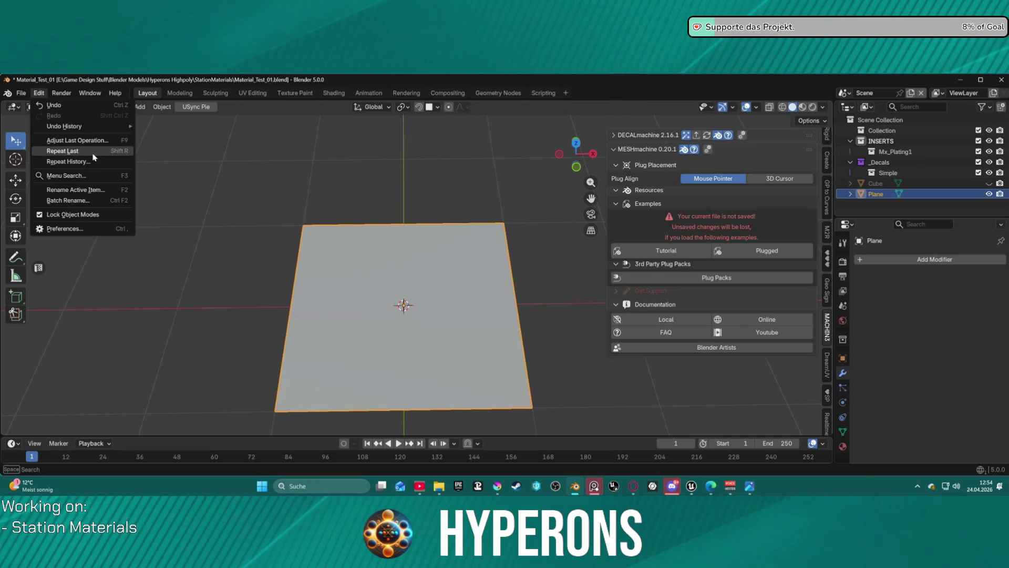
{"action": "mouse_move", "coordinate": [100, 134]}
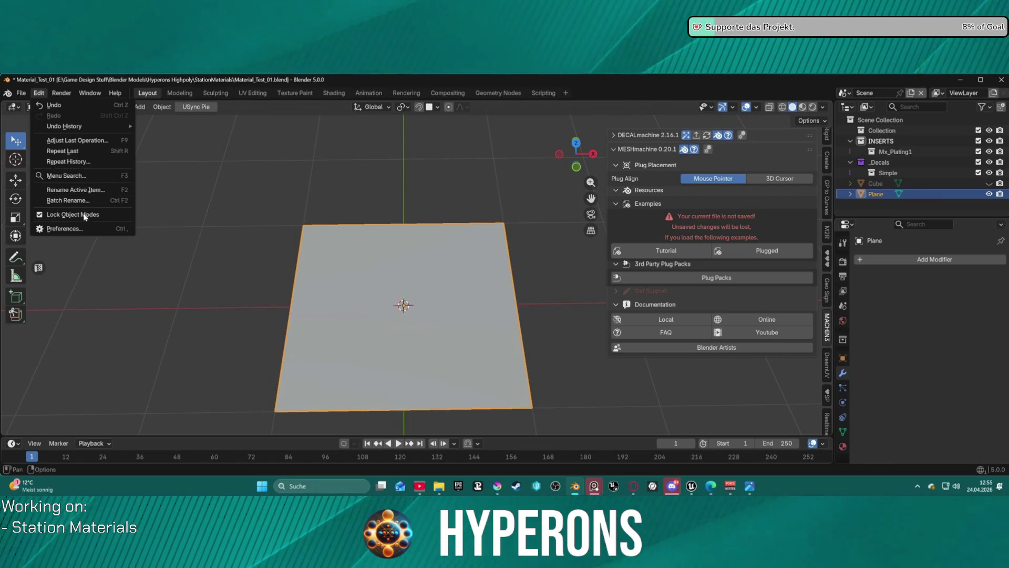
{"action": "left_click", "coordinate": [64, 229]}
Step: Expand the MESHmachine add-on and add a new plug library named Plugs_1_2
{"action": "scroll", "coordinate": [243, 270], "scroll_direction": "down", "scroll_amount": 5}
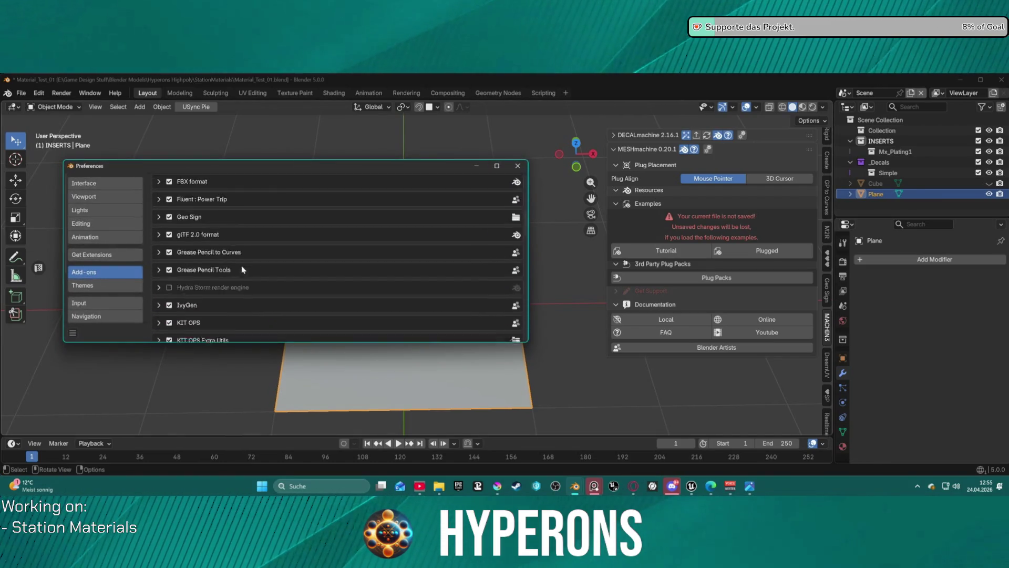
{"action": "scroll", "coordinate": [243, 270], "scroll_direction": "down", "scroll_amount": 10}
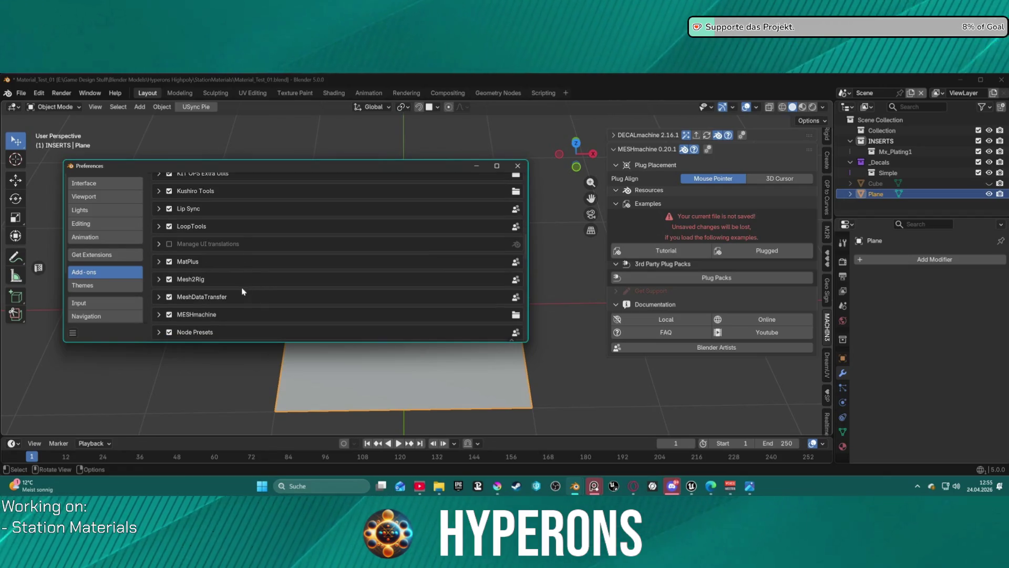
{"action": "scroll", "coordinate": [238, 314], "scroll_direction": "down", "scroll_amount": 4}
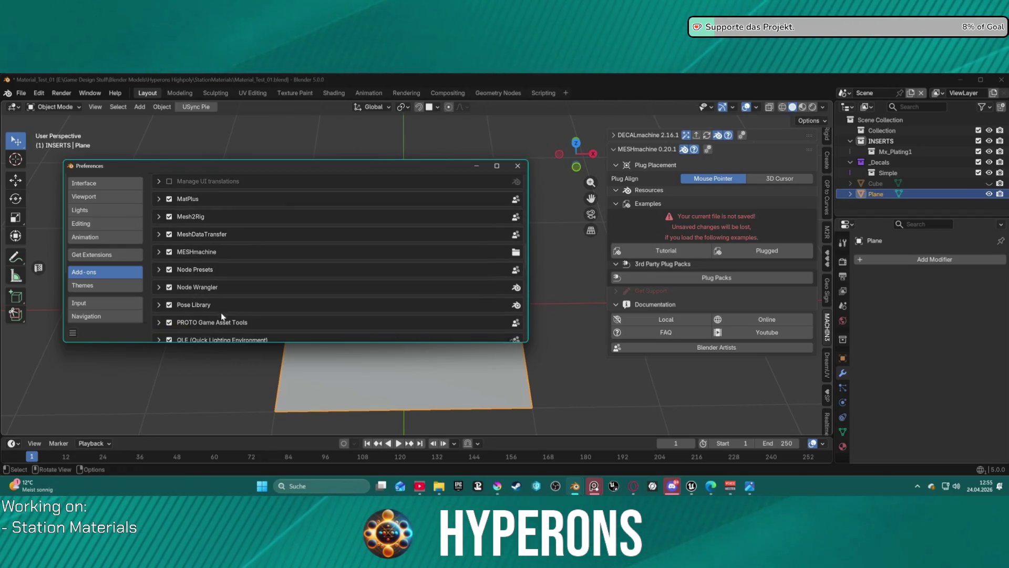
{"action": "left_click", "coordinate": [160, 252]}
{"action": "scroll", "coordinate": [214, 263], "scroll_direction": "down", "scroll_amount": 8}
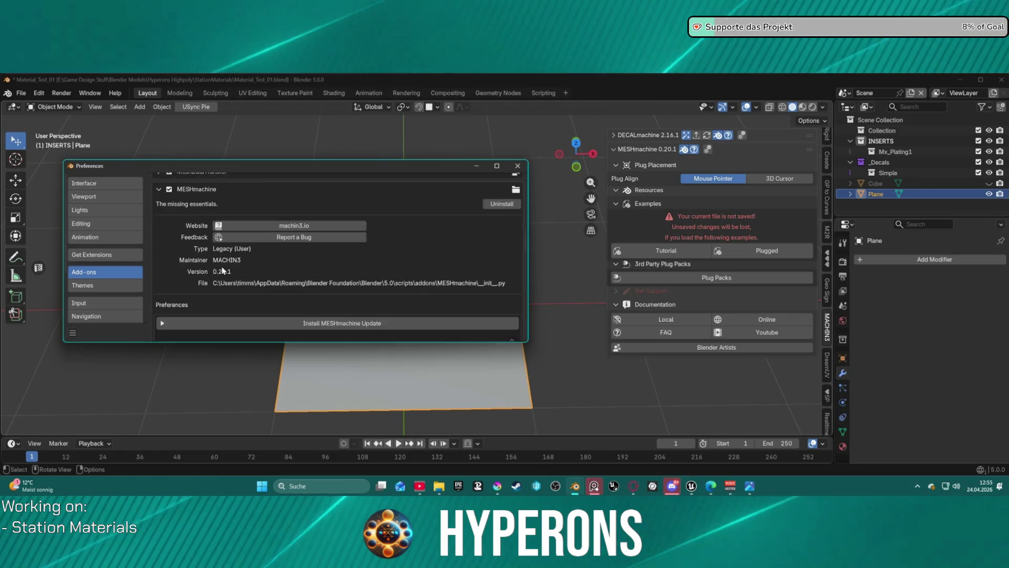
{"action": "scroll", "coordinate": [214, 263], "scroll_direction": "down", "scroll_amount": 5}
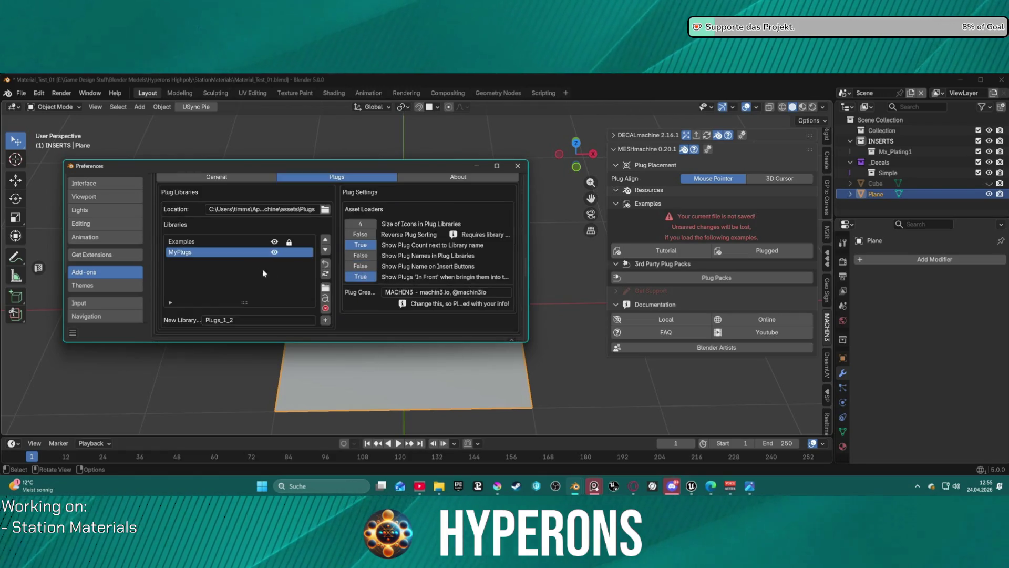
{"action": "left_click", "coordinate": [271, 320]}
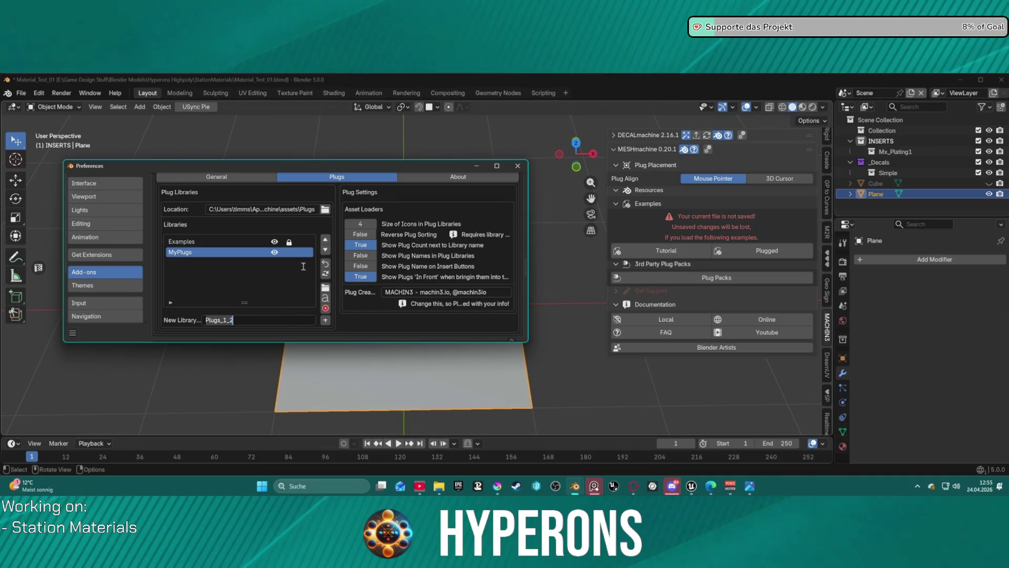
{"action": "key", "text": "Return"}
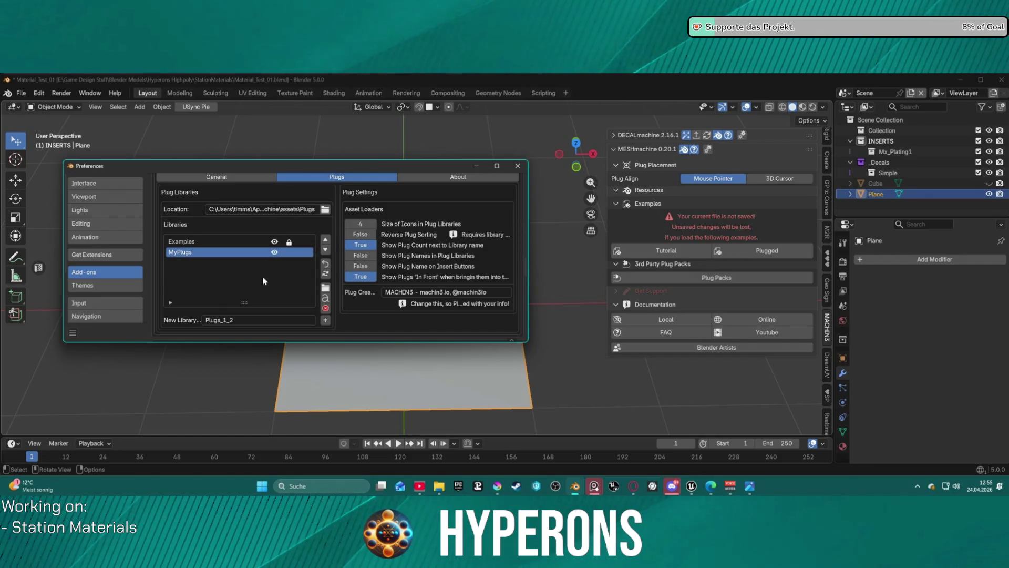
{"action": "left_click", "coordinate": [325, 320]}
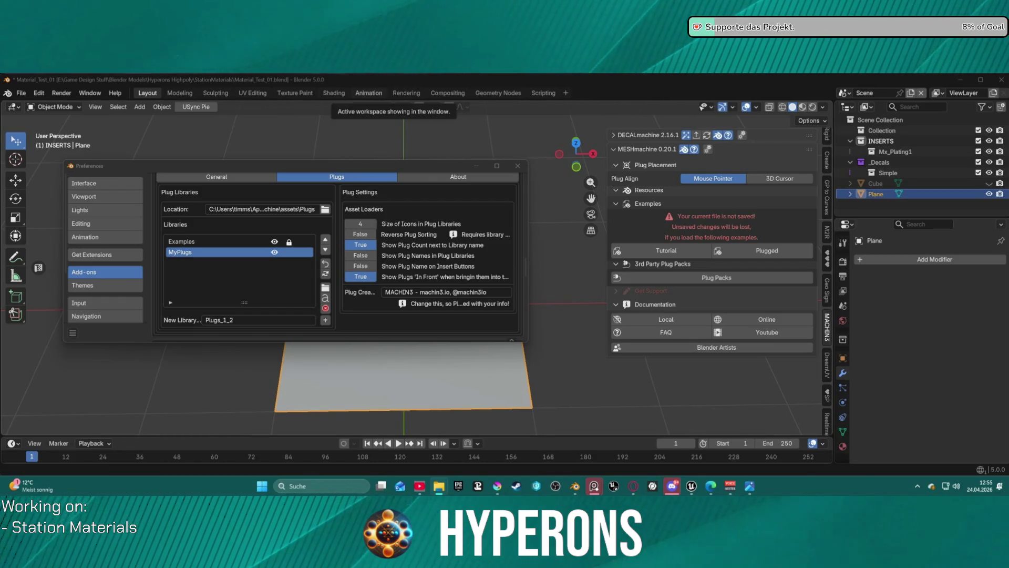
{"action": "left_click", "coordinate": [241, 321]}
{"action": "type", "text": "_"}
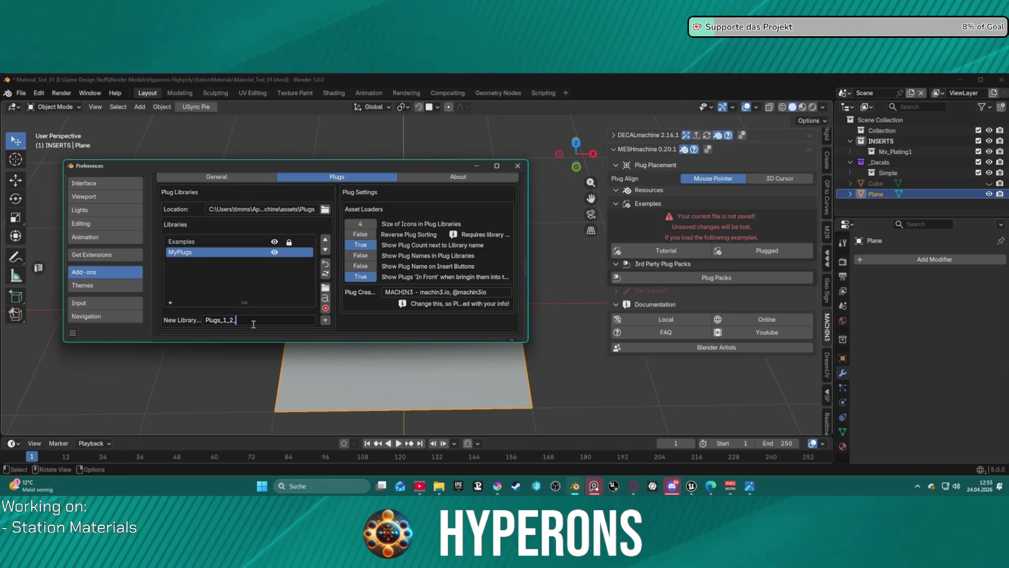
{"action": "left_click", "coordinate": [326, 322]}
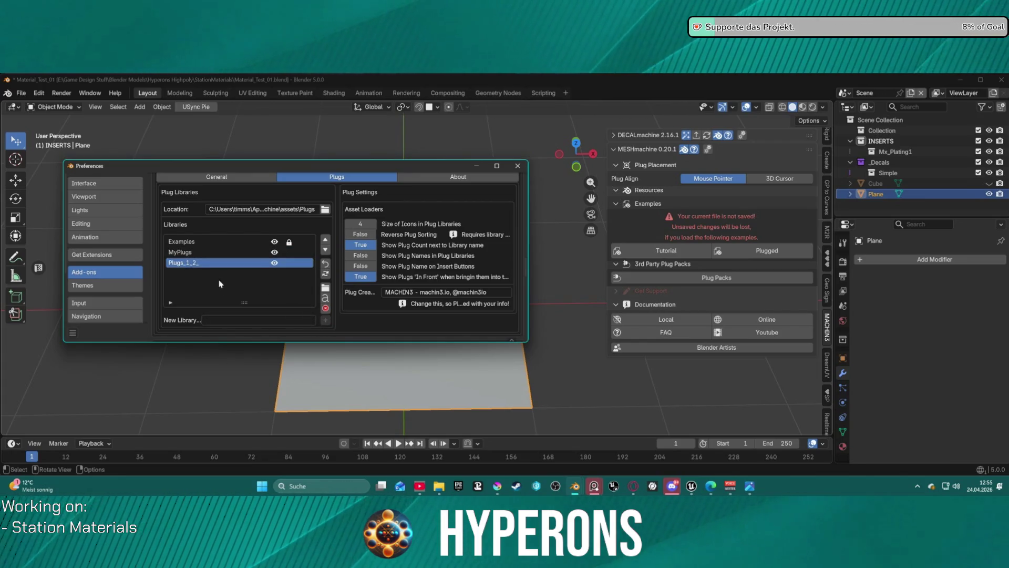
Step: Reload the plug library list and request removal of the Plugs_1_2_ library
{"action": "right_click", "coordinate": [195, 266]}
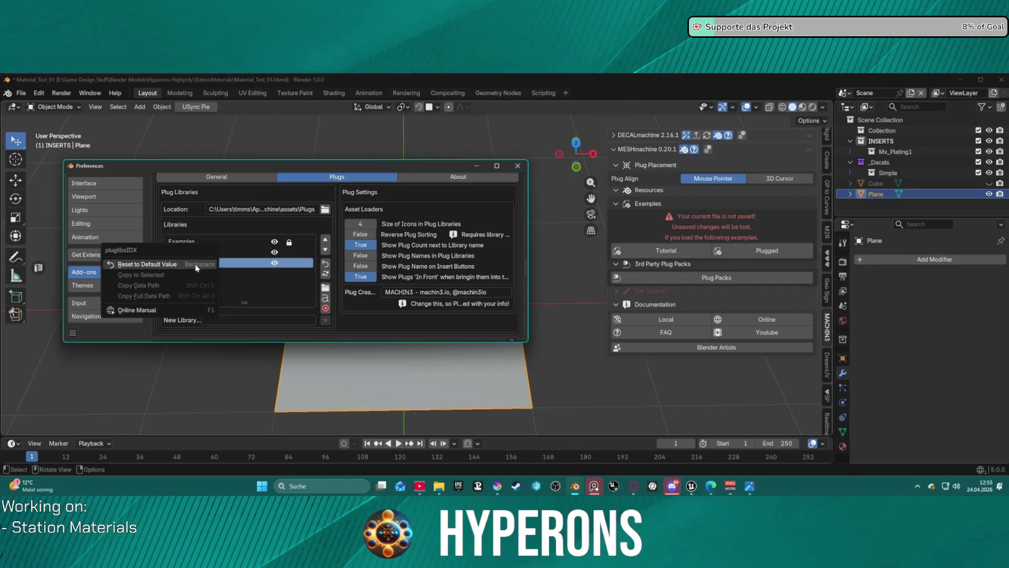
{"action": "left_click", "coordinate": [169, 266]}
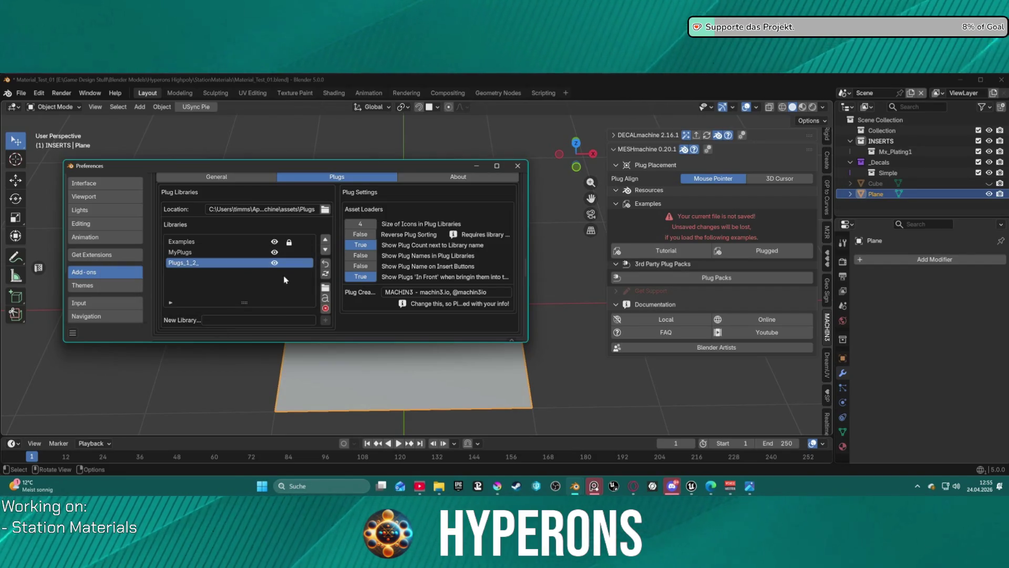
{"action": "left_click", "coordinate": [324, 264]}
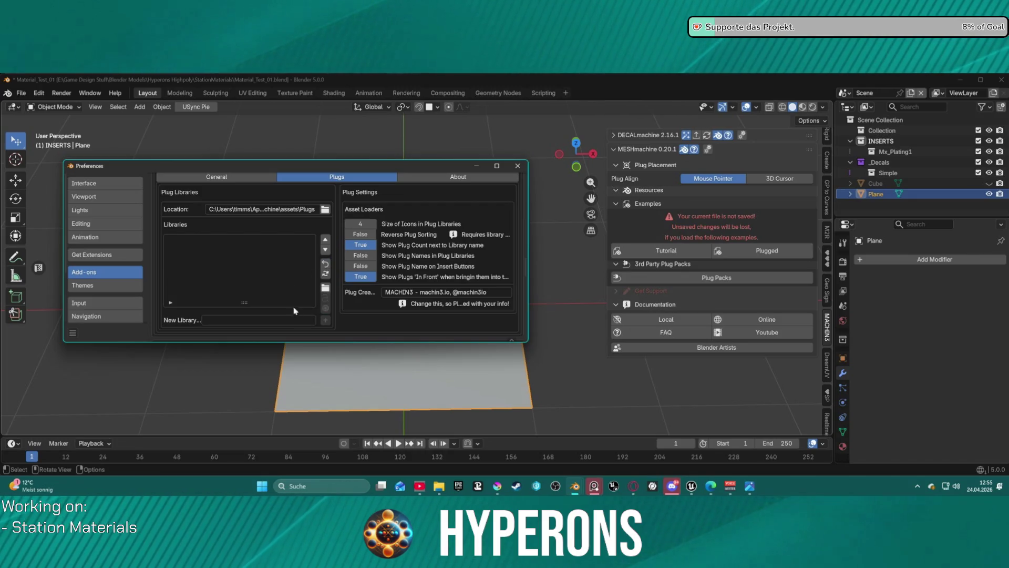
{"action": "left_click", "coordinate": [325, 274]}
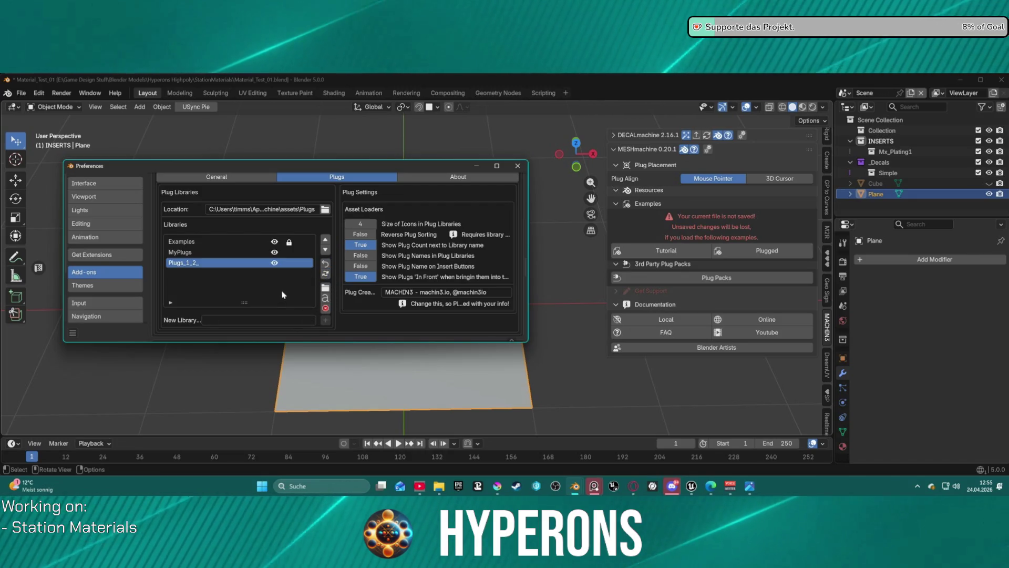
{"action": "left_click", "coordinate": [326, 308]}
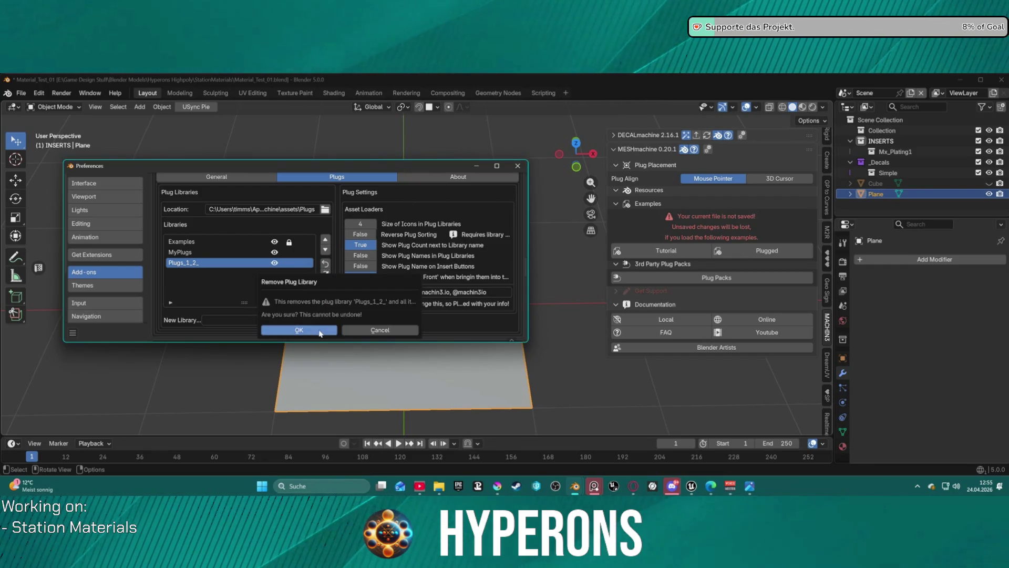
Step: Confirm removing Plugs_1_2_, open the plug library folder on disk, and select the New Library field
{"action": "left_click", "coordinate": [299, 331]}
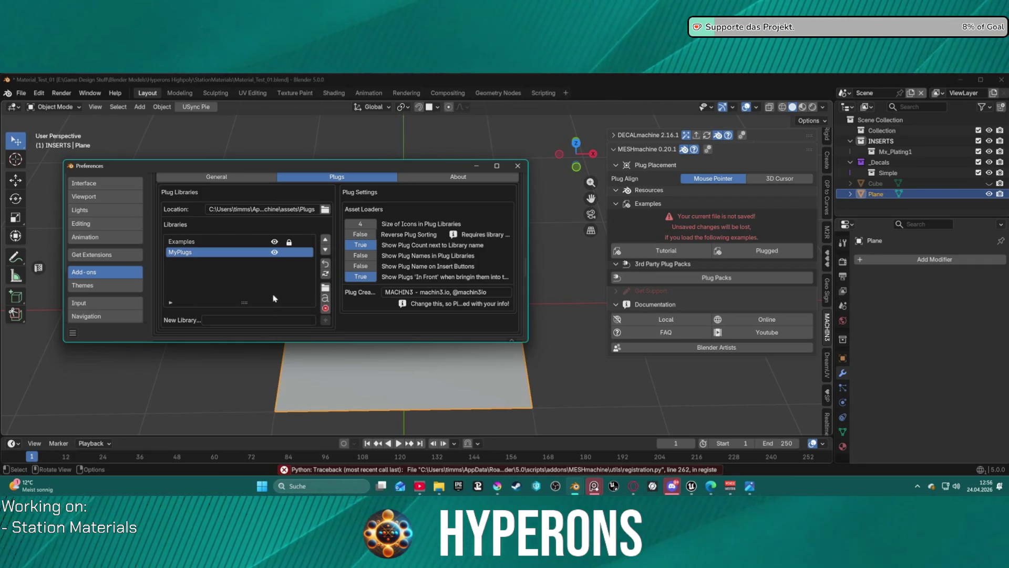
{"action": "left_click", "coordinate": [241, 320]}
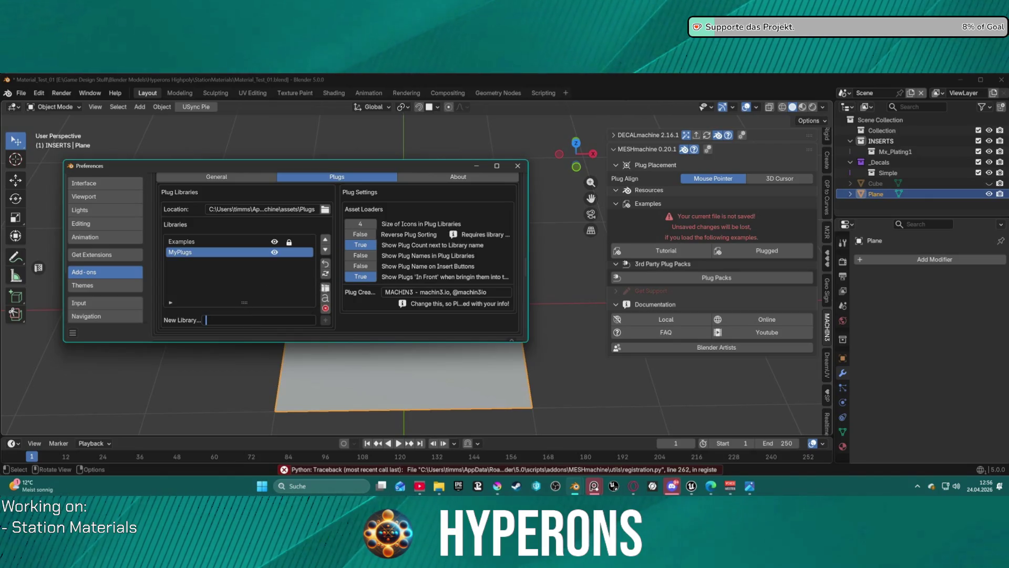
{"action": "left_click", "coordinate": [326, 289]}
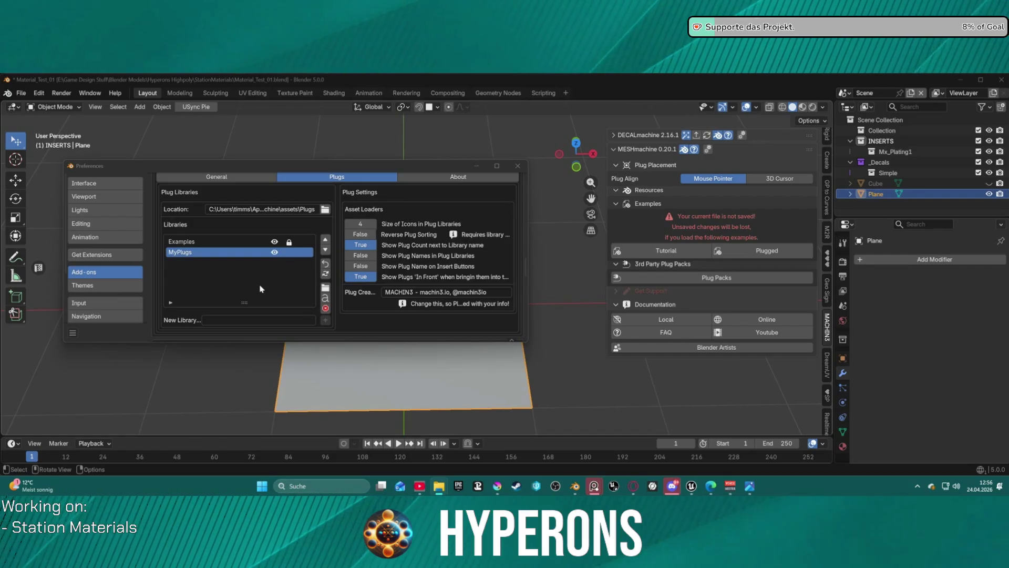
{"action": "left_click", "coordinate": [230, 321]}
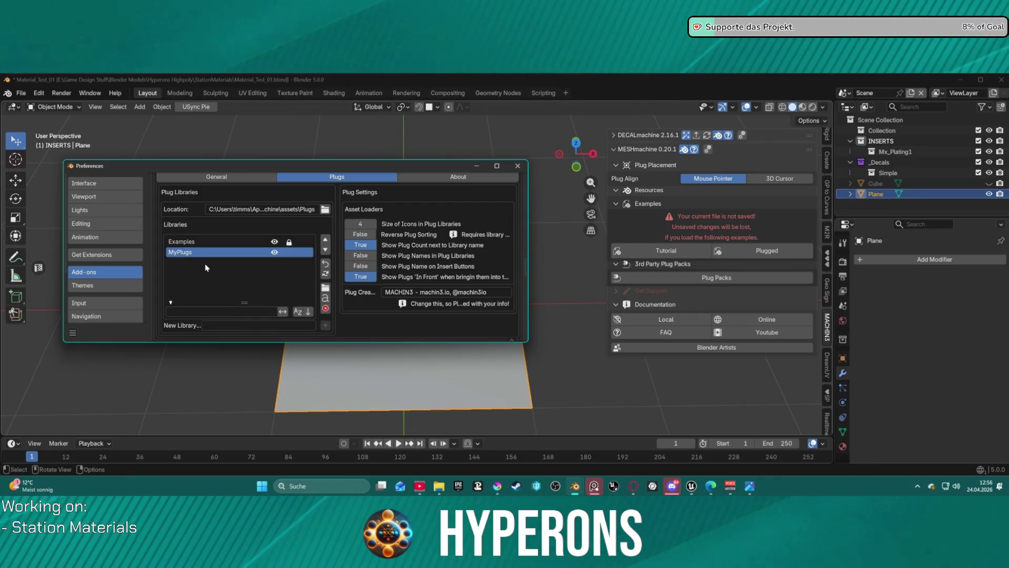
Step: Name a new plug library TEST and add it to MESHmachine's library list
{"action": "left_click", "coordinate": [203, 324]}
{"action": "type", "text": "TEST"}
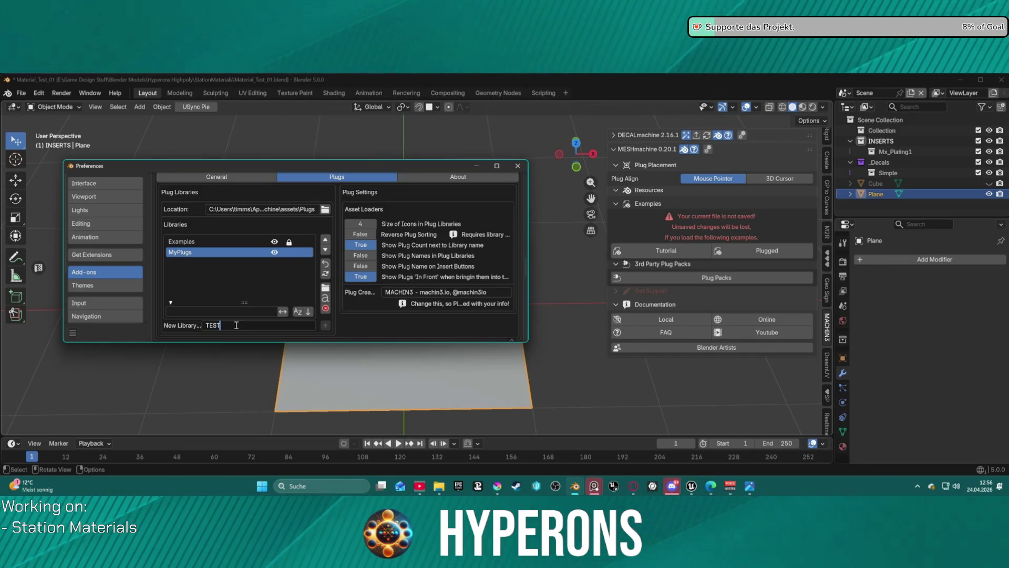
{"action": "key", "text": "Return"}
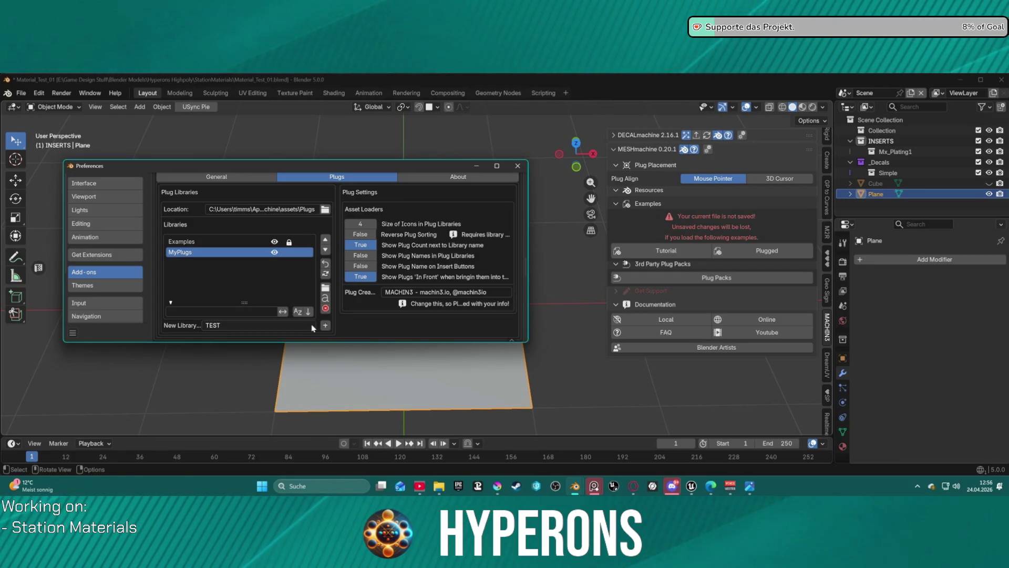
{"action": "left_click", "coordinate": [326, 325]}
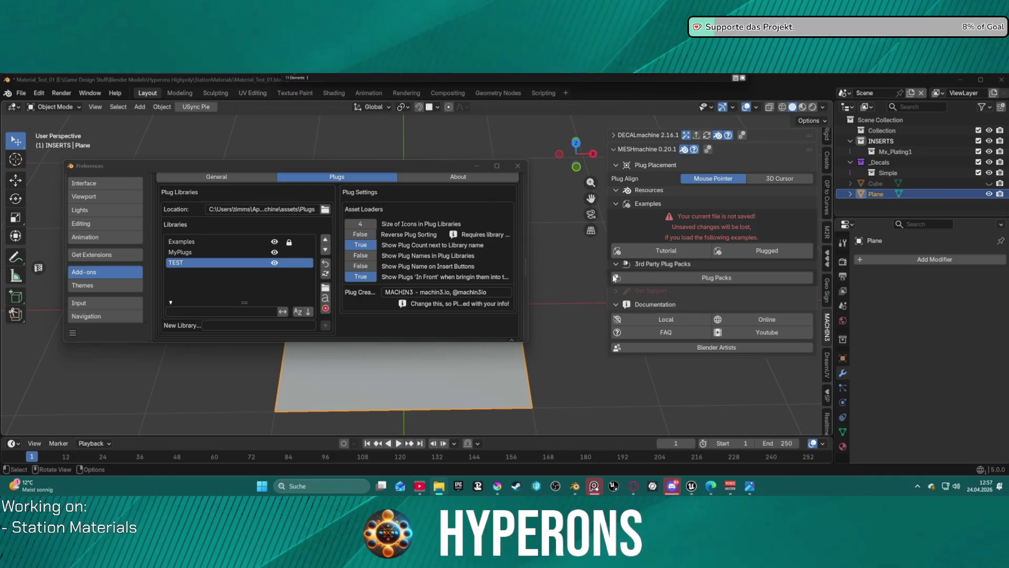
{"action": "right_click", "coordinate": [539, 209]}
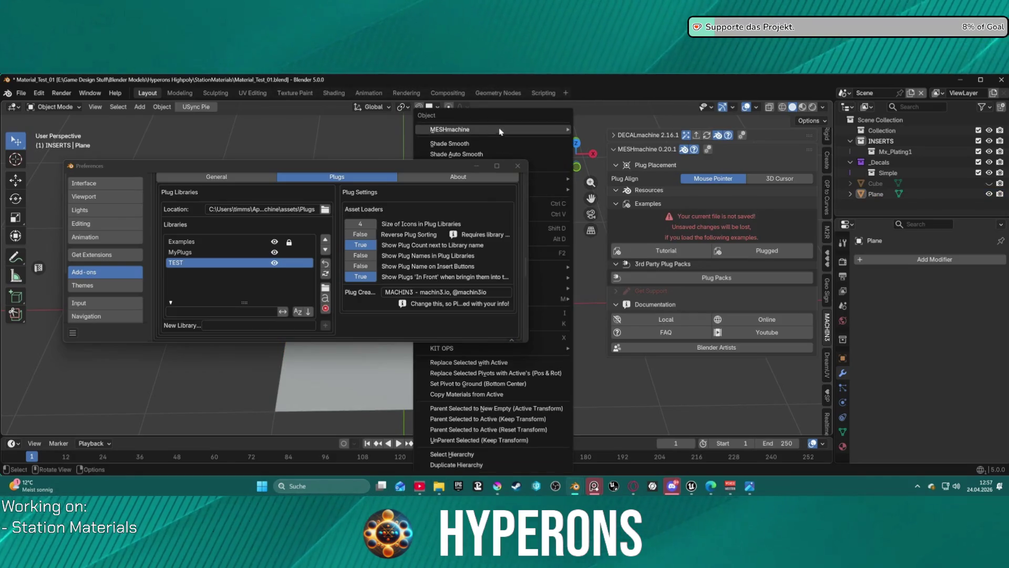
Step: Insert a plug from the TEST library via MESHmachine > Plug Libraries, then open the plug chooser
{"action": "mouse_move", "coordinate": [550, 131]}
{"action": "mouse_move", "coordinate": [620, 130]}
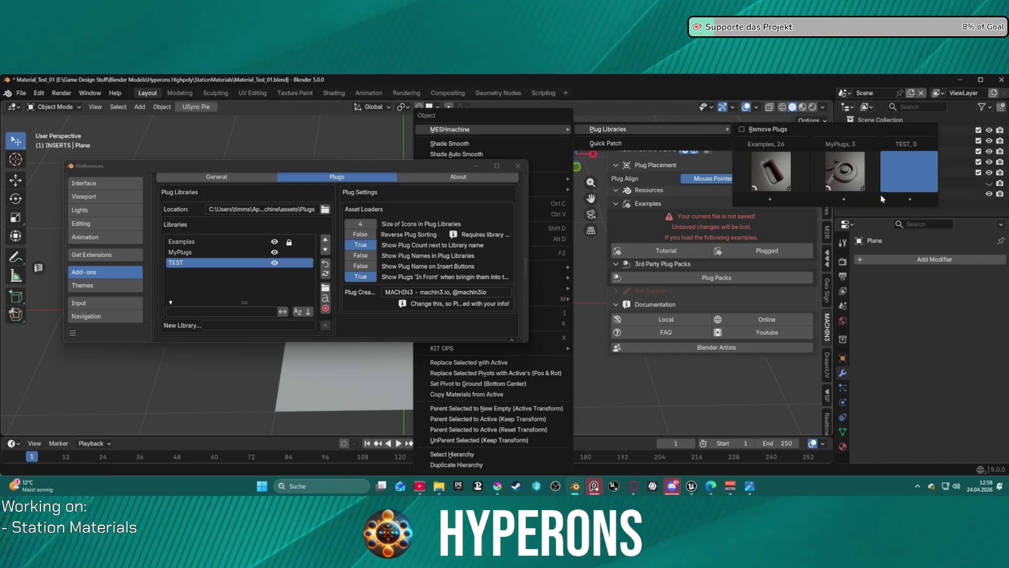
{"action": "left_click", "coordinate": [898, 179]}
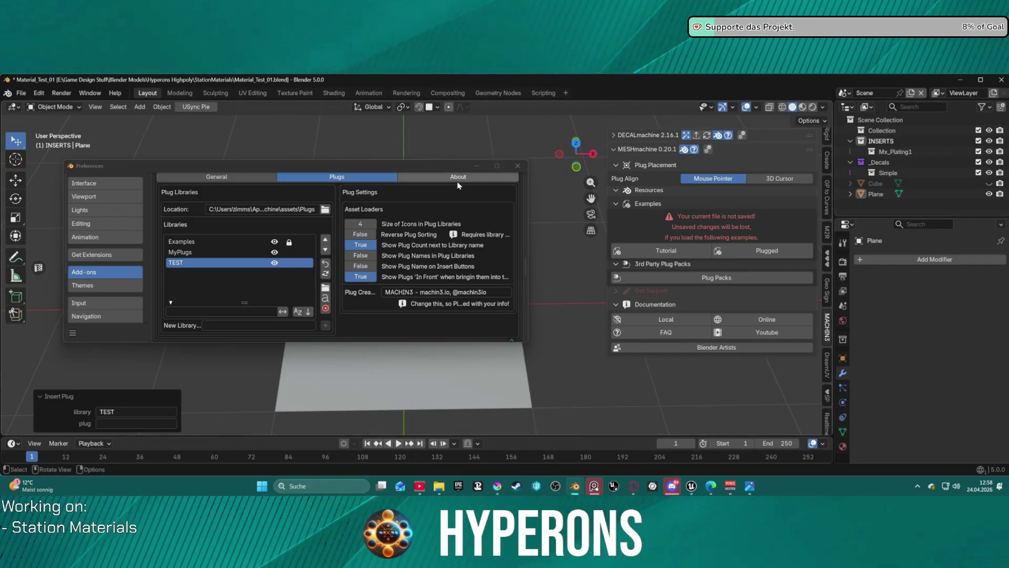
{"action": "left_click", "coordinate": [127, 425]}
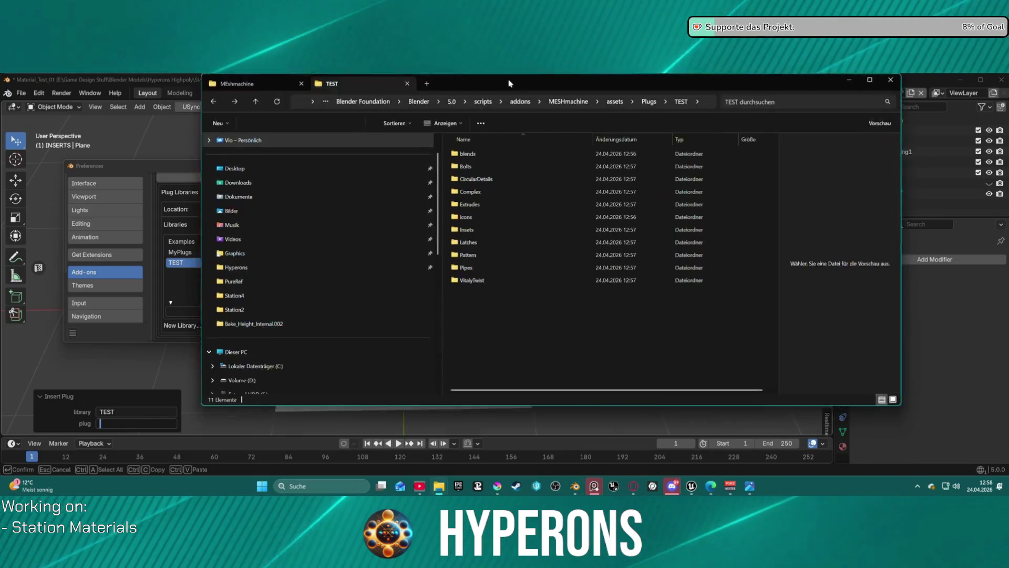
Step: Select the blends folder in the TEST library and move the Explorer window aside
{"action": "left_click", "coordinate": [404, 216]}
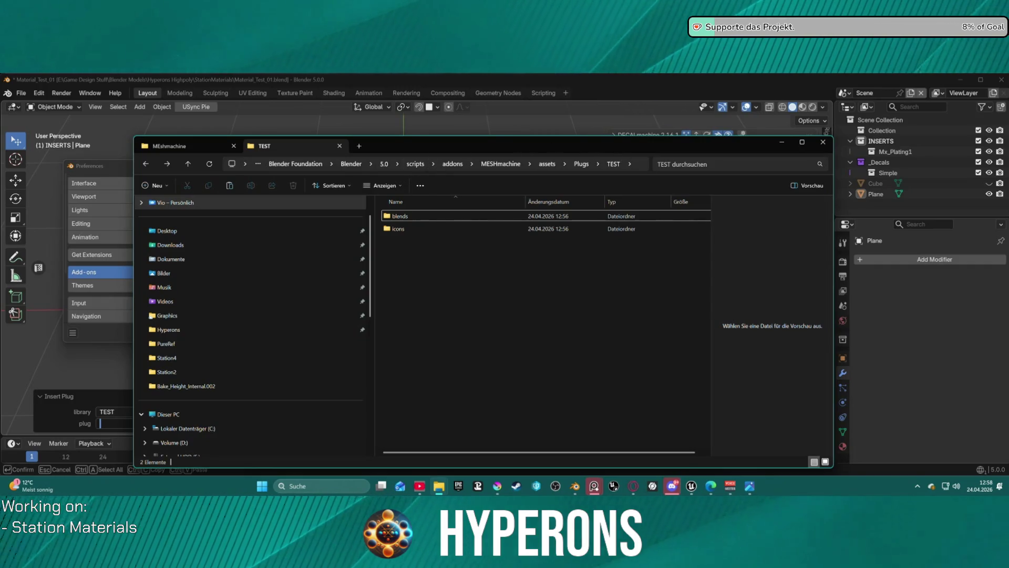
{"action": "mouse_move", "coordinate": [547, 146]}
{"action": "left_mouse_down"}
{"action": "mouse_move", "coordinate": [604, 106]}
{"action": "mouse_move", "coordinate": [860, 56]}
{"action": "left_mouse_up"}
{"action": "mouse_move", "coordinate": [788, 56]}
{"action": "left_mouse_down"}
{"action": "mouse_move", "coordinate": [728, 74]}
{"action": "mouse_move", "coordinate": [526, 80]}
{"action": "mouse_move", "coordinate": [517, 103]}
{"action": "mouse_move", "coordinate": [535, 138]}
{"action": "mouse_move", "coordinate": [528, 79]}
{"action": "mouse_move", "coordinate": [547, 0]}
{"action": "mouse_move", "coordinate": [546, 40]}
{"action": "mouse_move", "coordinate": [547, 6]}
{"action": "left_mouse_up"}
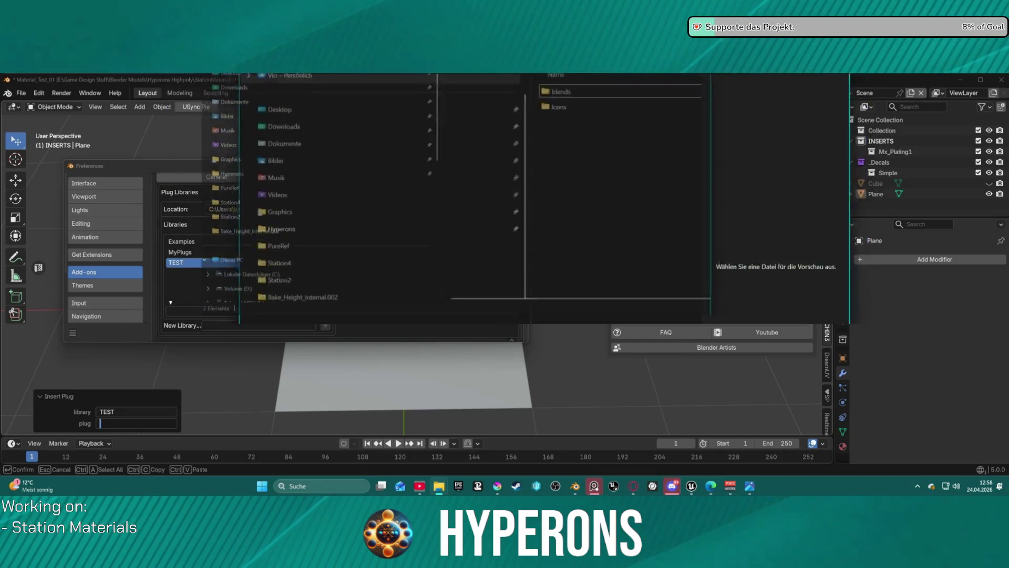
Step: Snap Explorer to the right half of the screen and maximise Blender full screen
{"action": "key", "text": "super+Right"}
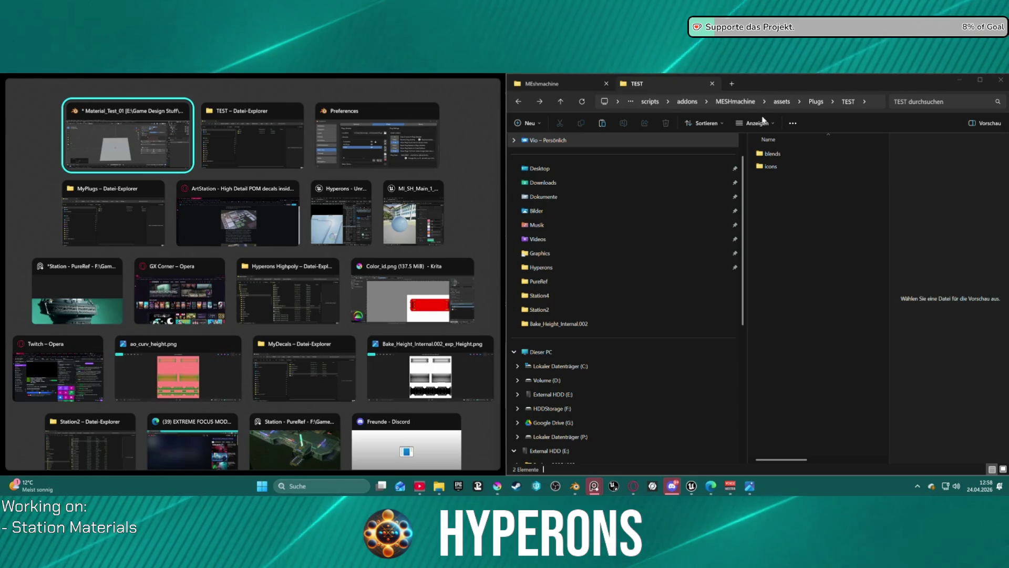
{"action": "key", "text": "Left"}
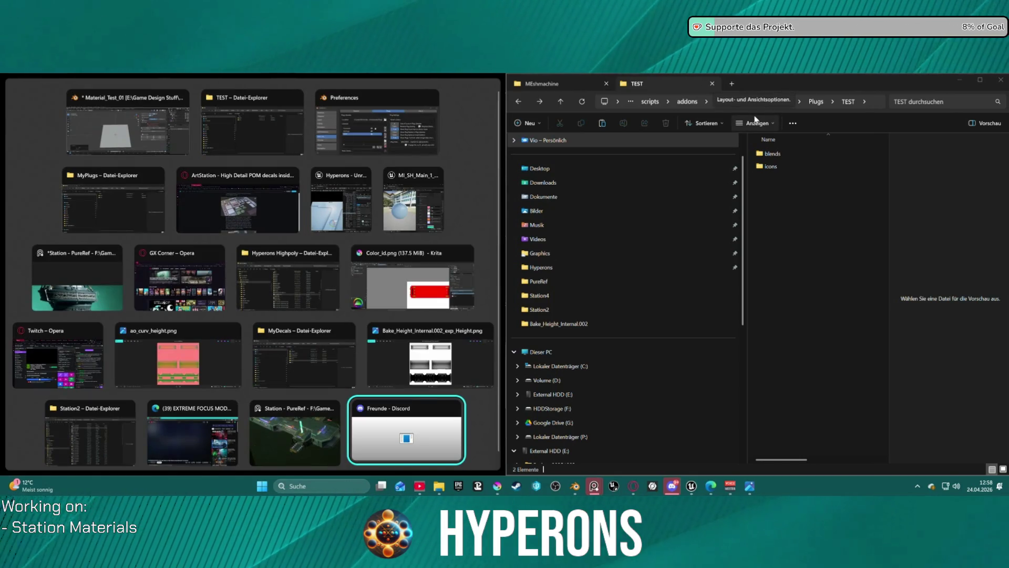
{"action": "key", "text": "Right"}
{"action": "key", "text": "Return"}
{"action": "key", "text": "super+Up"}
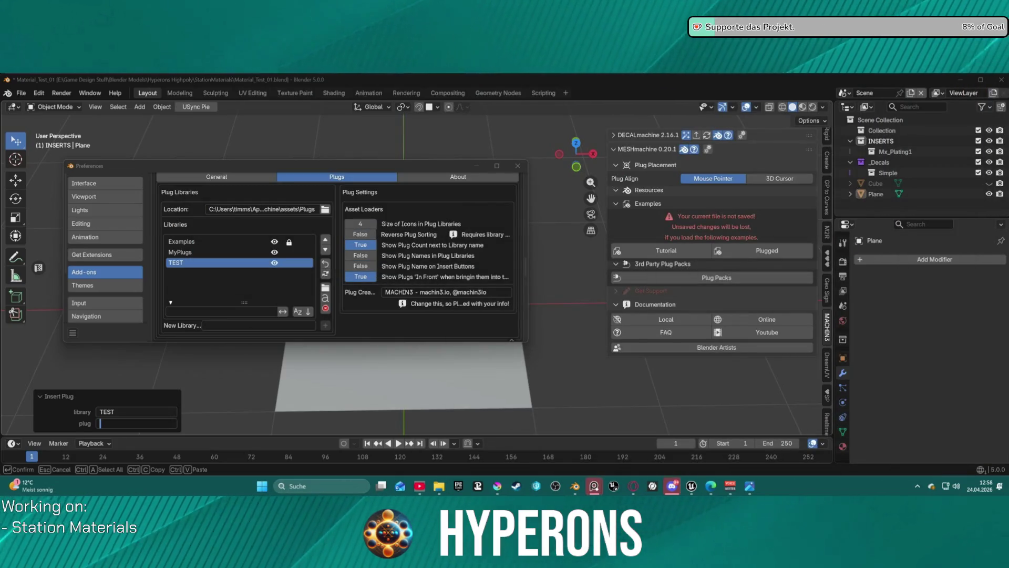
{"action": "key", "text": "alt+Tab"}
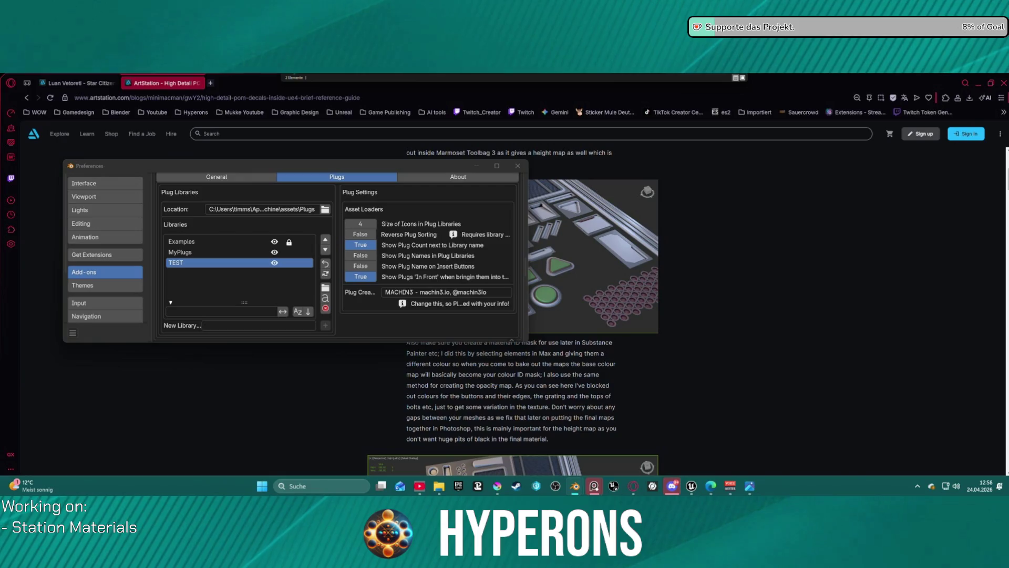
{"action": "key", "text": "alt+Tab"}
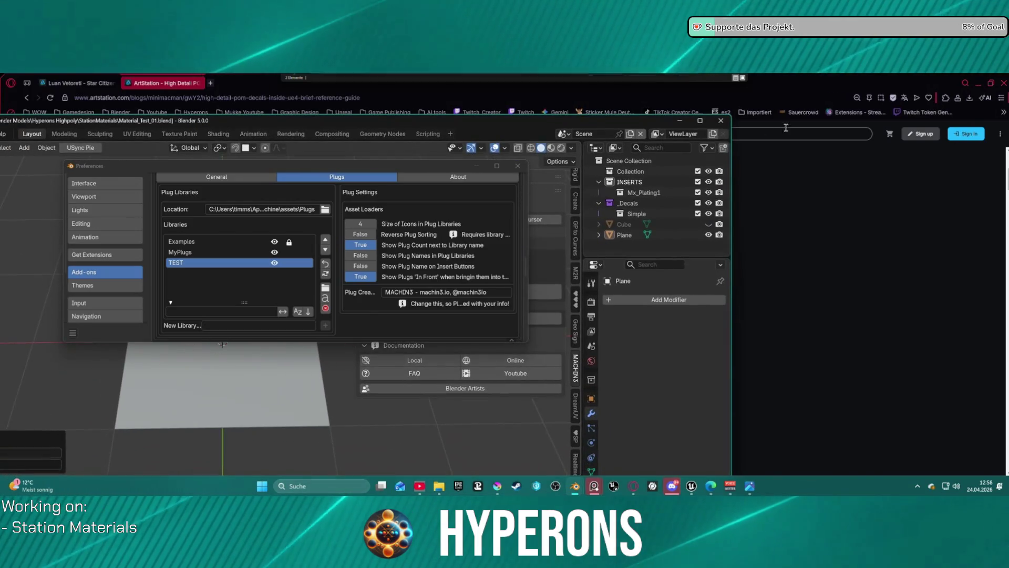
{"action": "key", "text": "alt+Tab"}
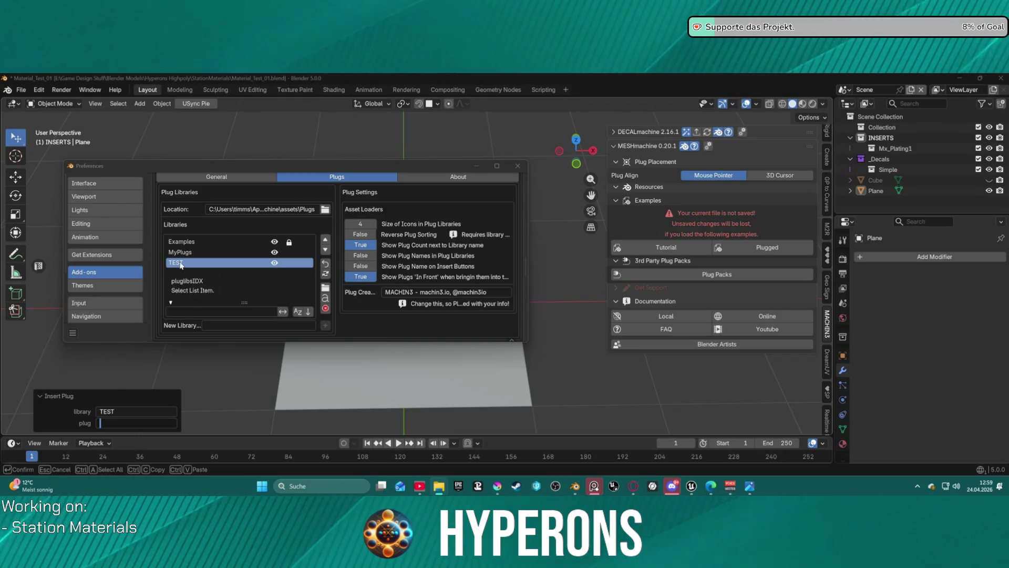
{"action": "left_click", "coordinate": [235, 295]}
{"action": "left_click", "coordinate": [229, 324]}
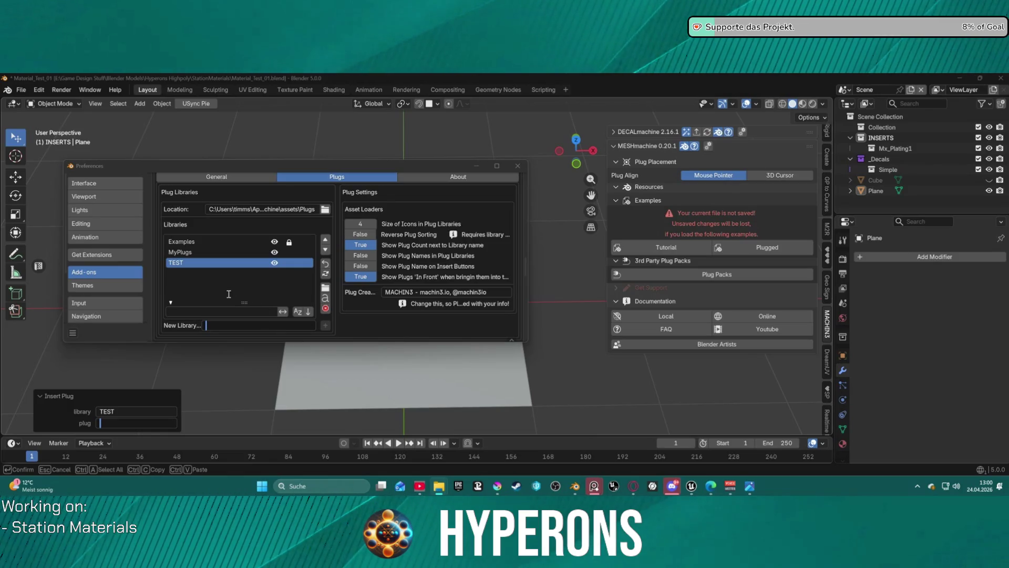
{"action": "key", "text": "alt+Tab"}
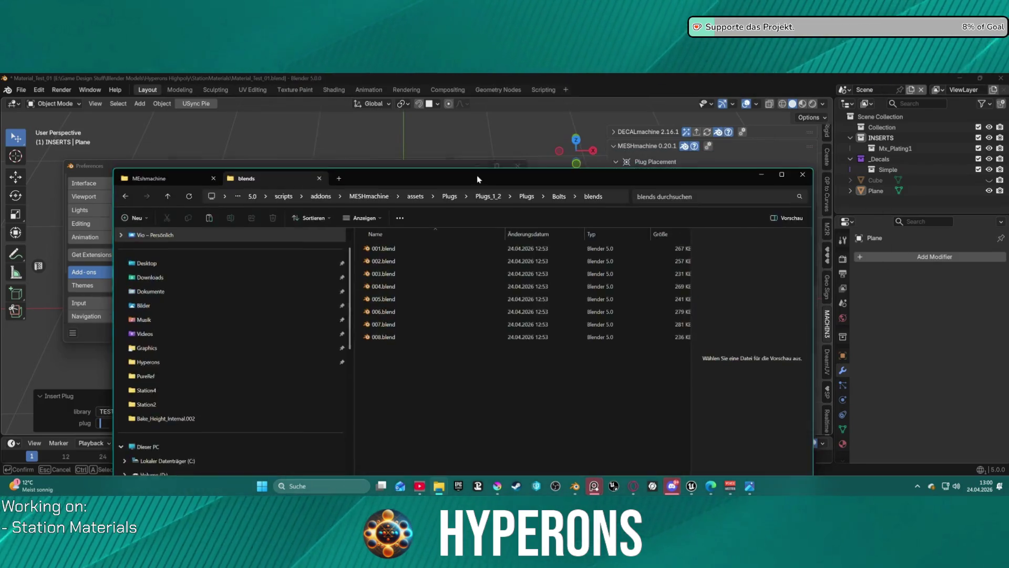
{"action": "left_click", "coordinate": [589, 172]}
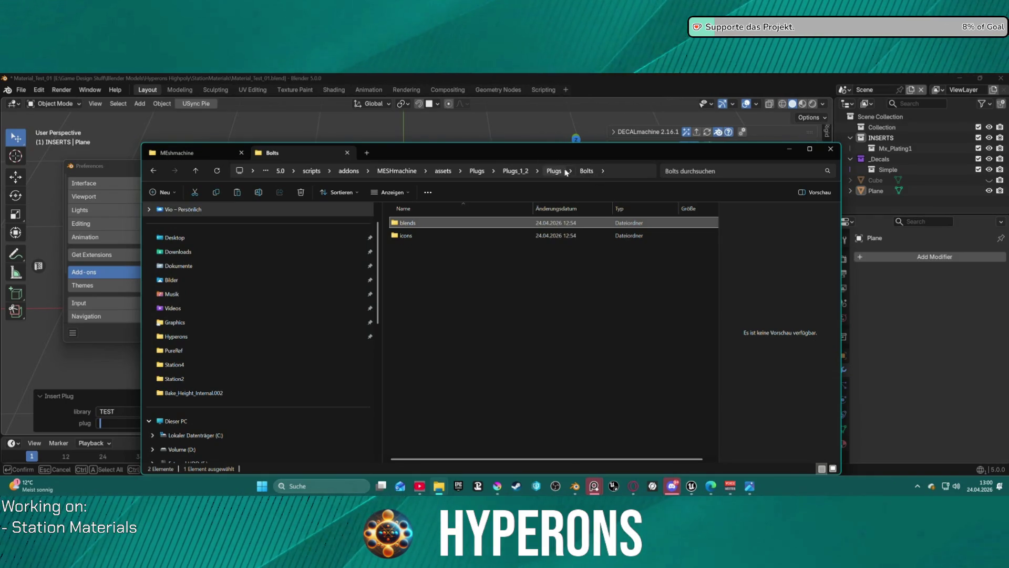
{"action": "left_click_drag", "start_coordinate": [532, 154], "coordinate": [551, 94]}
{"action": "key", "text": "alt+Tab"}
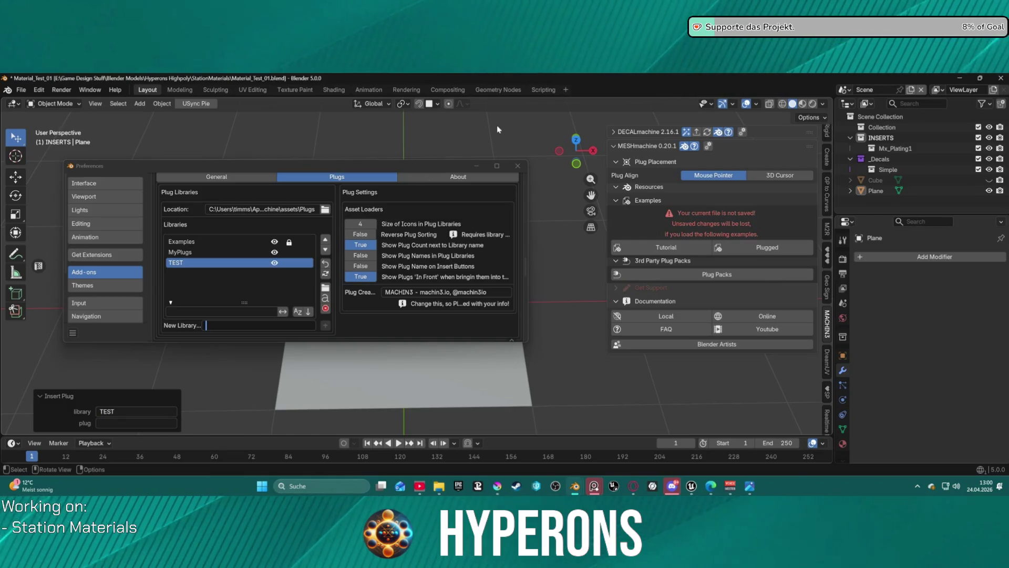
Step: Preview the Examples plug library, then close the plug menu and the Preferences window
{"action": "right_click", "coordinate": [475, 139]}
{"action": "mouse_move", "coordinate": [496, 130]}
{"action": "mouse_move", "coordinate": [544, 132]}
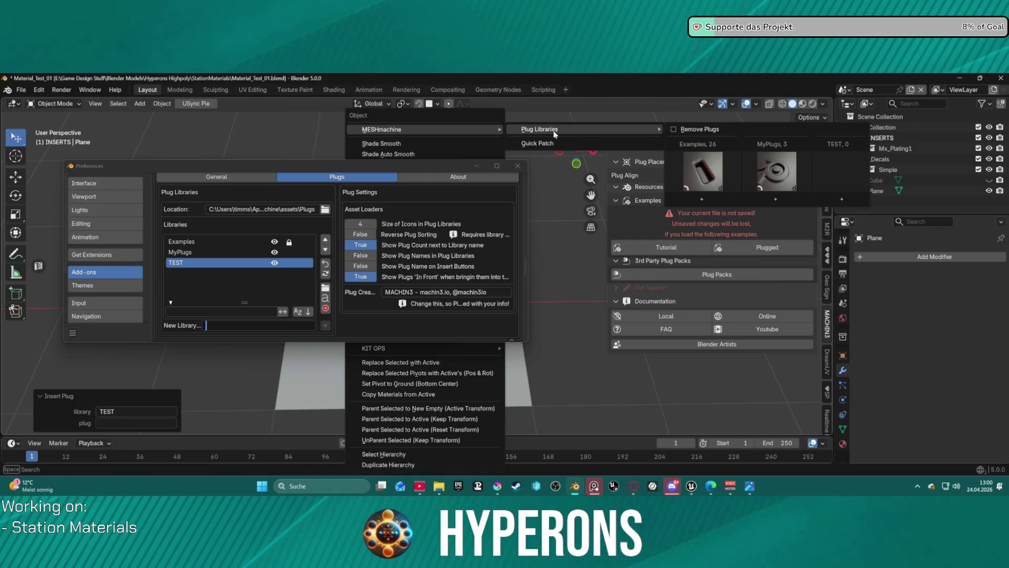
{"action": "left_click", "coordinate": [731, 176]}
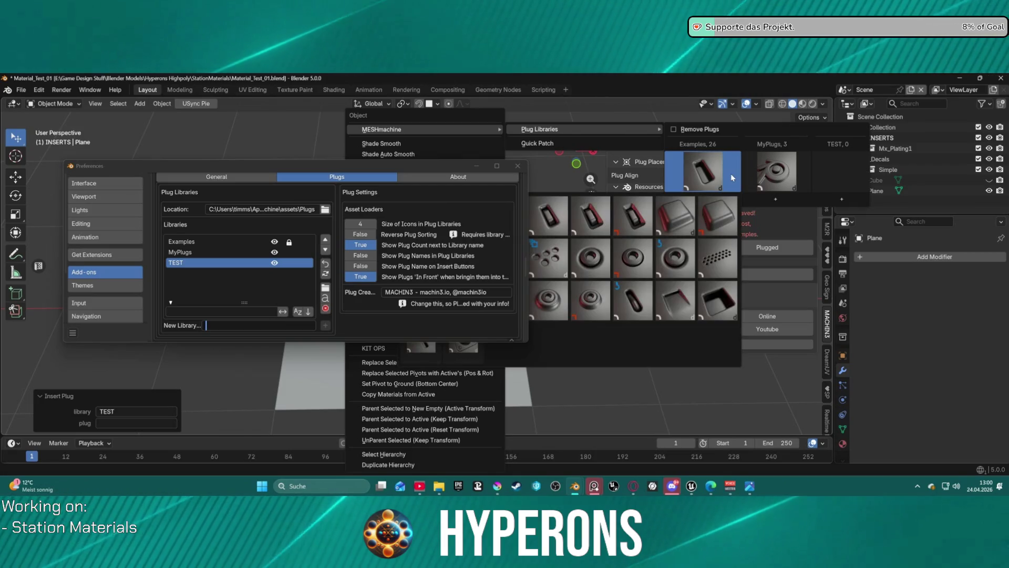
{"action": "mouse_move", "coordinate": [801, 173]}
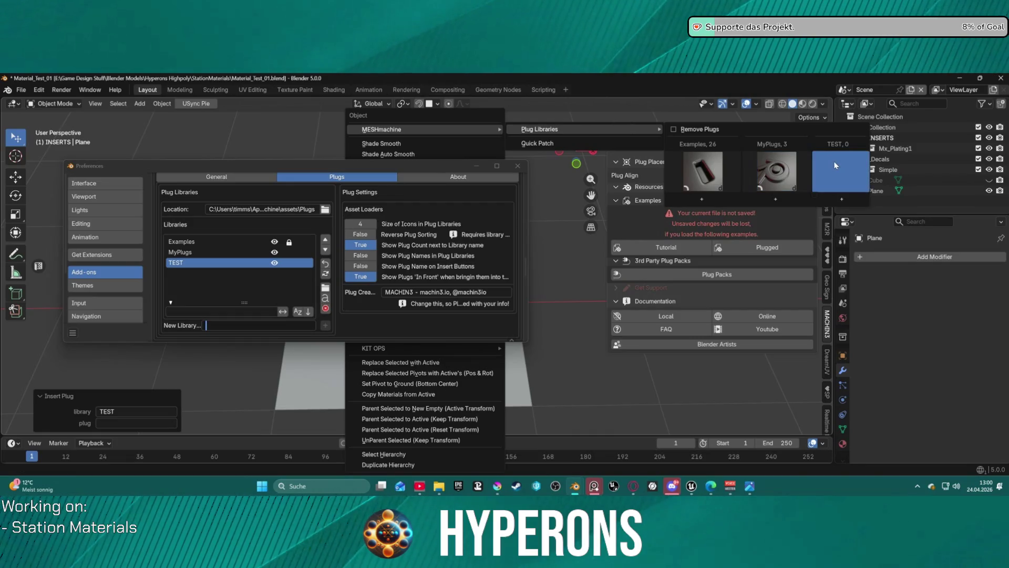
{"action": "left_click", "coordinate": [634, 153]}
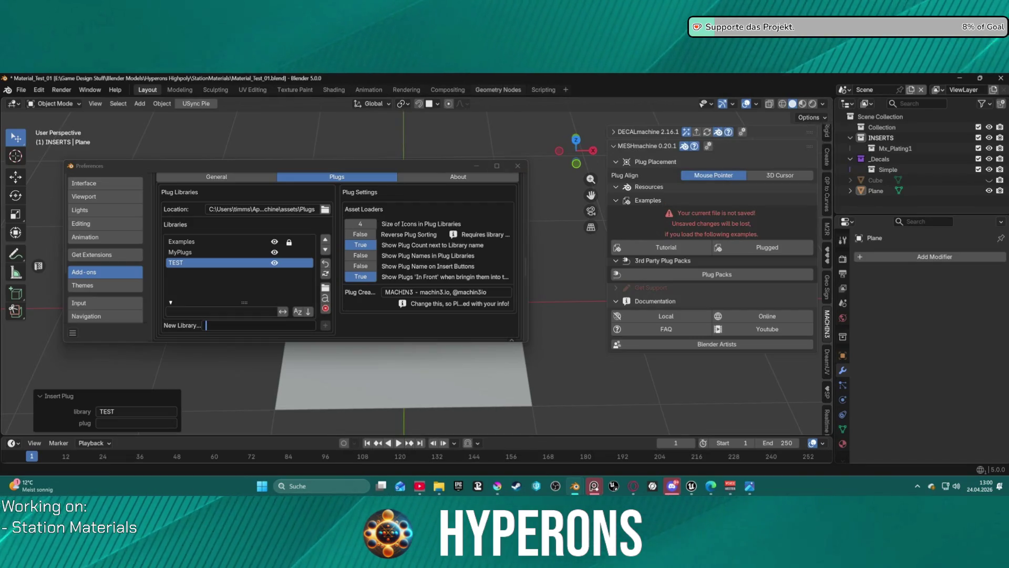
{"action": "left_click", "coordinate": [518, 166]}
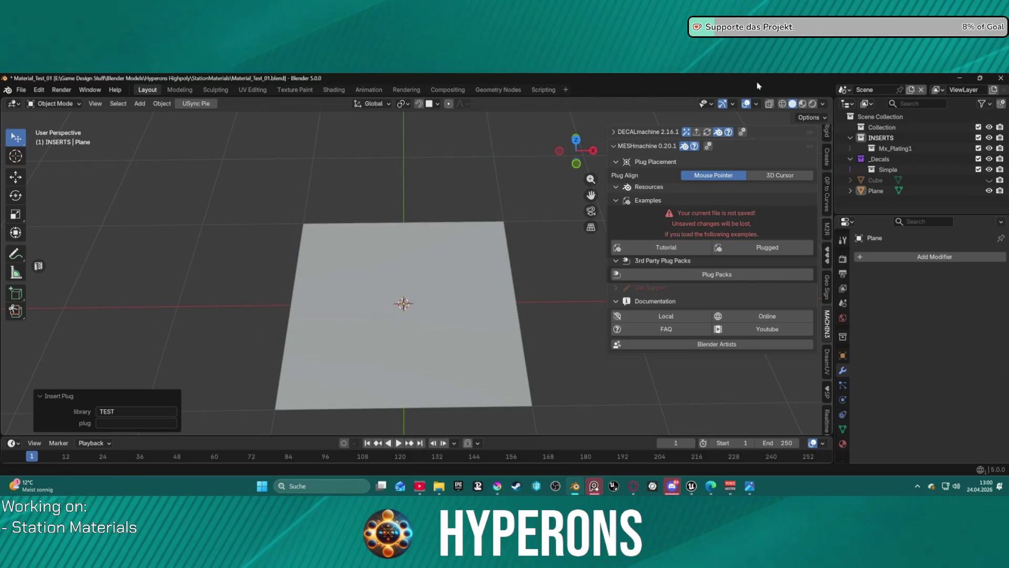
Step: Save and quit Blender, then reopen Material_Test_01.blend from the taskbar's recent files
{"action": "left_click", "coordinate": [1001, 78]}
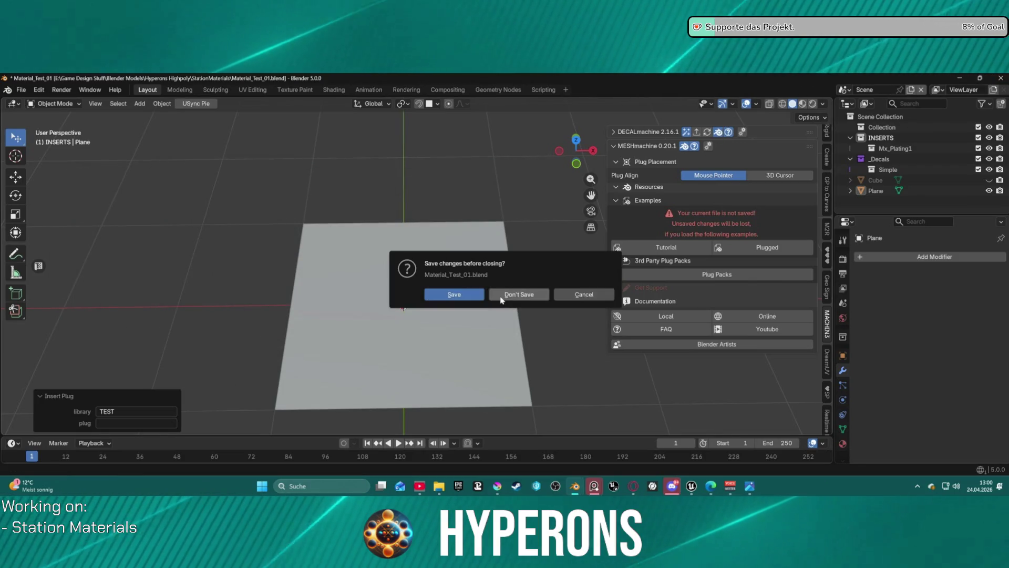
{"action": "left_click", "coordinate": [479, 297]}
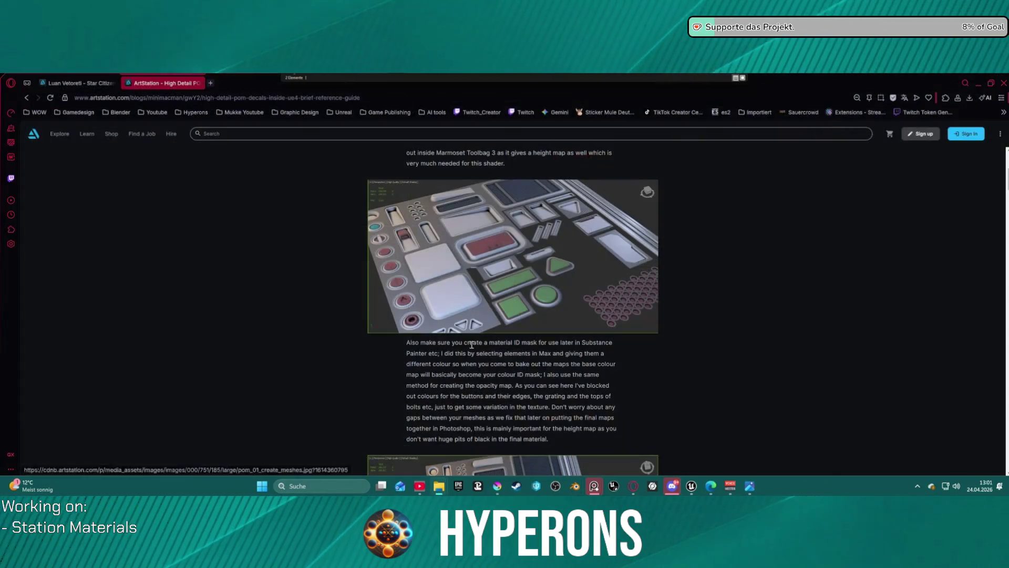
{"action": "right_click", "coordinate": [576, 487]}
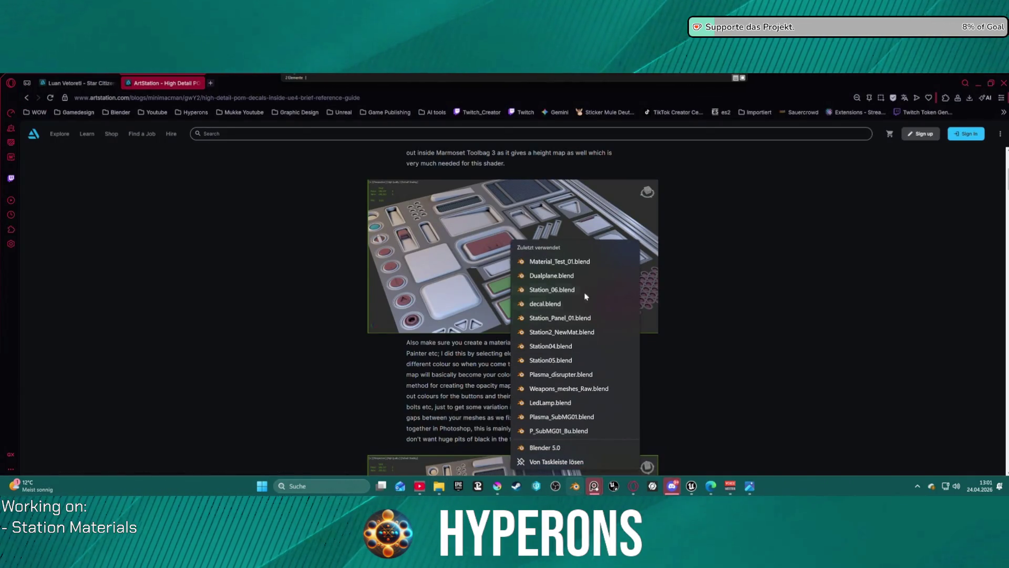
{"action": "left_click", "coordinate": [561, 261]}
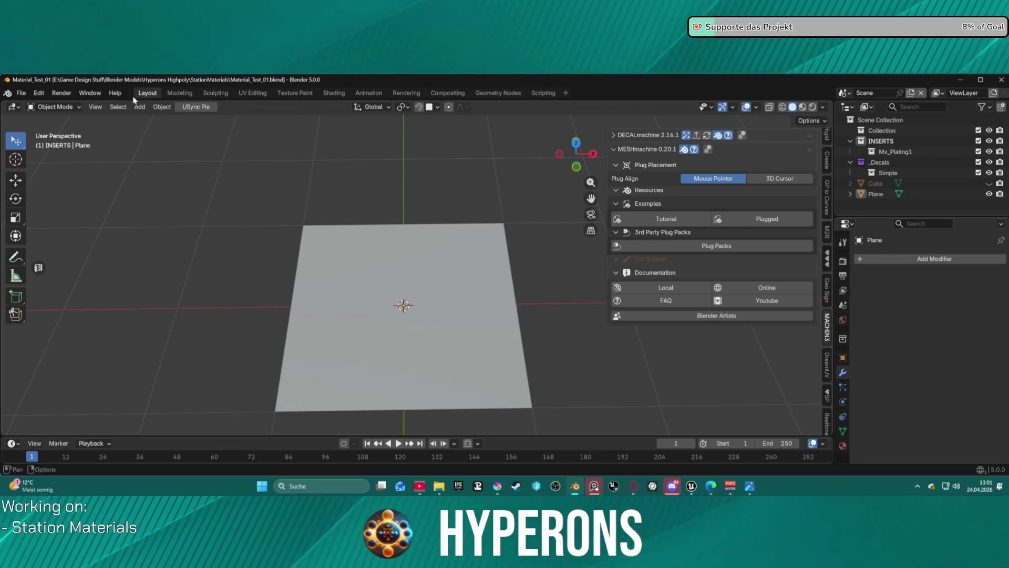
Step: Preview the CircularDetails, Complex, Extrudes and Insets plug libraries, then browse the remaining ones like Pattern and Pipes
{"action": "left_click", "coordinate": [39, 93]}
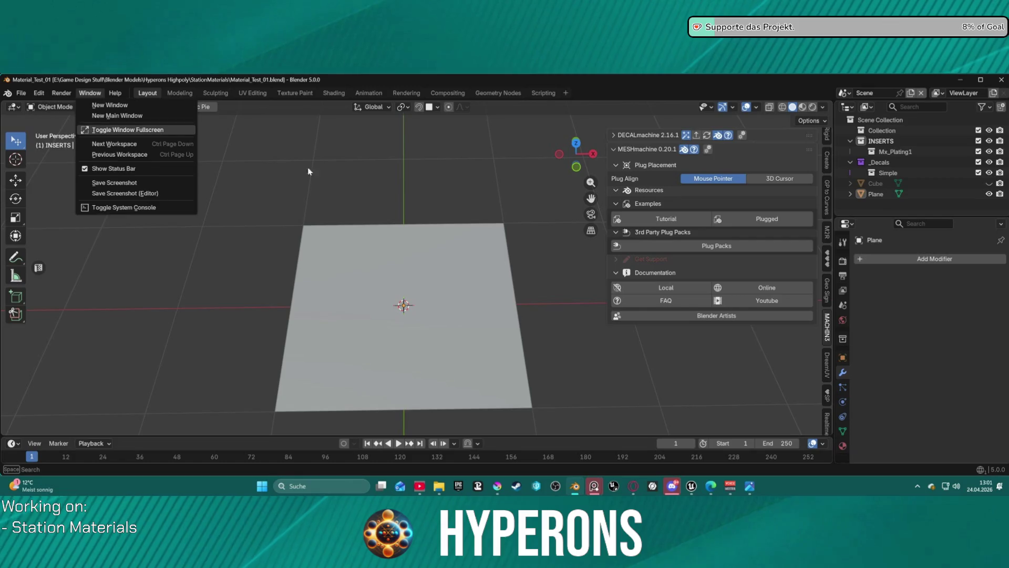
{"action": "right_click", "coordinate": [449, 296]}
{"action": "mouse_move", "coordinate": [434, 122]}
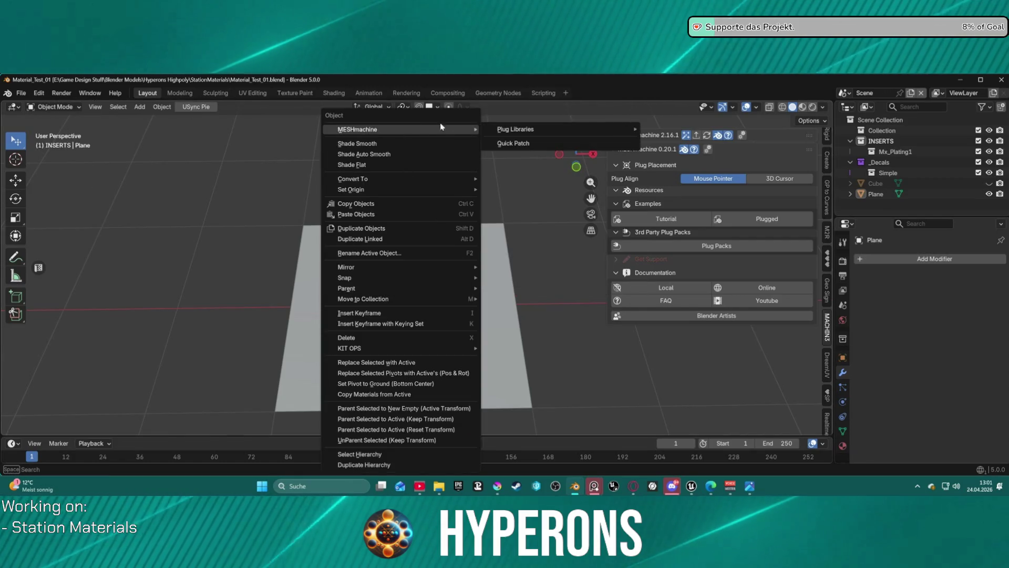
{"action": "left_click", "coordinate": [532, 131]}
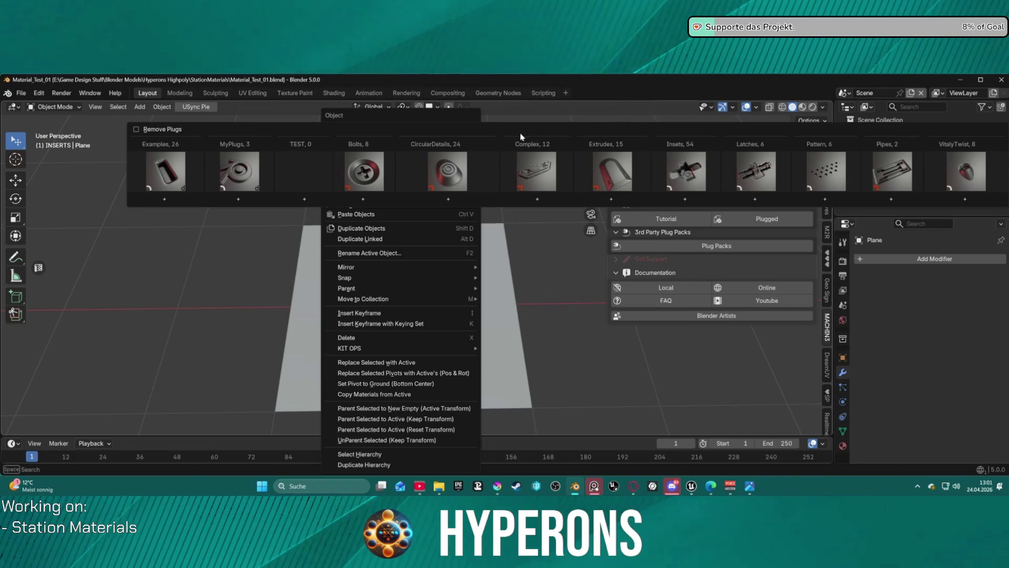
{"action": "left_click", "coordinate": [459, 185]}
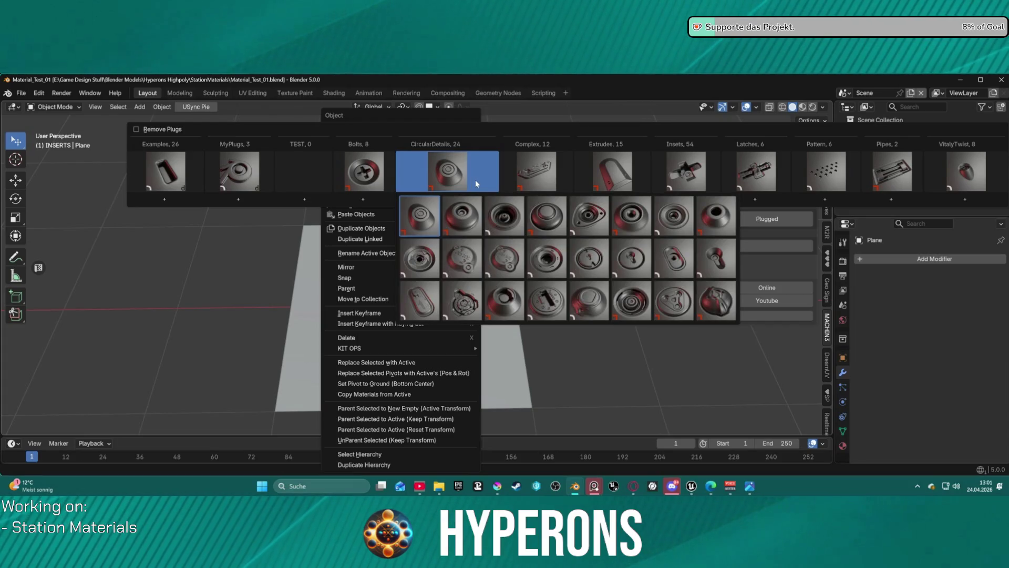
{"action": "left_click", "coordinate": [539, 183]}
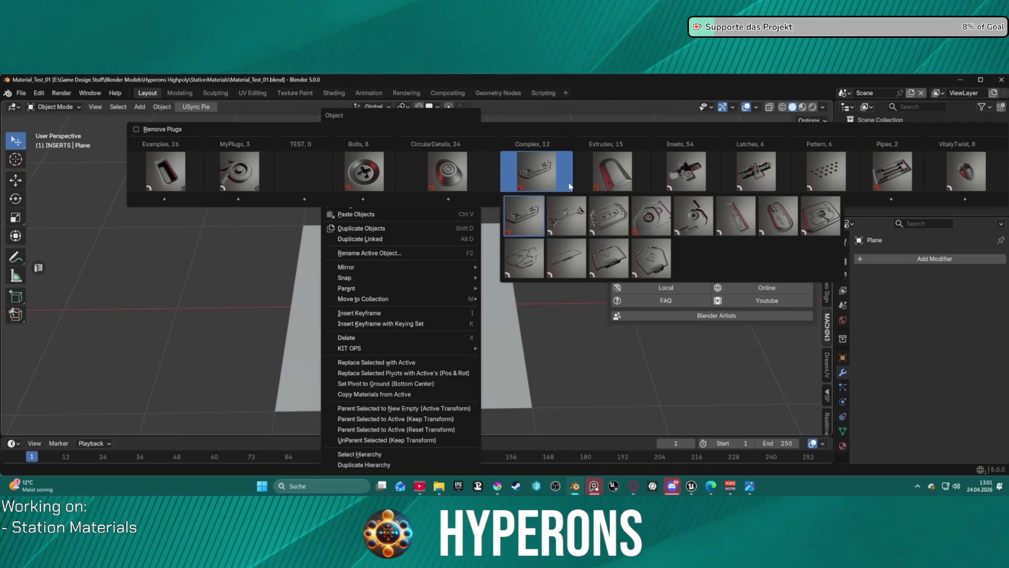
{"action": "left_click", "coordinate": [611, 183]}
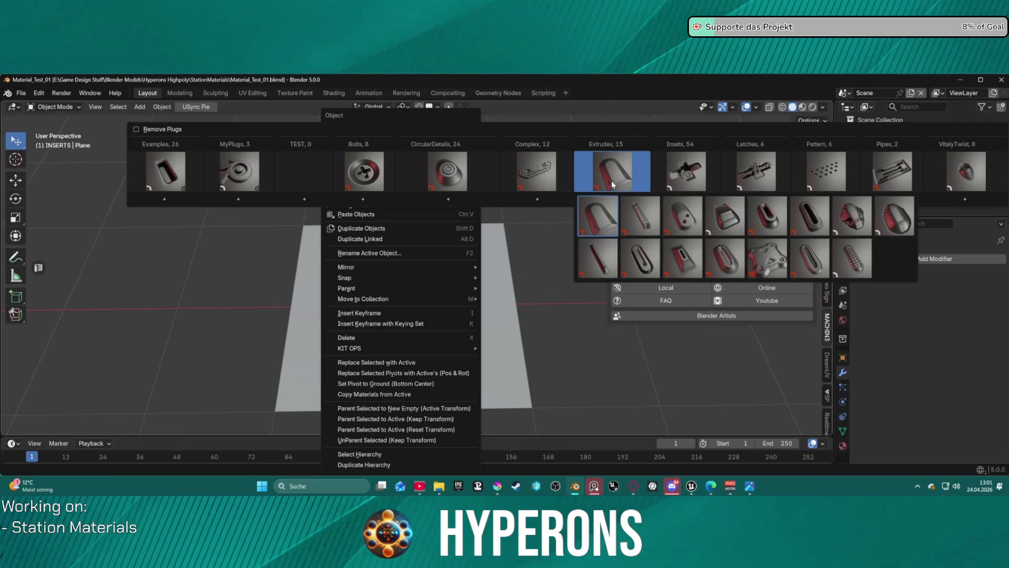
{"action": "left_click", "coordinate": [695, 178]}
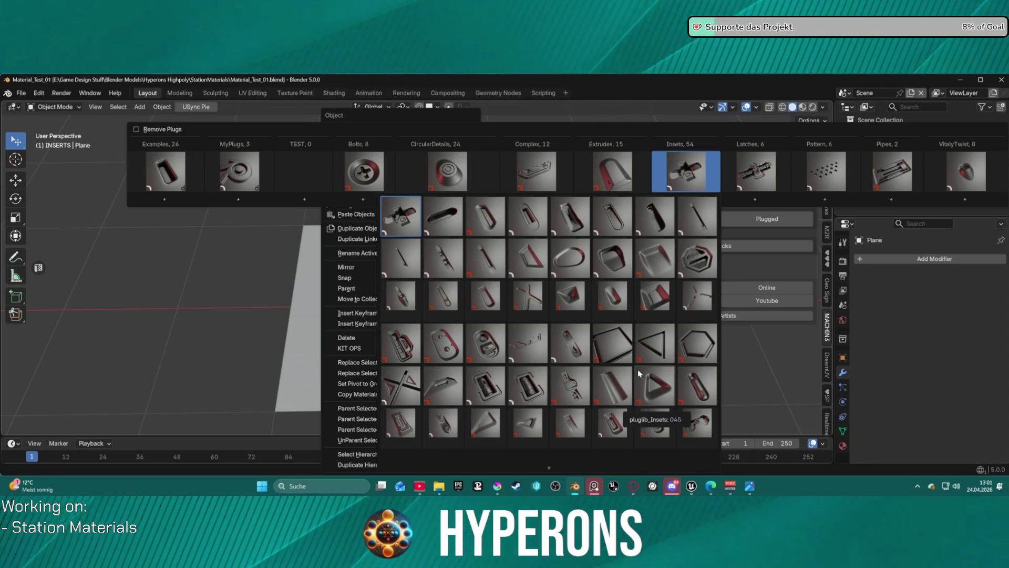
{"action": "mouse_move", "coordinate": [779, 175]}
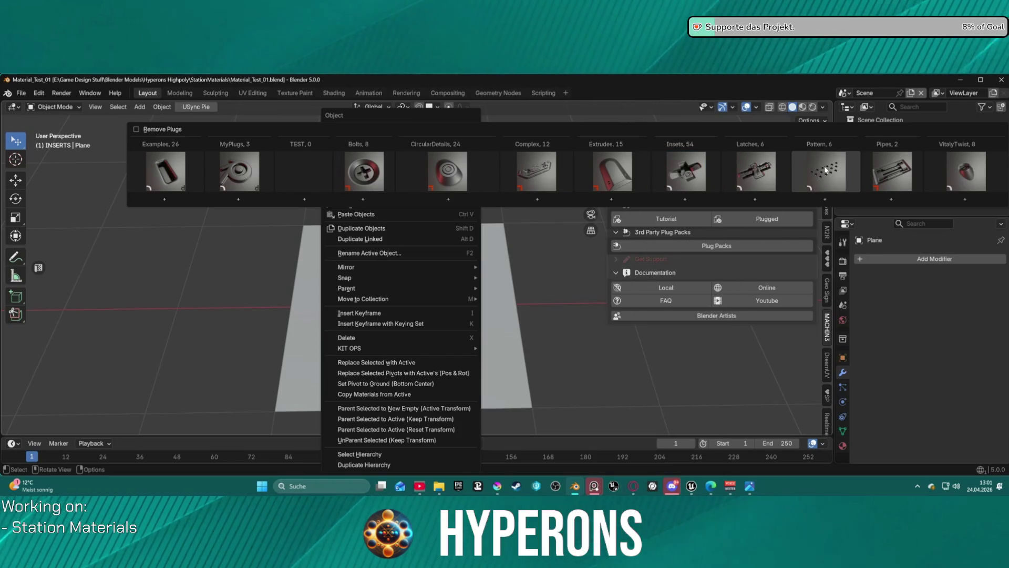
{"action": "mouse_move", "coordinate": [825, 170]}
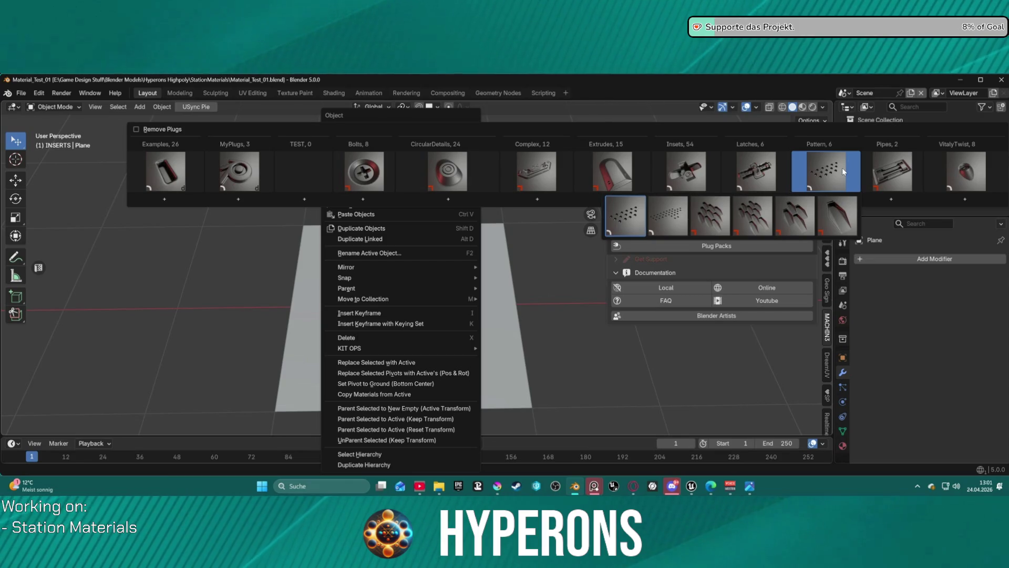
{"action": "mouse_move", "coordinate": [905, 169]}
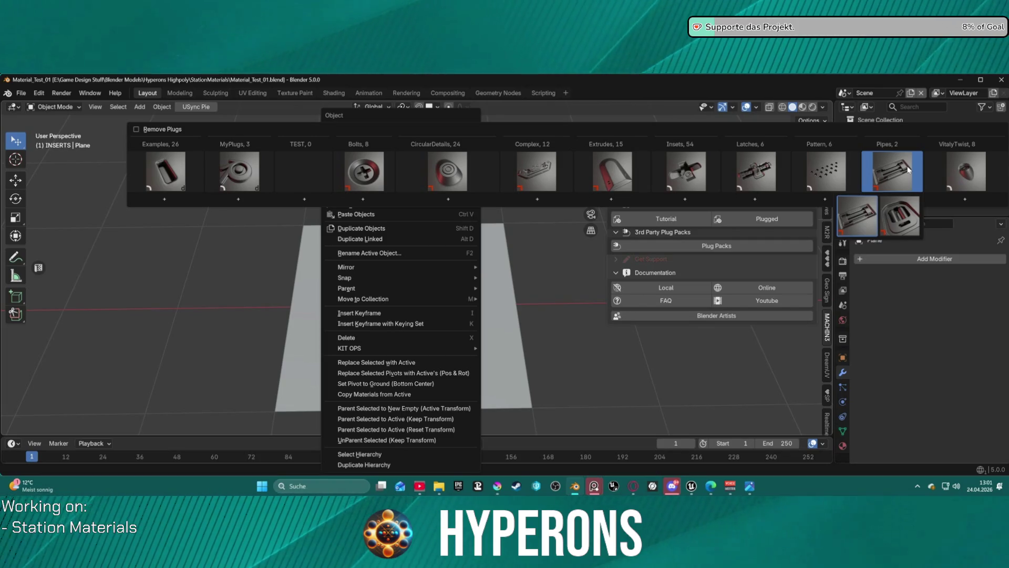
{"action": "mouse_move", "coordinate": [949, 171]}
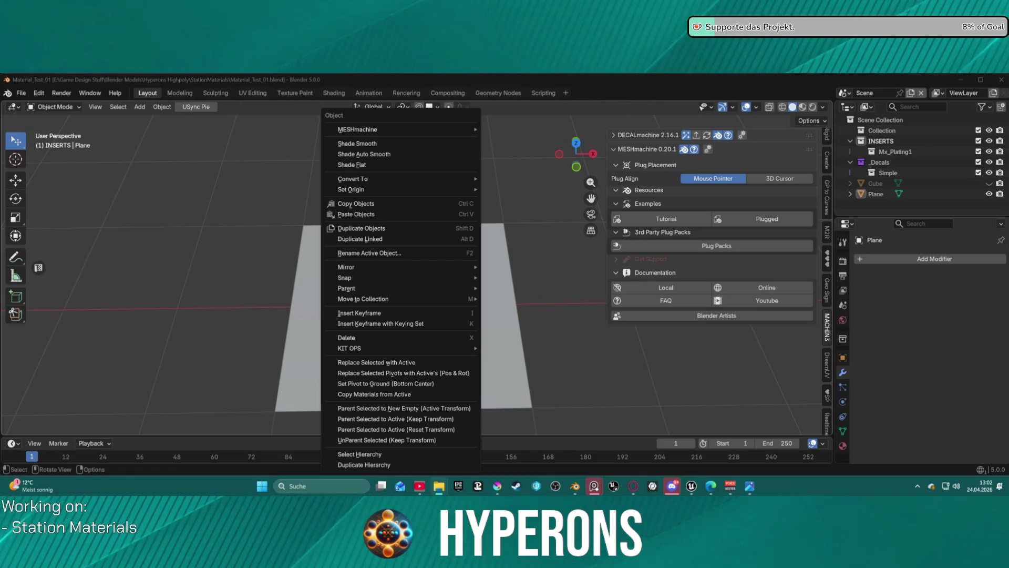
Step: Open Preferences and expand the MESHmachine add-on's plug library settings
{"action": "left_click", "coordinate": [39, 93]}
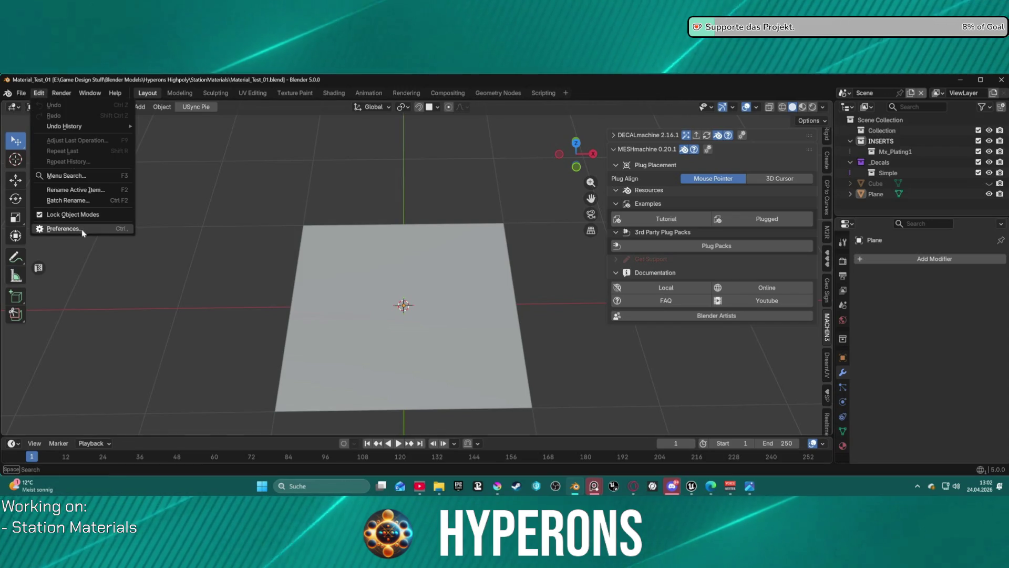
{"action": "left_click", "coordinate": [82, 232]}
{"action": "scroll", "coordinate": [232, 270], "scroll_direction": "down", "scroll_amount": 10}
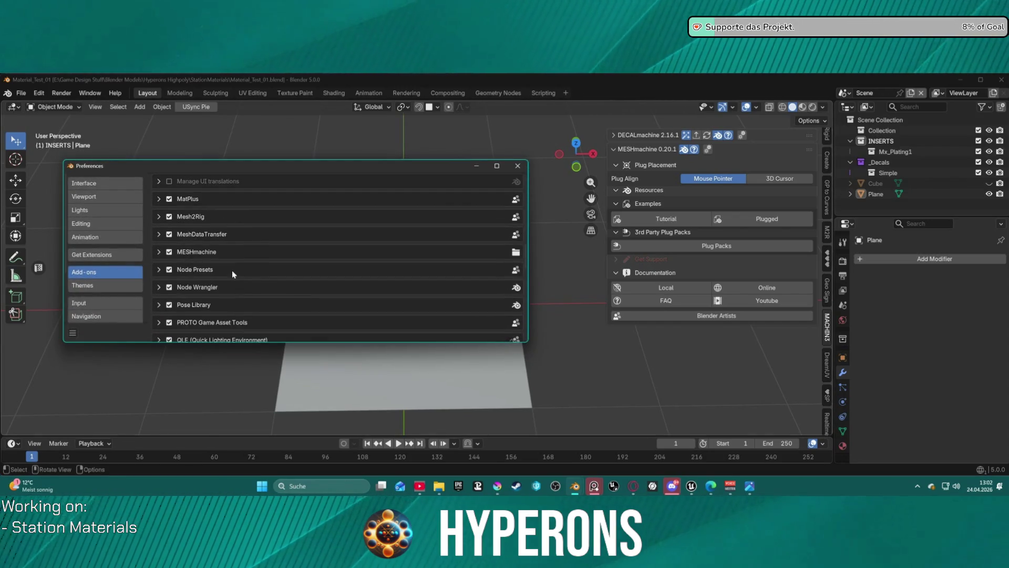
{"action": "left_click", "coordinate": [174, 252]}
{"action": "scroll", "coordinate": [174, 263], "scroll_direction": "down", "scroll_amount": 2}
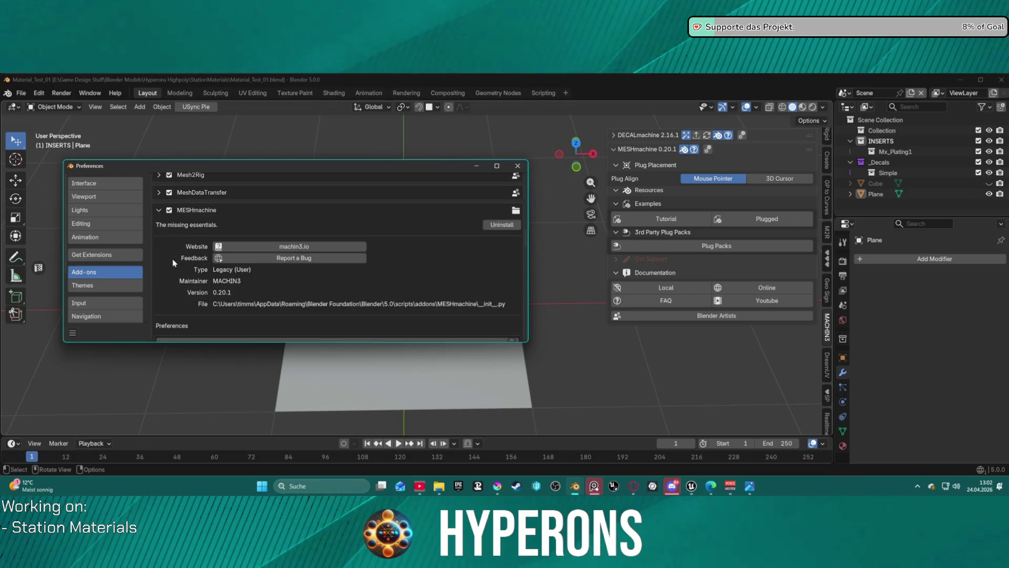
{"action": "scroll", "coordinate": [174, 263], "scroll_direction": "down", "scroll_amount": 8}
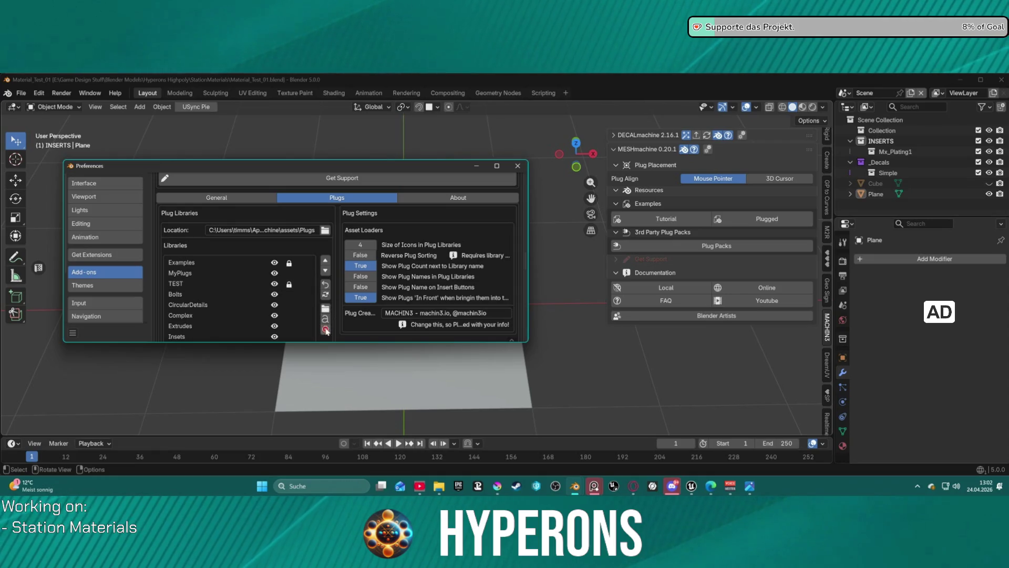
Step: Select the TEST plug library, remove it and confirm, then close Preferences
{"action": "left_click", "coordinate": [210, 284]}
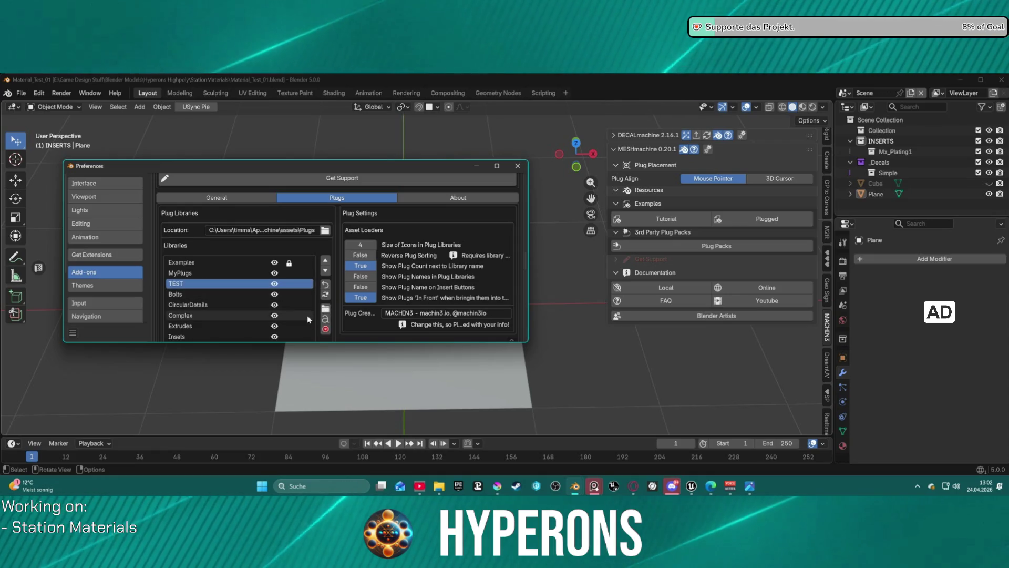
{"action": "left_click", "coordinate": [325, 329]}
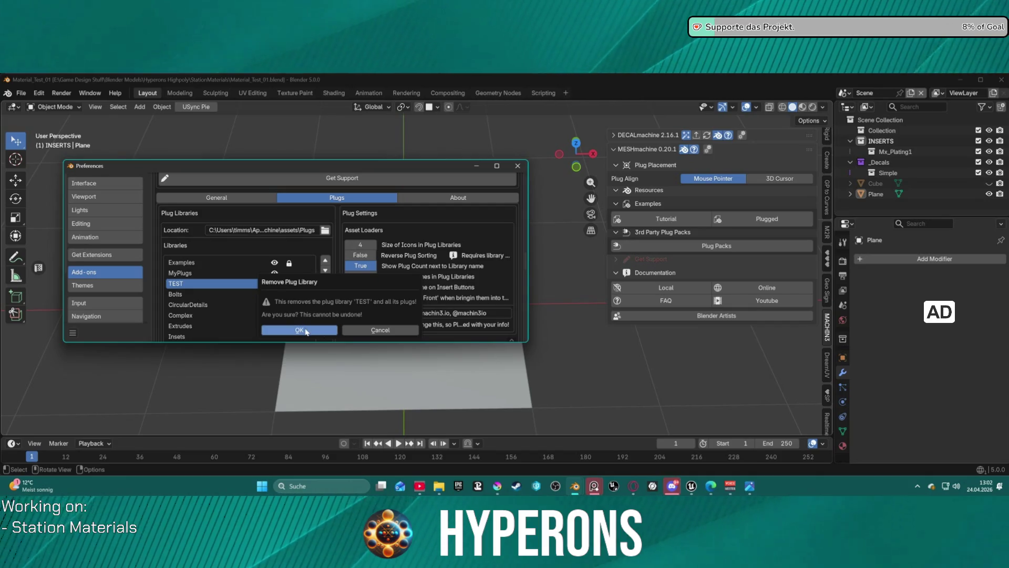
{"action": "left_click", "coordinate": [308, 330]}
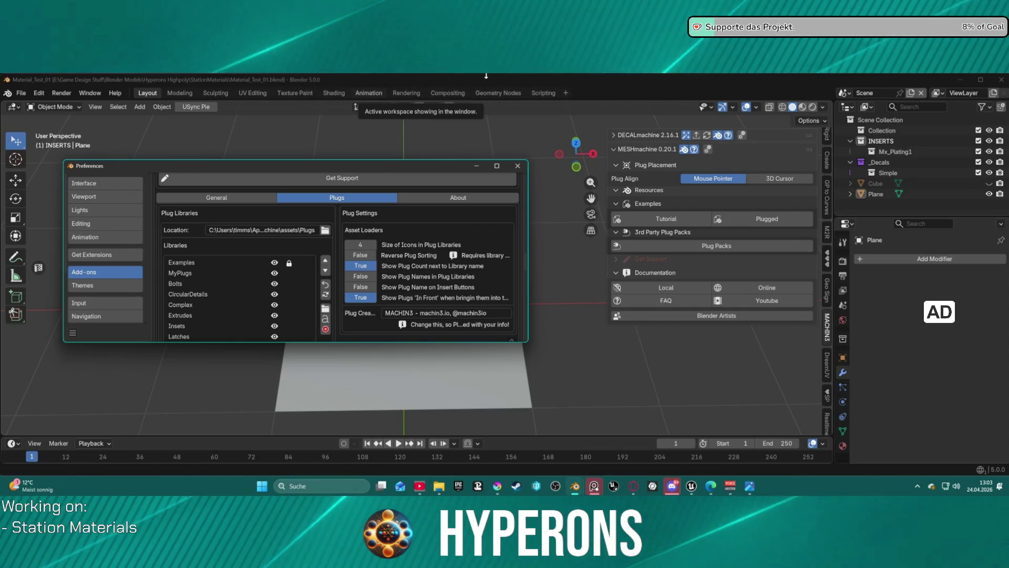
{"action": "scroll", "coordinate": [358, 142], "scroll_direction": "down", "scroll_amount": 2}
{"action": "scroll", "coordinate": [357, 202], "scroll_direction": "down", "scroll_amount": 5}
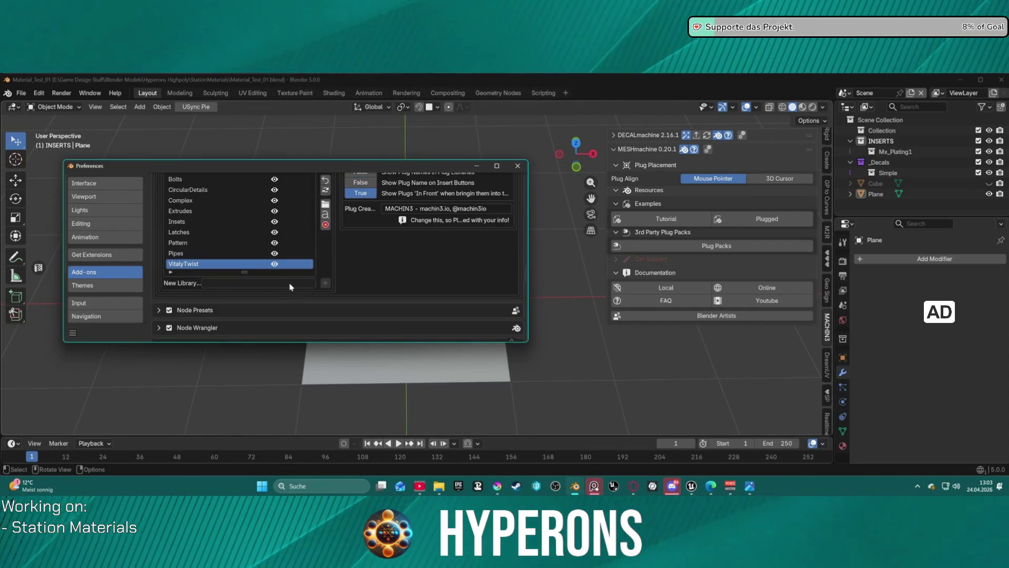
{"action": "scroll", "coordinate": [409, 211], "scroll_direction": "up", "scroll_amount": 5}
{"action": "left_click", "coordinate": [518, 165]}
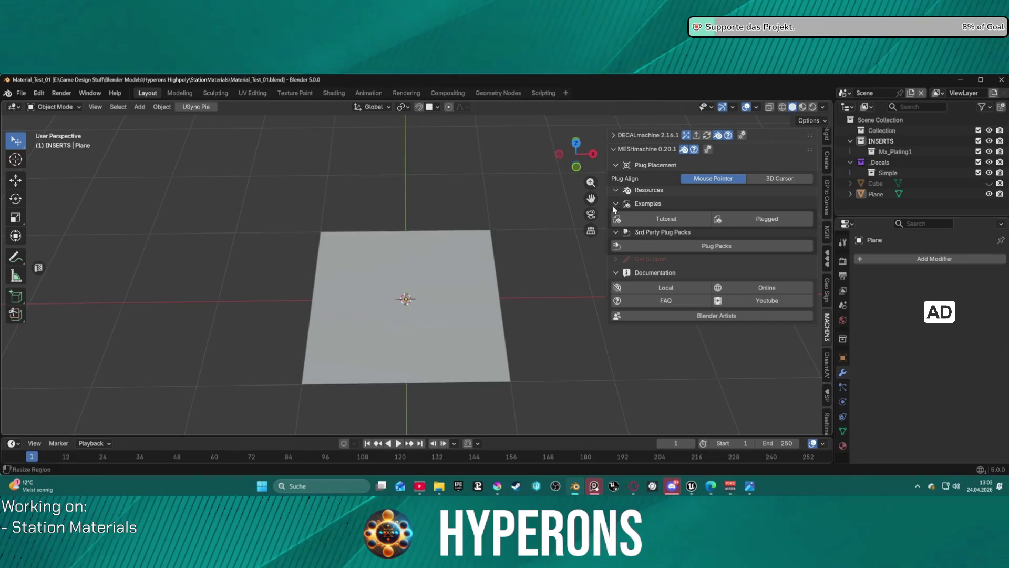
Step: Bring up the Object context menu and select the plane
{"action": "right_click", "coordinate": [406, 281]}
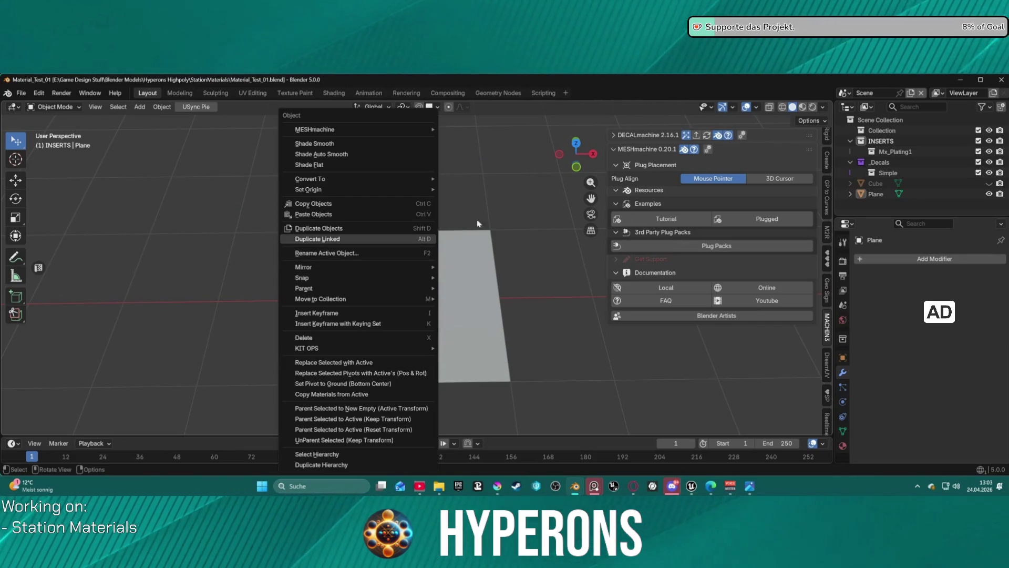
{"action": "mouse_move", "coordinate": [396, 129]}
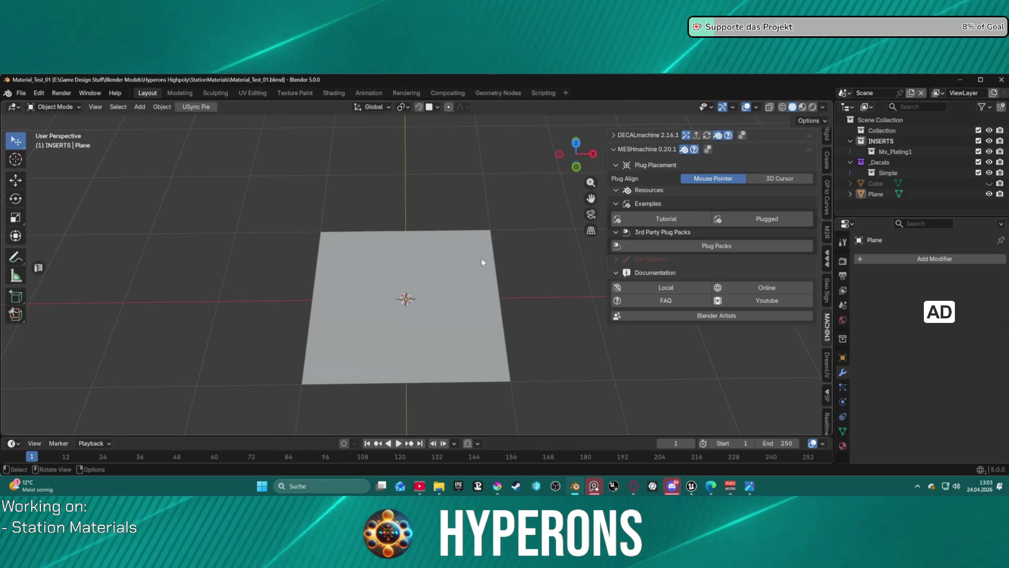
{"action": "left_click_drag", "start_coordinate": [480, 264], "coordinate": [479, 266]}
{"action": "scroll", "coordinate": [463, 269], "scroll_direction": "down", "scroll_amount": 2}
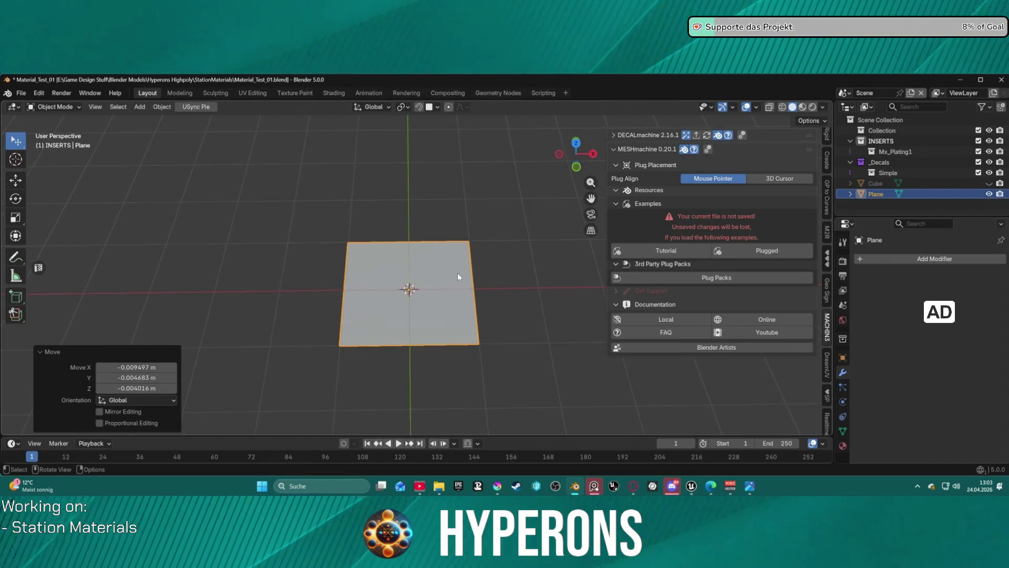
{"action": "scroll", "coordinate": [437, 275], "scroll_direction": "up", "scroll_amount": 5}
{"action": "scroll", "coordinate": [447, 289], "scroll_direction": "down", "scroll_amount": 2}
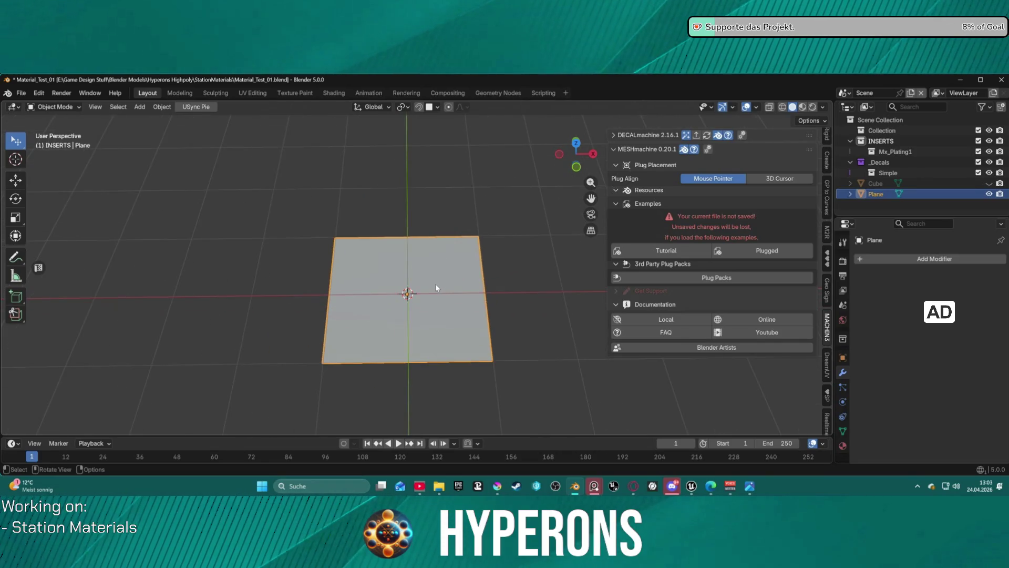
{"action": "scroll", "coordinate": [437, 284], "scroll_direction": "up", "scroll_amount": 1}
Step: Browse the Object > MESHmachine submenus and close the menu without choosing anything
{"action": "right_click", "coordinate": [437, 285]}
{"action": "mouse_move", "coordinate": [389, 132]}
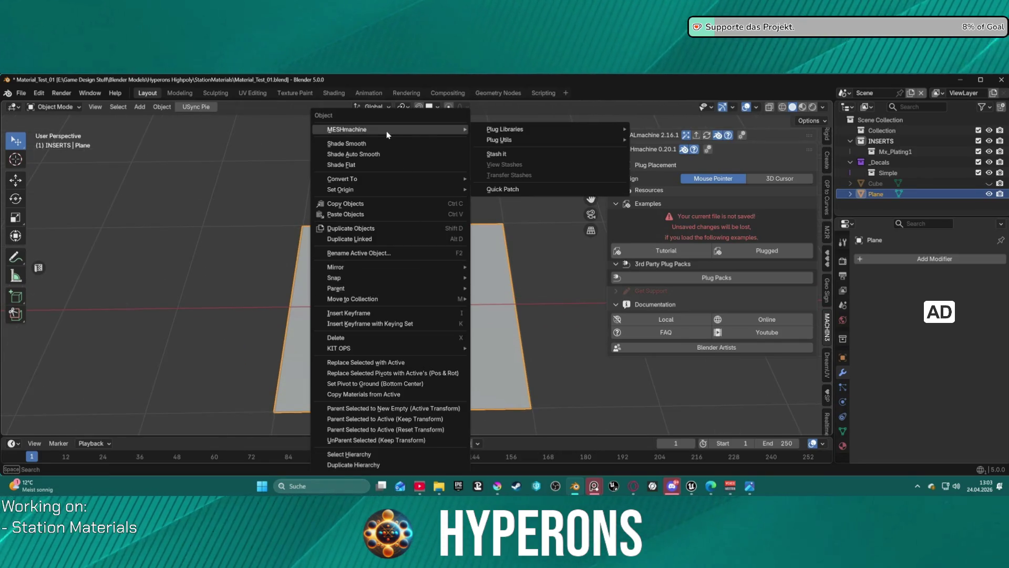
{"action": "mouse_move", "coordinate": [495, 129]}
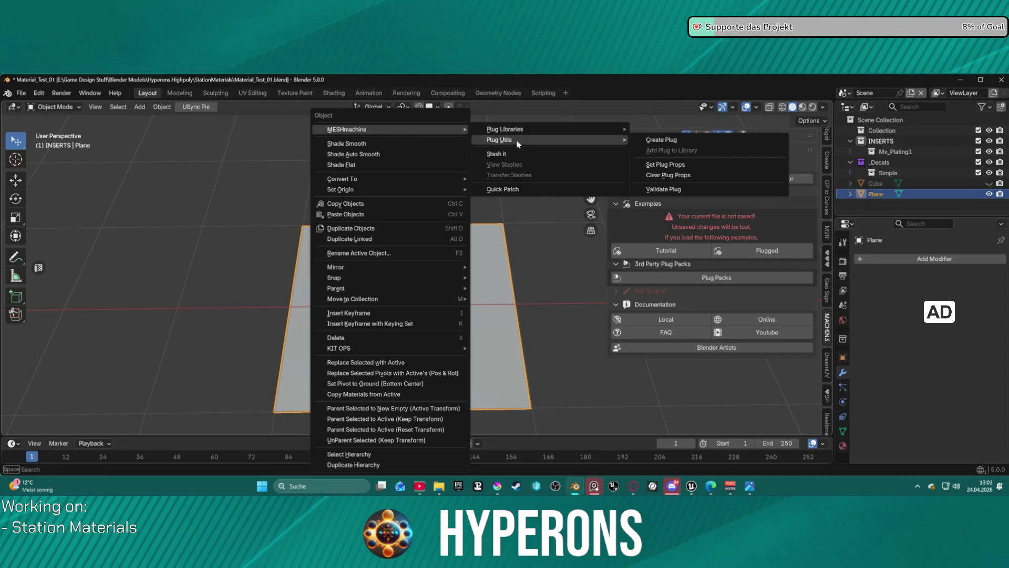
{"action": "key", "text": "ctrl+Tab"}
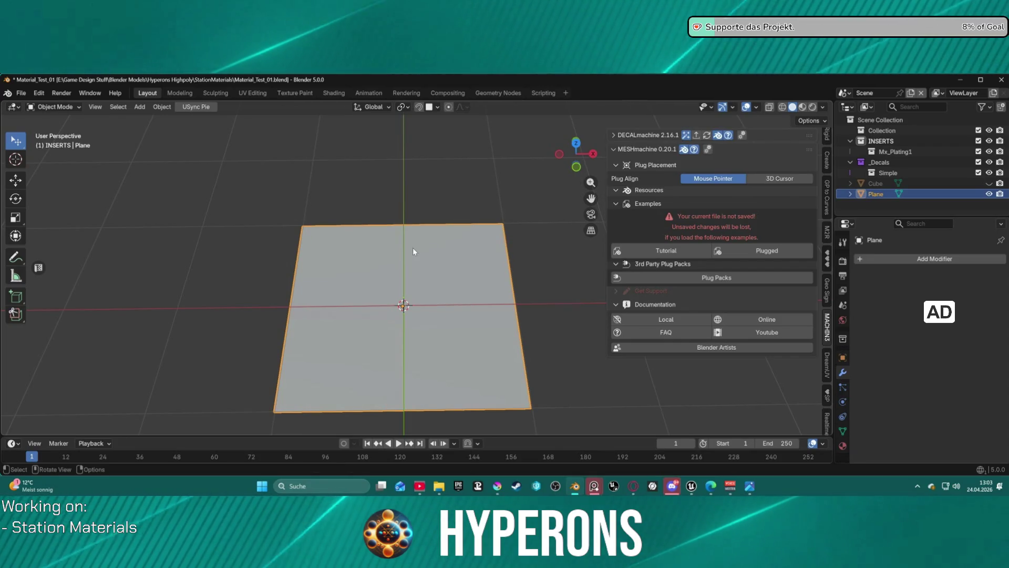
{"action": "key", "text": "ctrl+Tab"}
{"action": "left_click", "coordinate": [373, 249]}
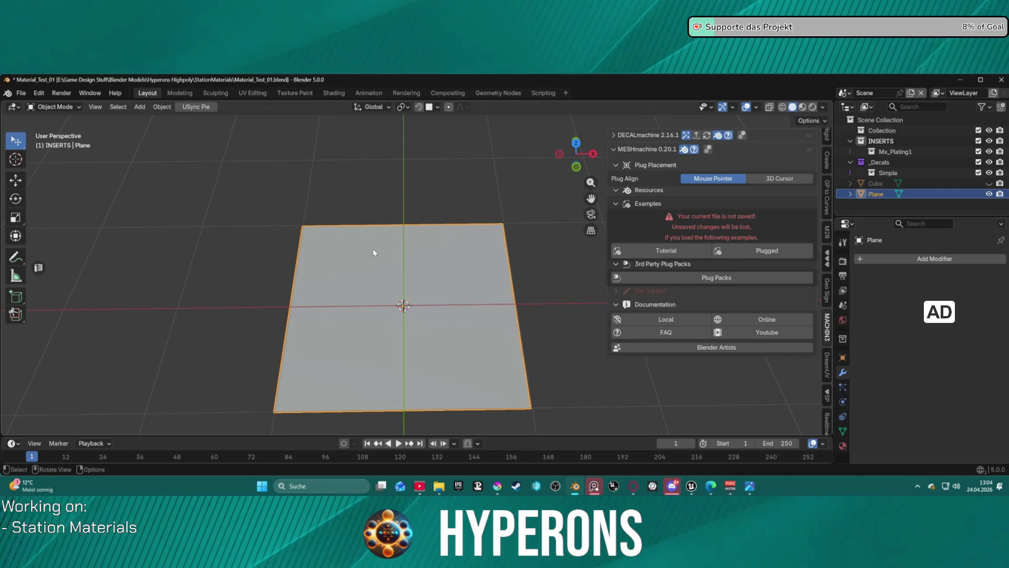
{"action": "right_click", "coordinate": [374, 248]}
{"action": "mouse_move", "coordinate": [447, 129]}
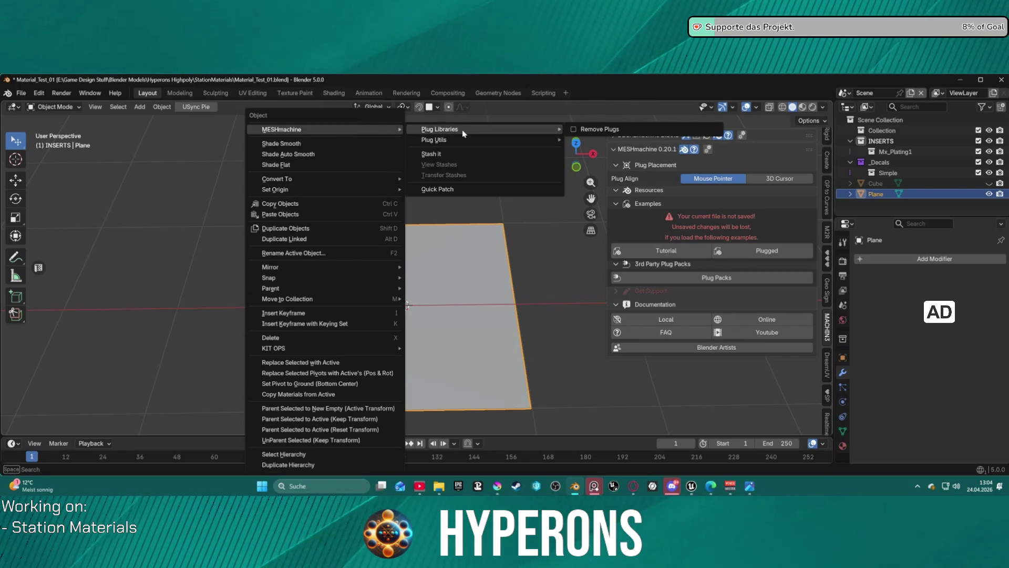
{"action": "mouse_move", "coordinate": [481, 143]}
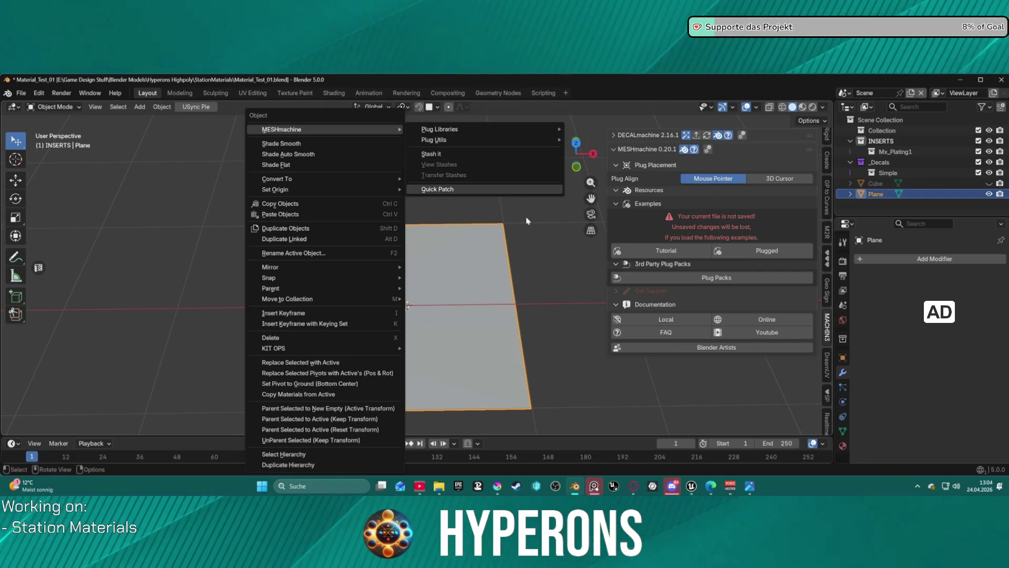
{"action": "left_click", "coordinate": [534, 246]}
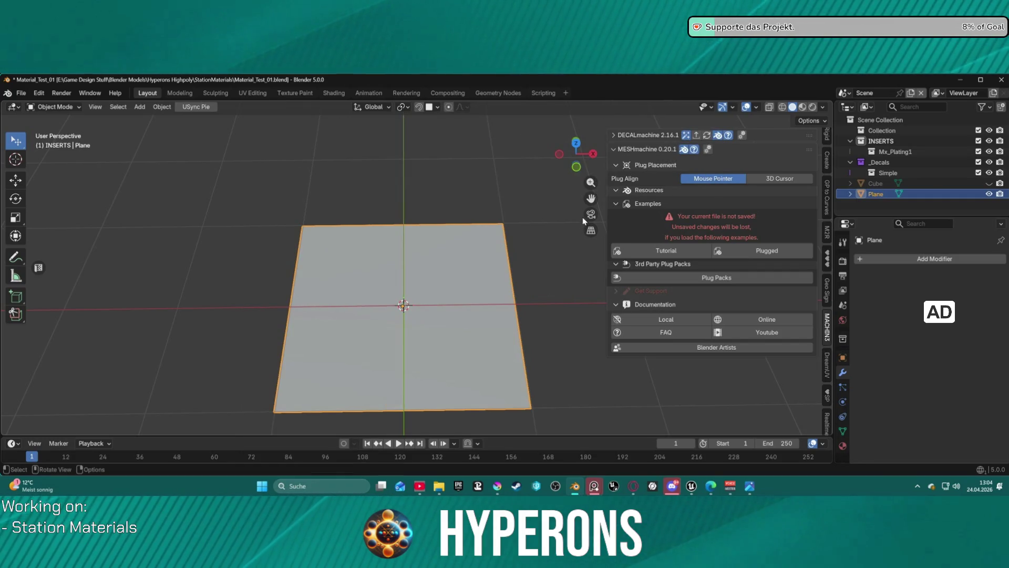
Step: Collapse the MESHmachine Examples section and open the online Plug Packs page
{"action": "scroll", "coordinate": [583, 222], "scroll_direction": "down", "scroll_amount": 1}
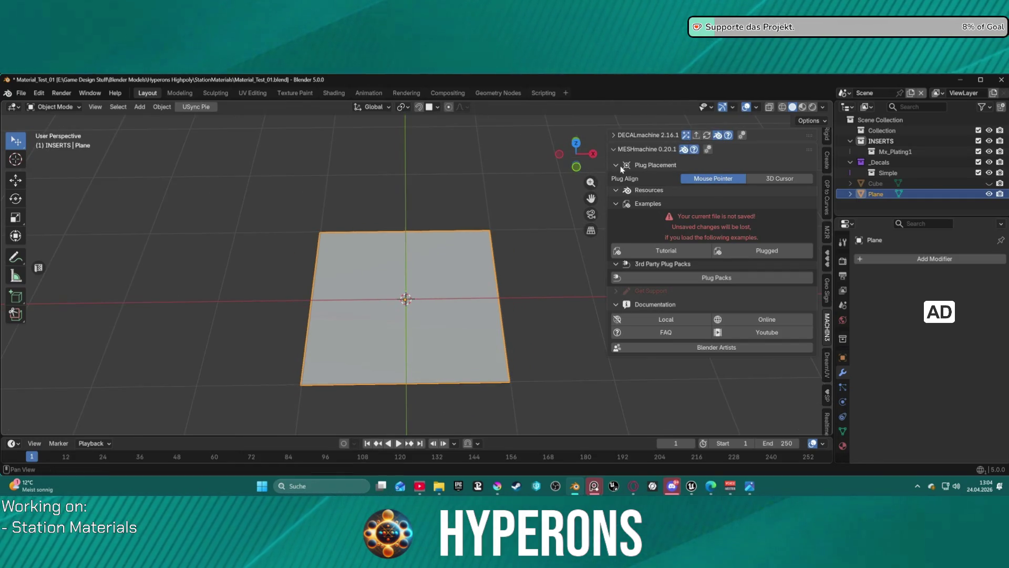
{"action": "left_click", "coordinate": [616, 203]}
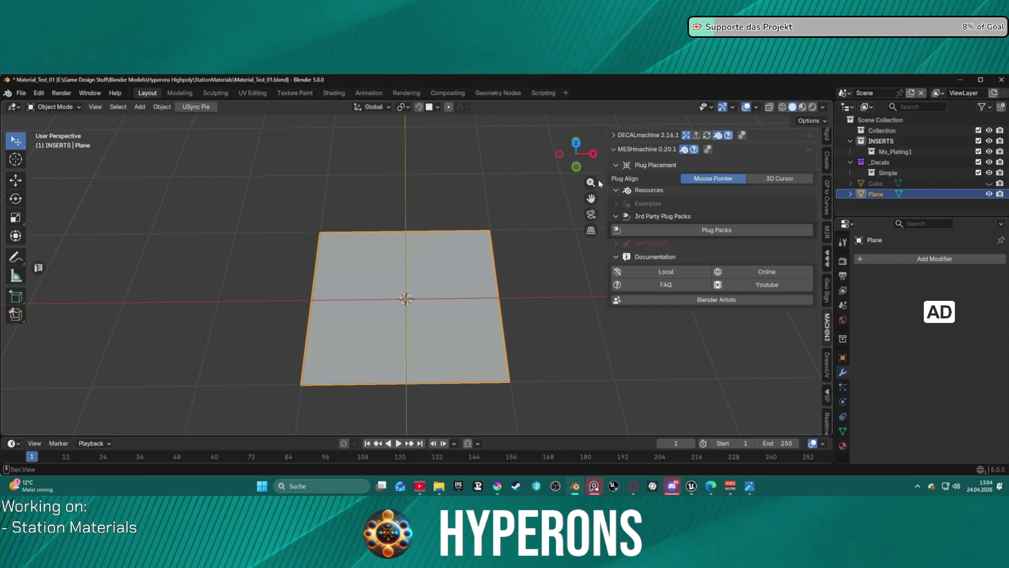
{"action": "left_click", "coordinate": [677, 228]}
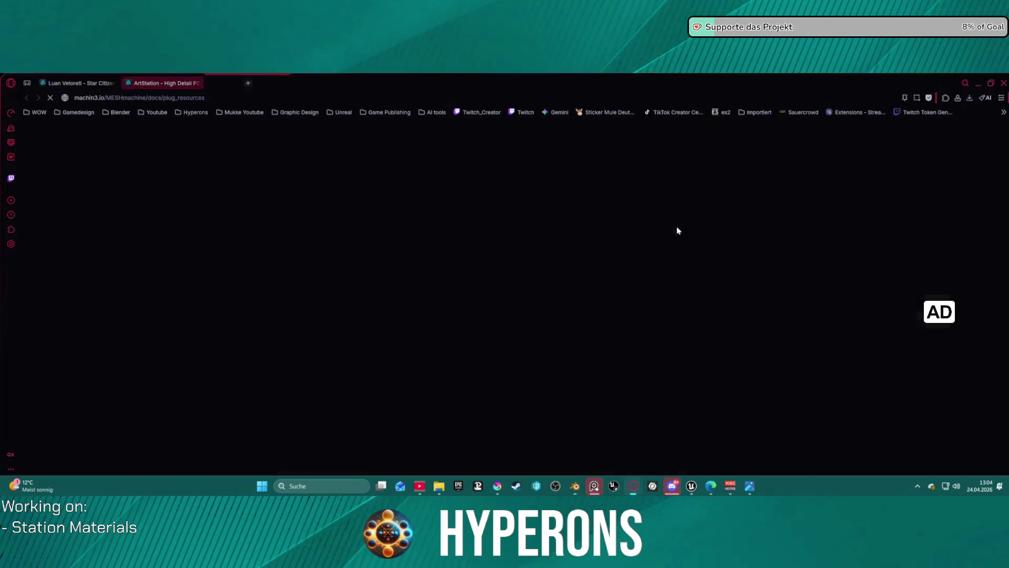
Step: Scroll through the Plug Resources docs to browse the third-party plug packs
{"action": "scroll", "coordinate": [279, 240], "scroll_direction": "down", "scroll_amount": 10}
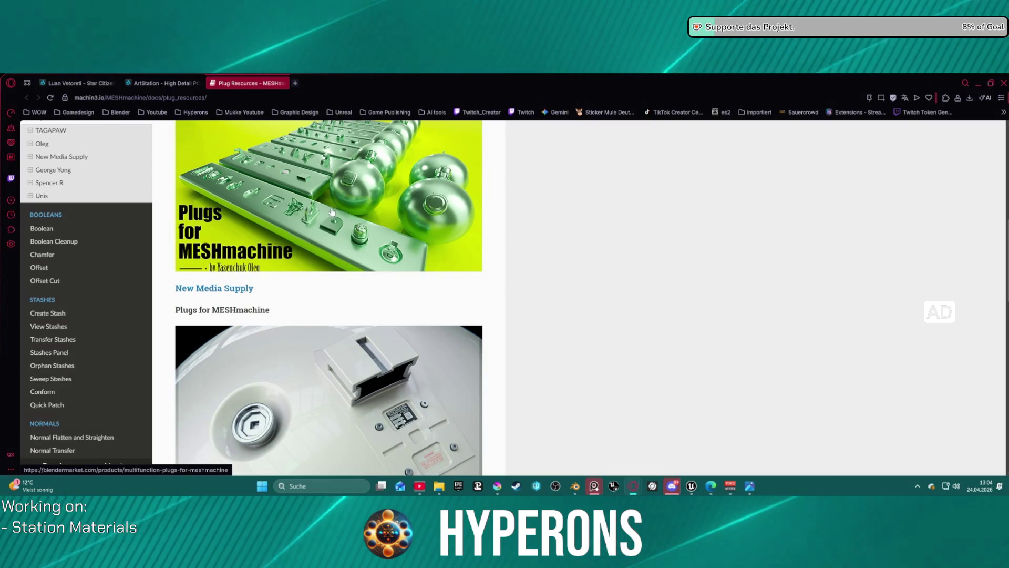
{"action": "scroll", "coordinate": [315, 252], "scroll_direction": "down", "scroll_amount": 5}
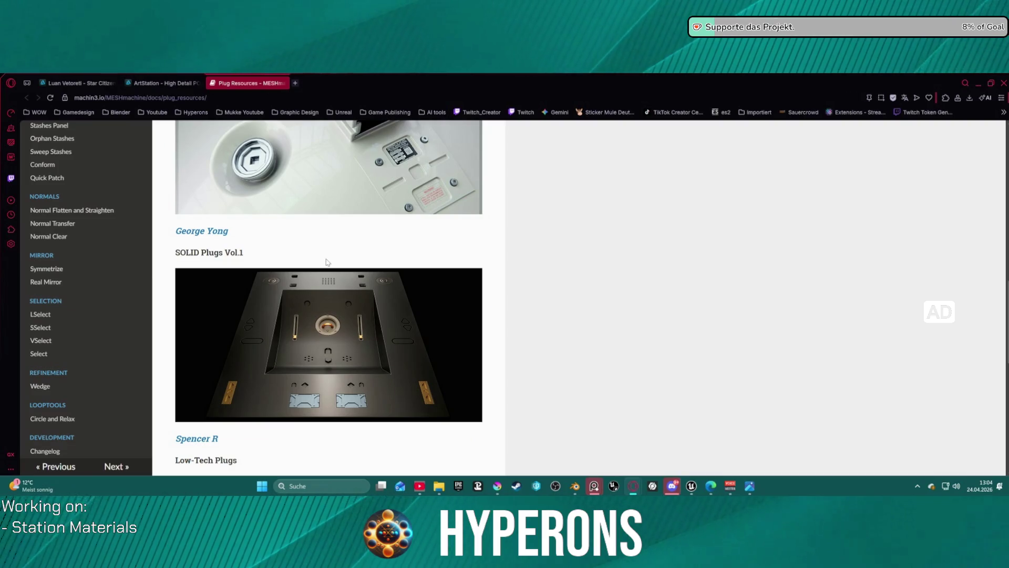
{"action": "scroll", "coordinate": [326, 261], "scroll_direction": "down", "scroll_amount": 9}
{"action": "scroll", "coordinate": [328, 268], "scroll_direction": "up", "scroll_amount": 4}
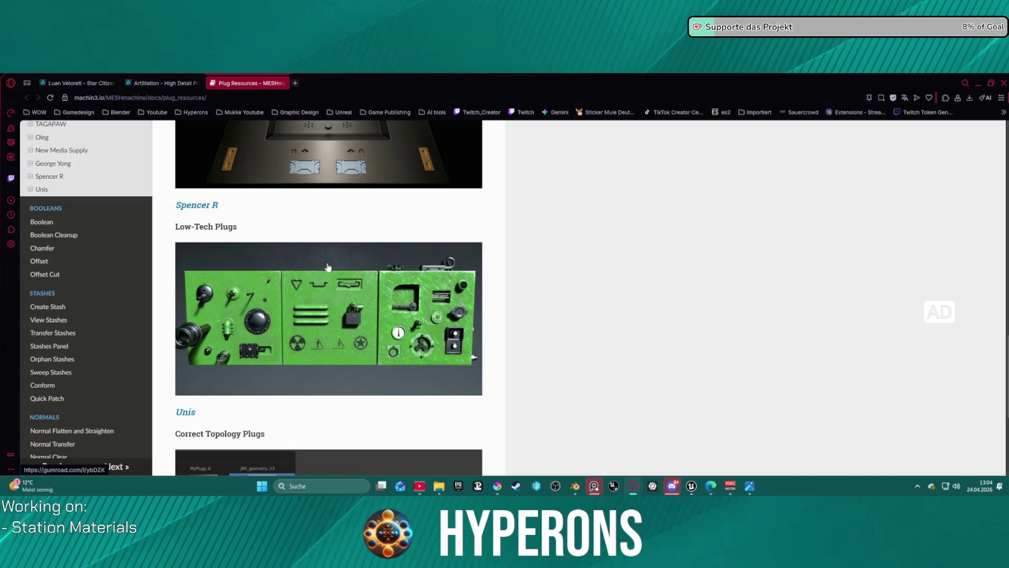
{"action": "scroll", "coordinate": [324, 276], "scroll_direction": "down", "scroll_amount": 1}
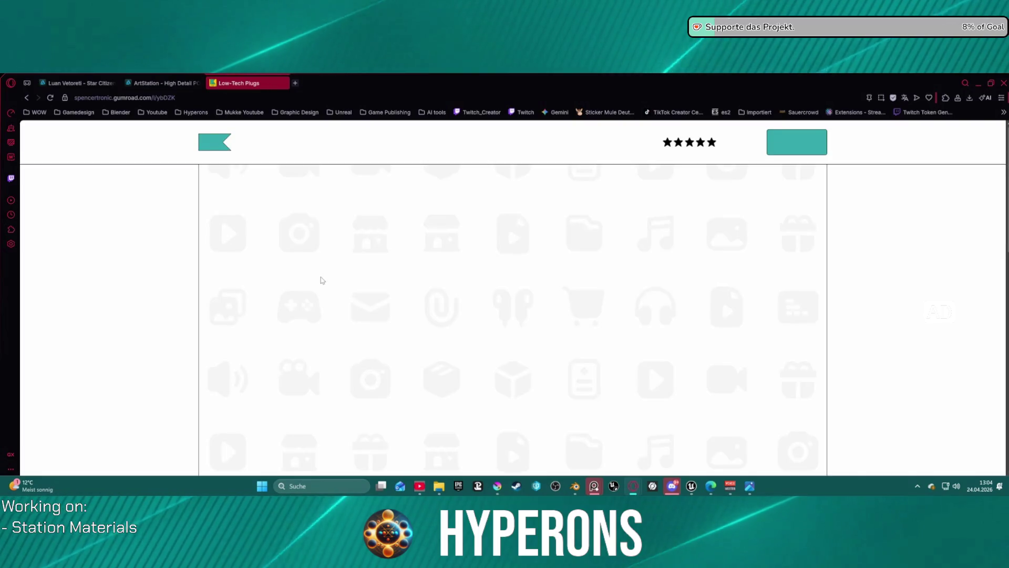
{"action": "scroll", "coordinate": [321, 280], "scroll_direction": "down", "scroll_amount": 8}
{"action": "scroll", "coordinate": [478, 246], "scroll_direction": "up", "scroll_amount": 2}
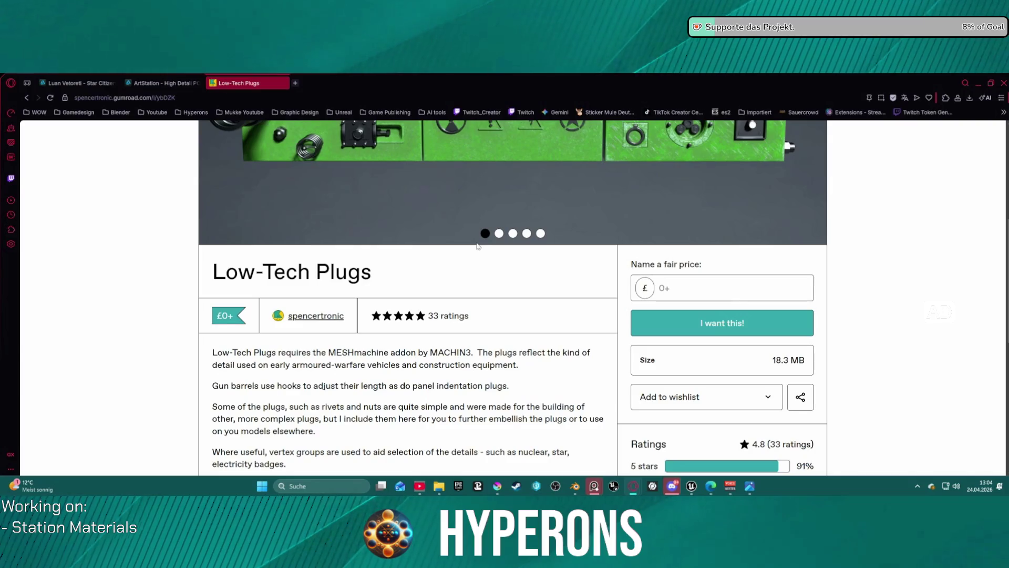
{"action": "scroll", "coordinate": [478, 246], "scroll_direction": "down", "scroll_amount": 1}
{"action": "scroll", "coordinate": [475, 238], "scroll_direction": "up", "scroll_amount": 5}
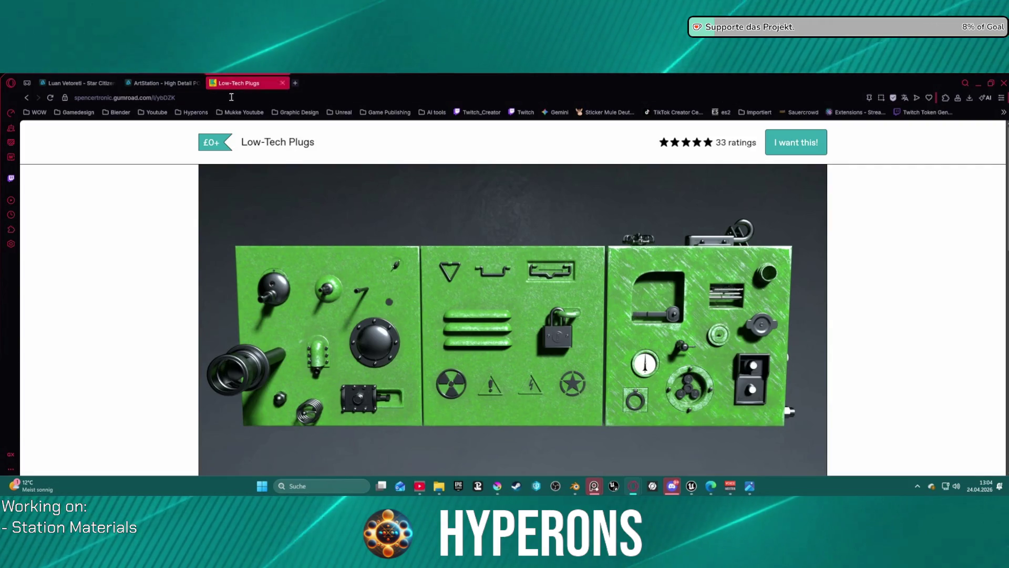
Step: Glance at the ArtStation decals and Star Citizen station reference tabs, then return to Blender
{"action": "left_click", "coordinate": [164, 85]}
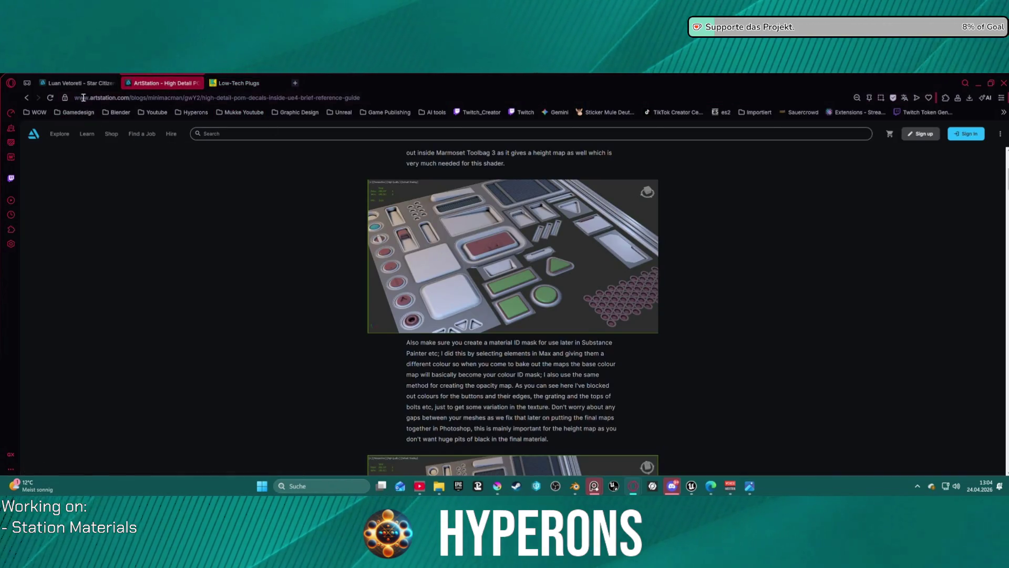
{"action": "left_click", "coordinate": [79, 83]}
{"action": "left_click", "coordinate": [572, 484]}
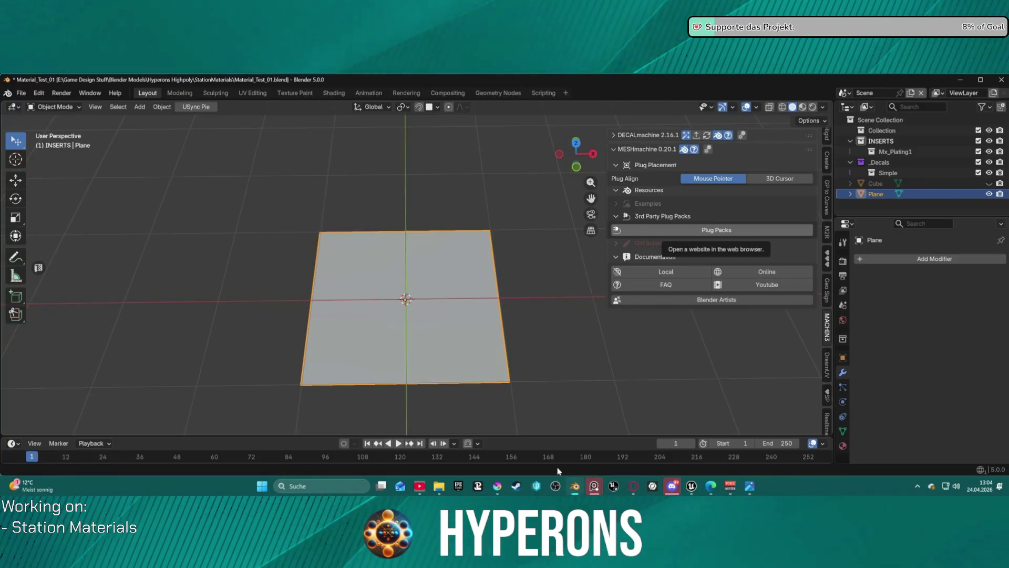
Step: Save Material_Test_01.blend and close Blender
{"action": "left_click", "coordinate": [579, 318]}
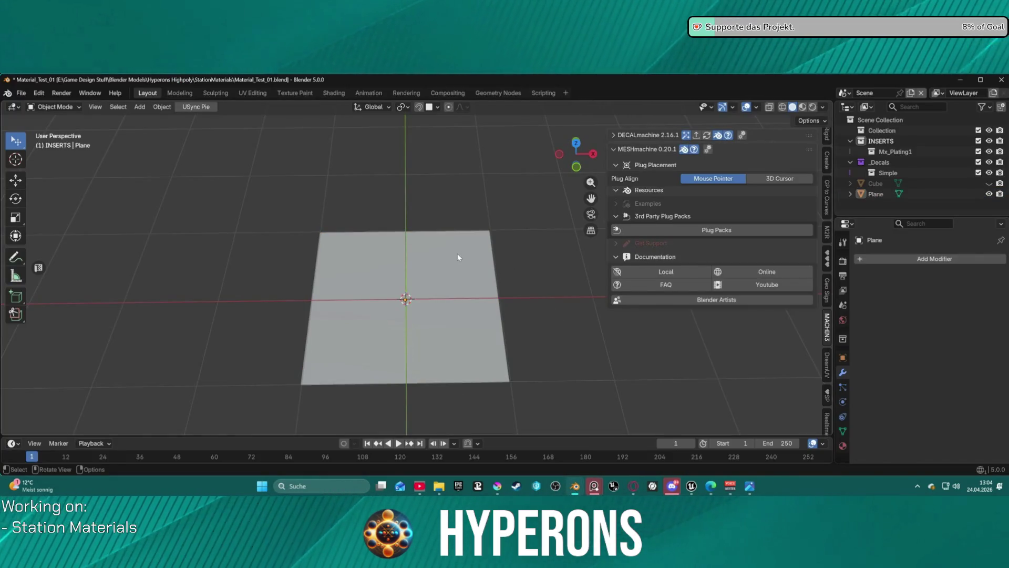
{"action": "right_click", "coordinate": [457, 253]}
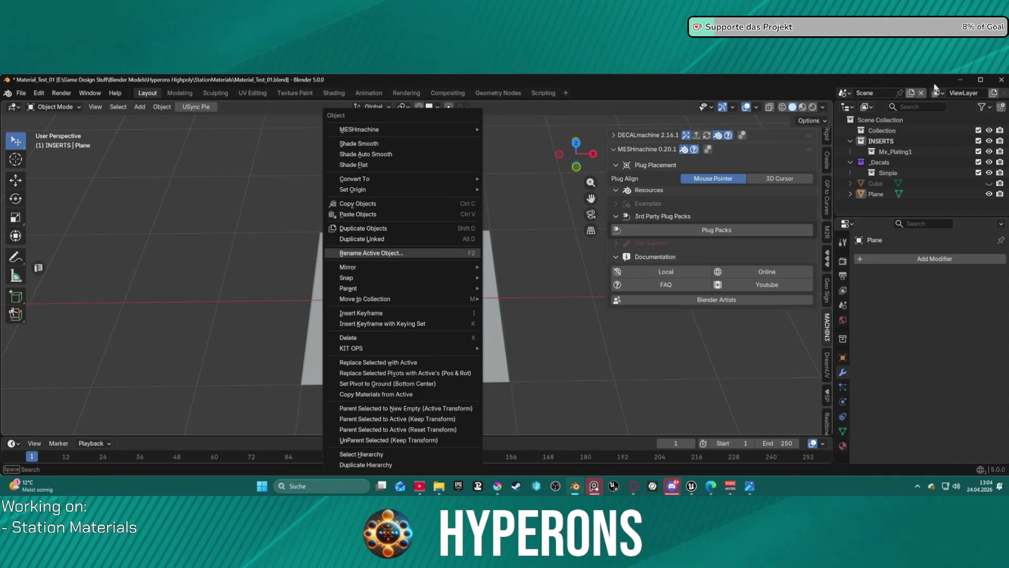
{"action": "left_click", "coordinate": [1005, 82]}
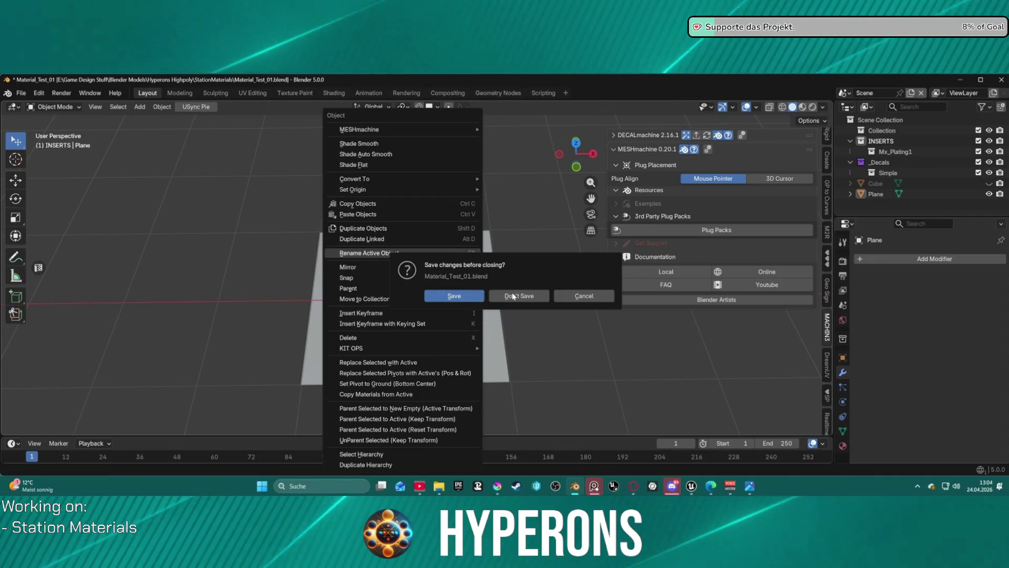
{"action": "left_click", "coordinate": [478, 298]}
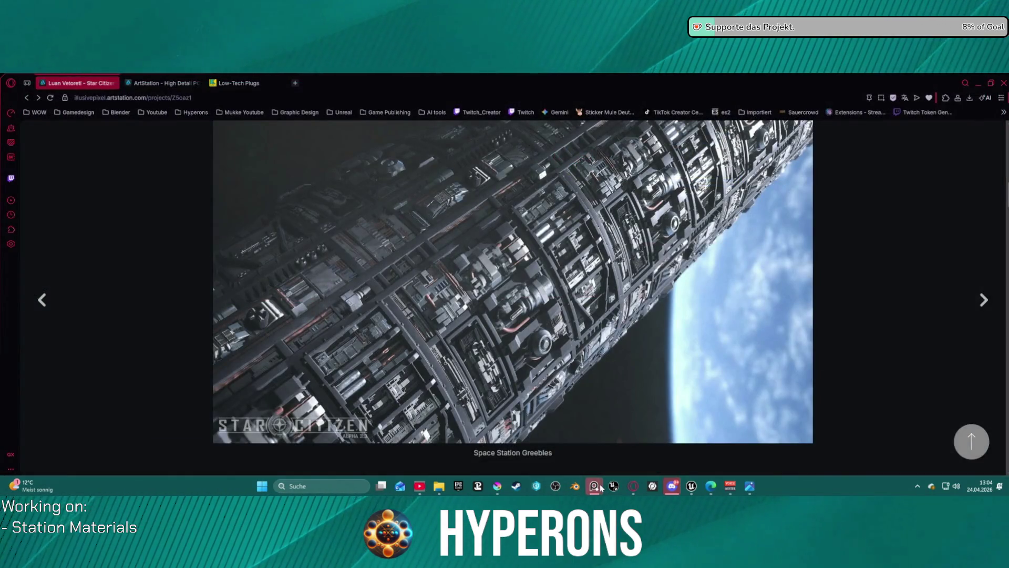
Step: Reopen Material_Test_01.blend from Blender's recent files list
{"action": "right_click", "coordinate": [575, 486]}
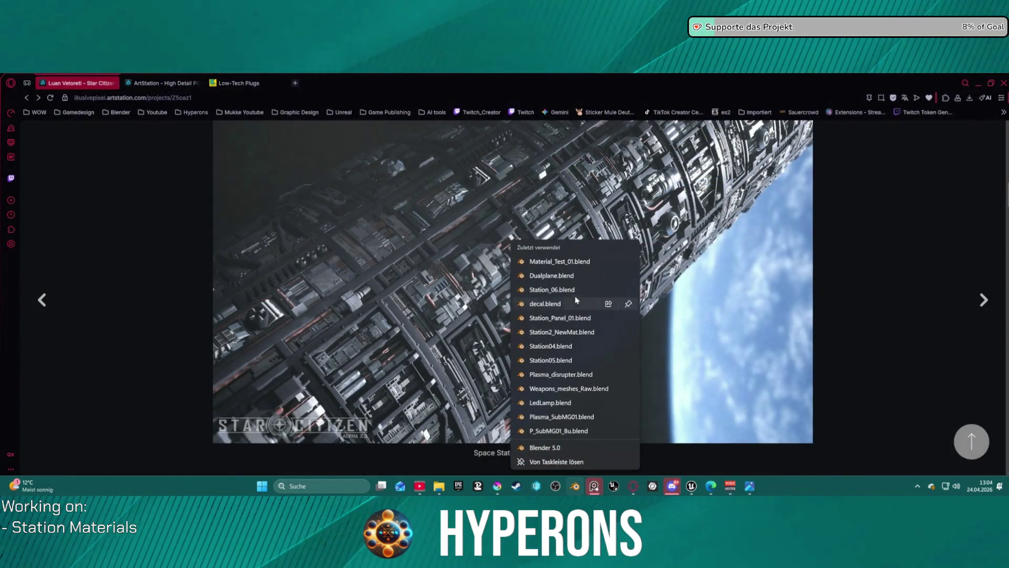
{"action": "left_click", "coordinate": [545, 262]}
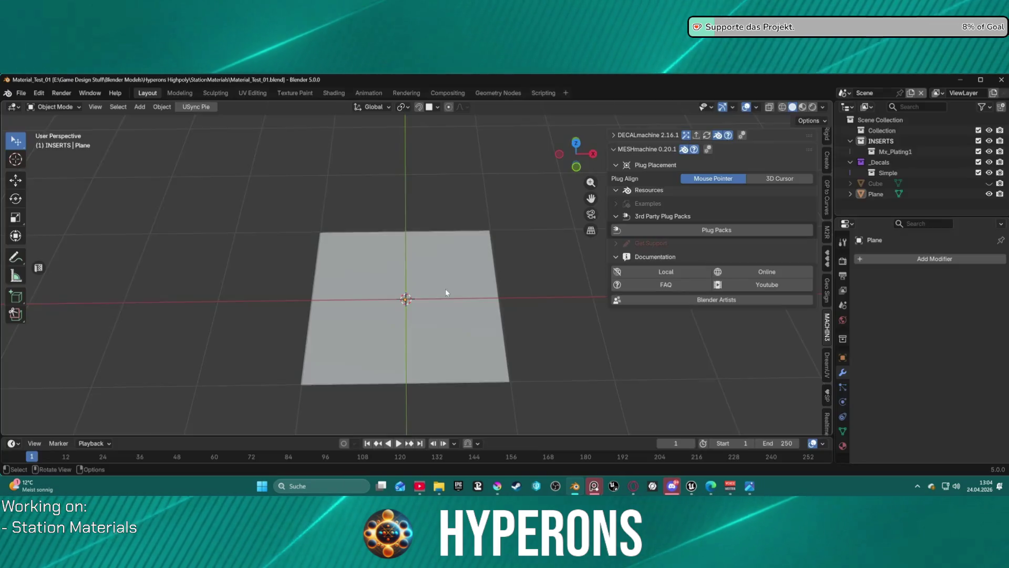
{"action": "right_click", "coordinate": [375, 292]}
Step: Insert the Pipes01_handle plug from MESHmachine's Pipes plug library
{"action": "mouse_move", "coordinate": [376, 290]}
{"action": "mouse_move", "coordinate": [391, 127]}
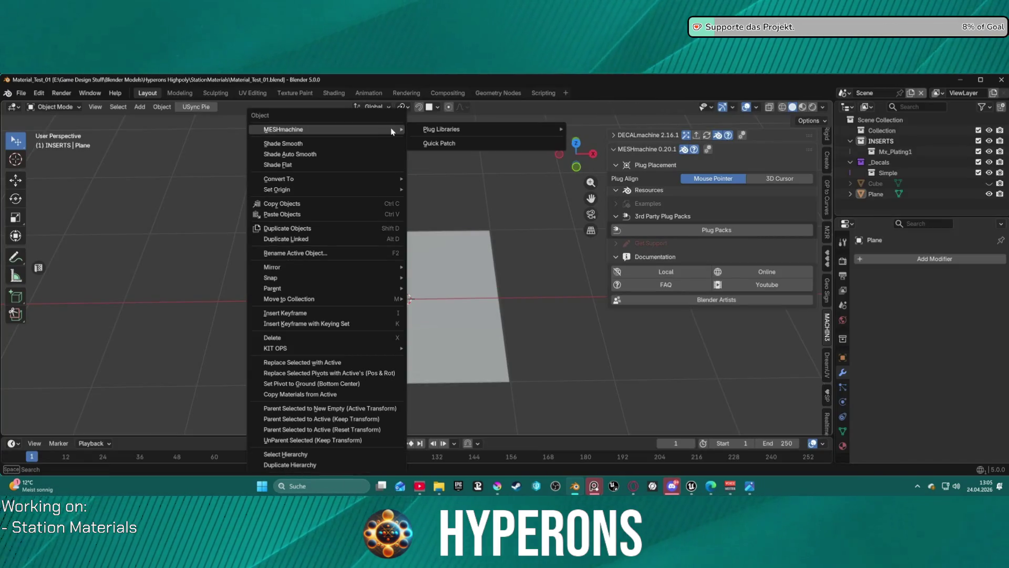
{"action": "left_click", "coordinate": [479, 129]}
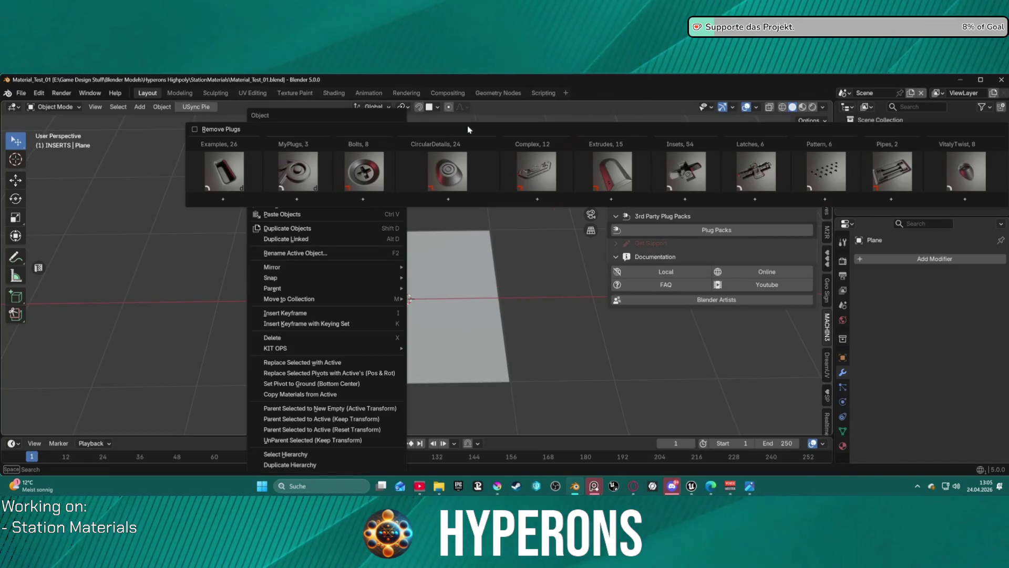
{"action": "left_click", "coordinate": [372, 185]}
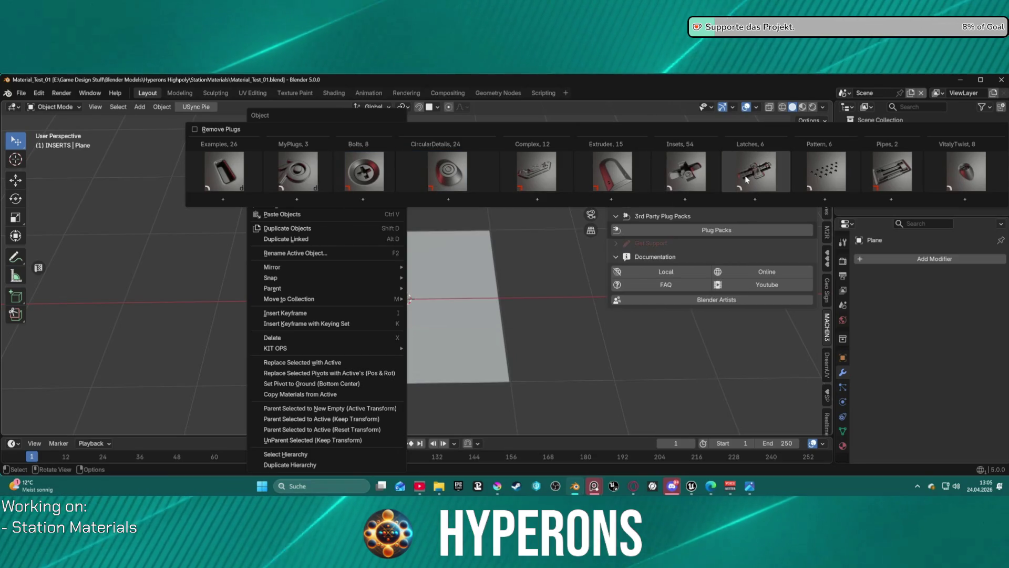
{"action": "left_click", "coordinate": [897, 175]}
{"action": "left_click", "coordinate": [872, 213]}
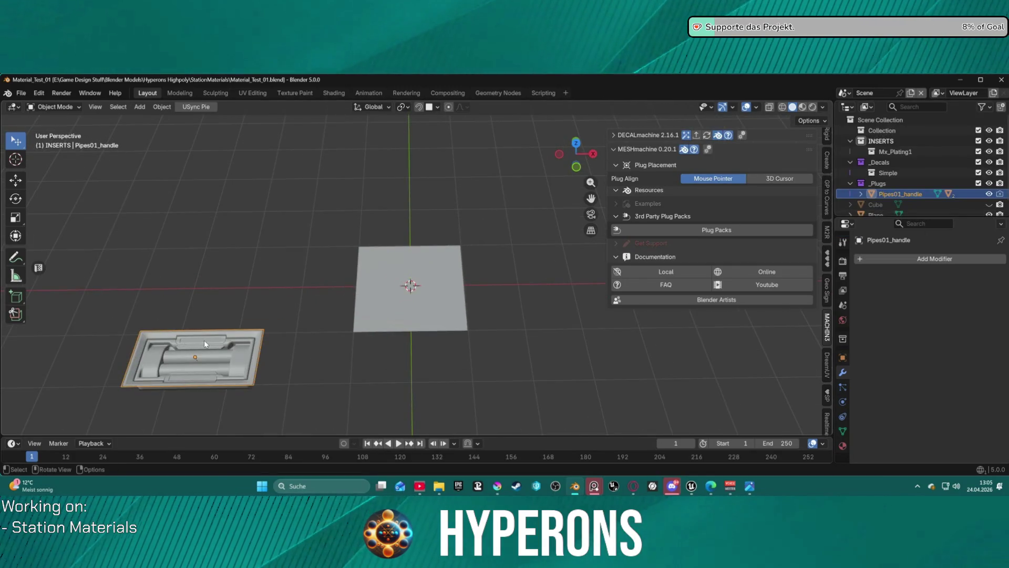
Step: Move the Pipes01_handle plug over the plane, then delete it
{"action": "scroll", "coordinate": [212, 354], "scroll_direction": "up", "scroll_amount": 1}
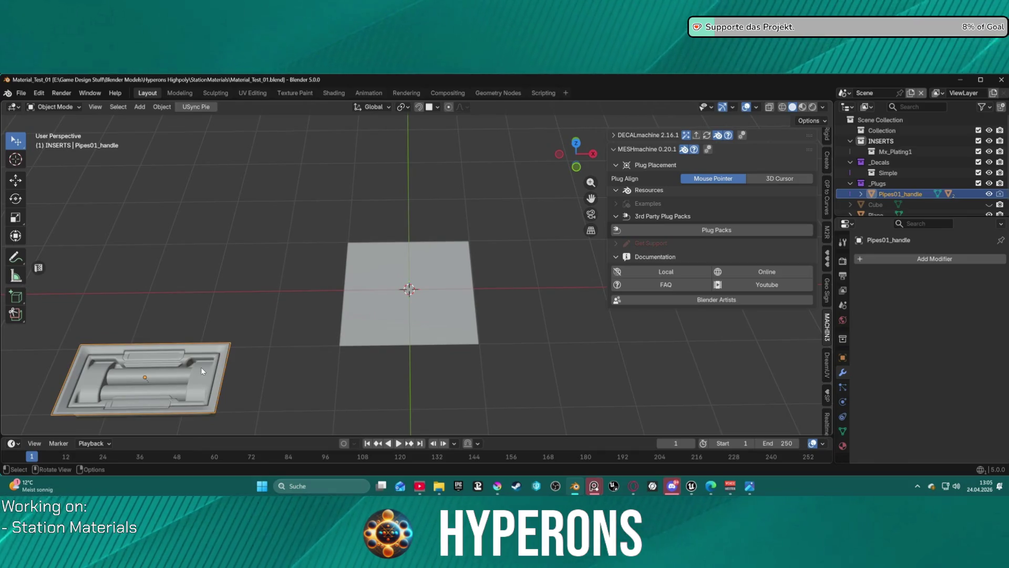
{"action": "key", "text": "g"}
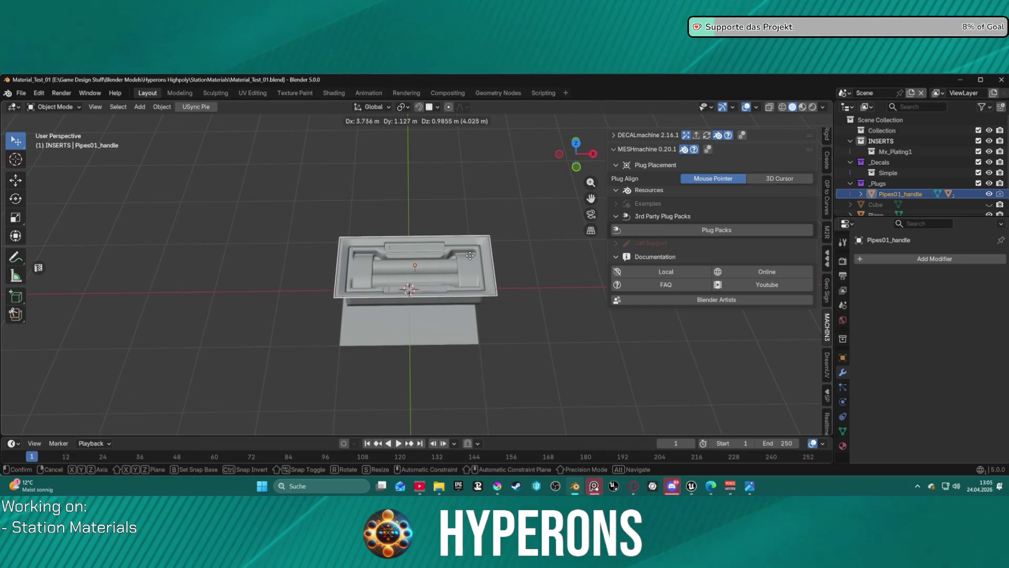
{"action": "left_click", "coordinate": [469, 257]}
{"action": "scroll", "coordinate": [425, 292], "scroll_direction": "up", "scroll_amount": 5}
{"action": "mouse_move", "coordinate": [424, 287]}
{"action": "middle_mouse_down"}
{"action": "mouse_move", "coordinate": [541, 282]}
{"action": "mouse_move", "coordinate": [502, 258]}
{"action": "mouse_move", "coordinate": [421, 266]}
{"action": "mouse_move", "coordinate": [423, 203]}
{"action": "mouse_move", "coordinate": [425, 287]}
{"action": "middle_mouse_up"}
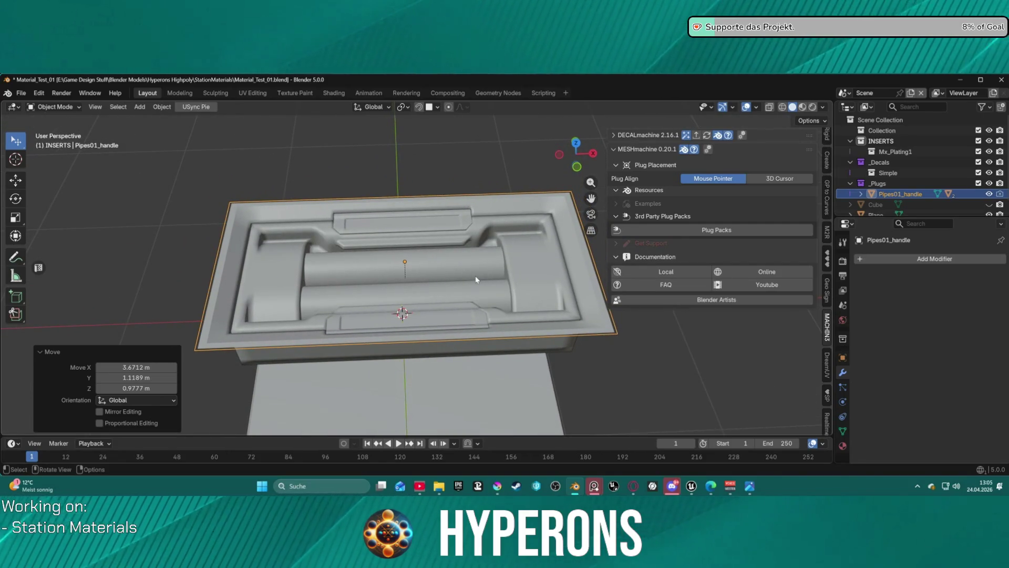
{"action": "key", "text": "Delete"}
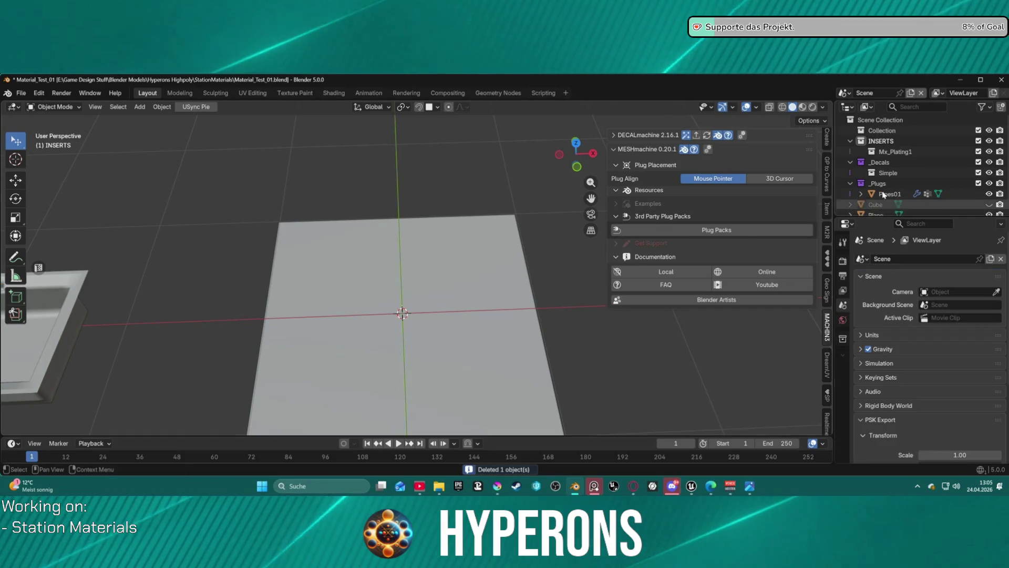
Step: Delete the INSERTS, _Decals, _Plugs, Simple and plating collections plus the old Pipes01 object
{"action": "left_click", "coordinate": [901, 163]}
{"action": "key", "text": "Delete"}
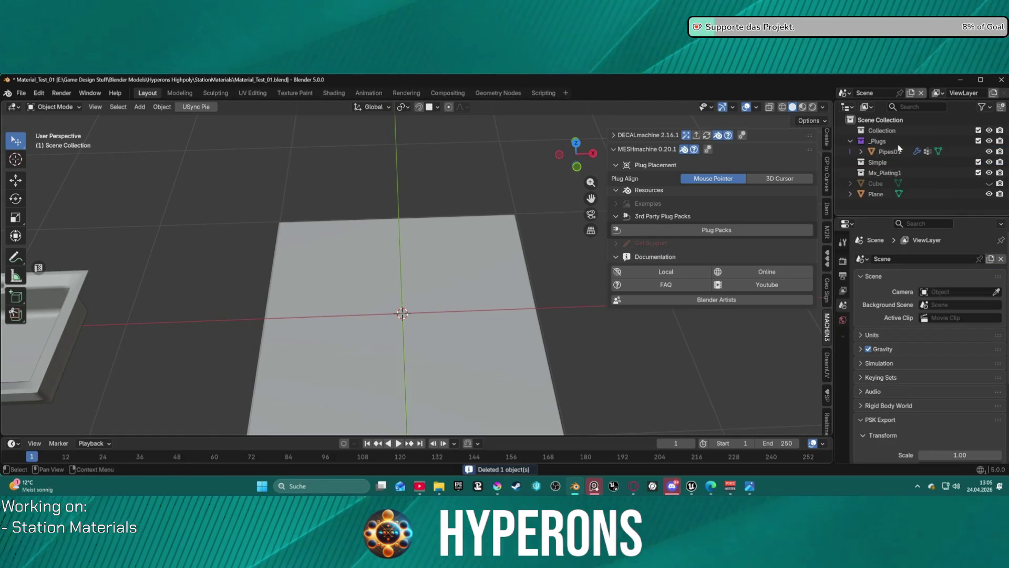
{"action": "left_click", "coordinate": [899, 149]}
{"action": "left_click", "coordinate": [898, 141], "text": "shift"}
{"action": "key", "text": "Delete"}
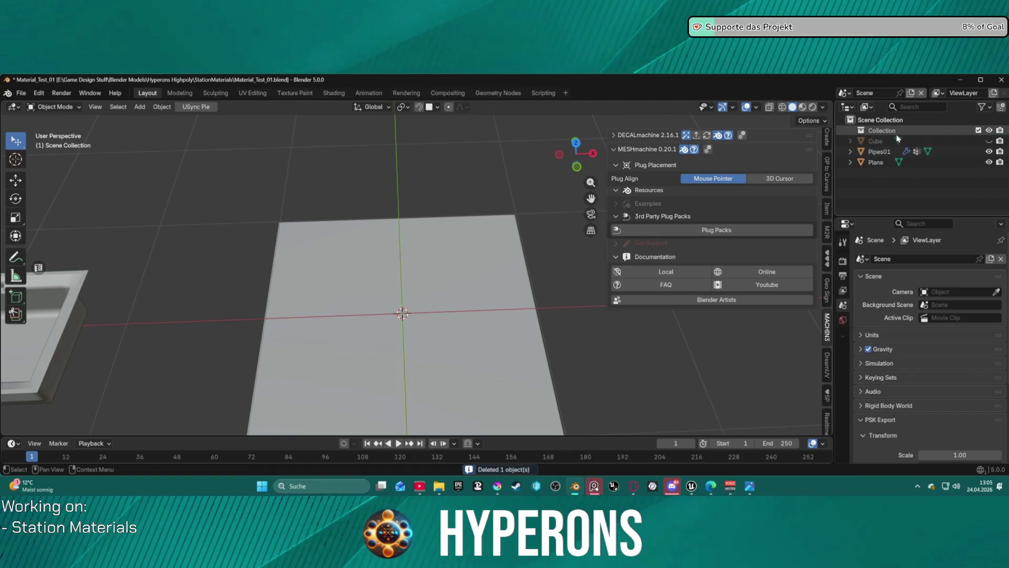
{"action": "left_click", "coordinate": [889, 153]}
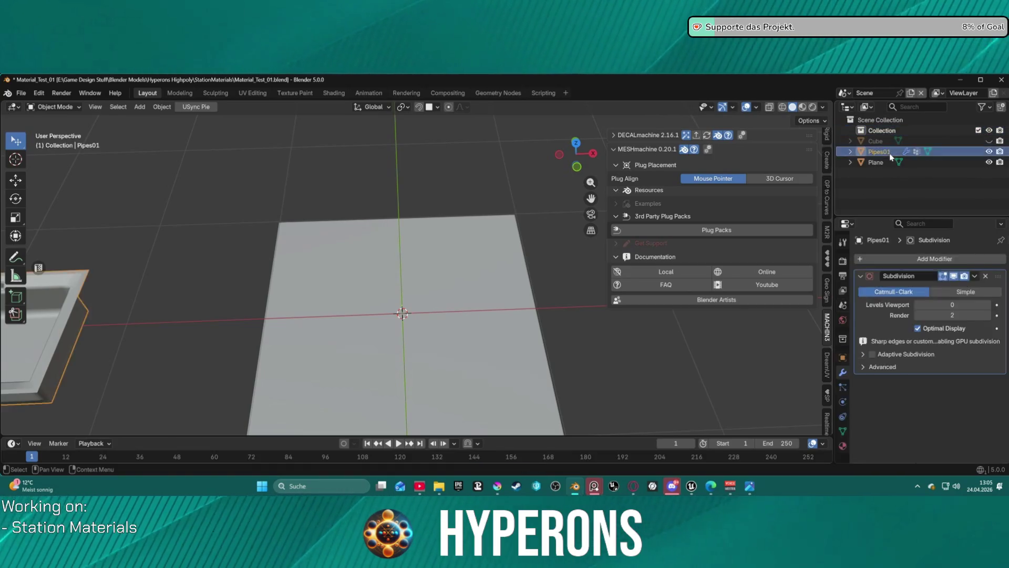
{"action": "key", "text": "Delete"}
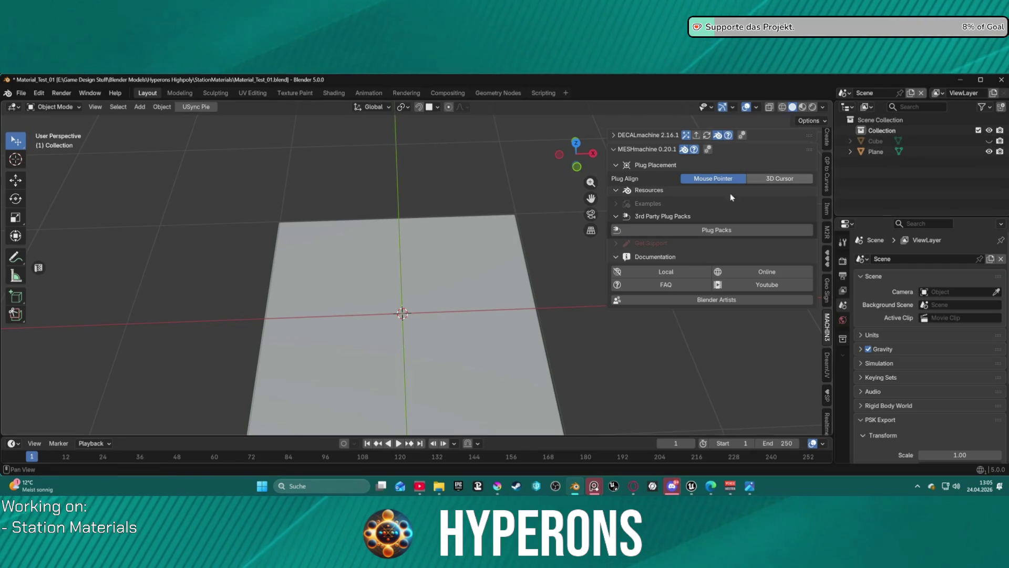
{"action": "scroll", "coordinate": [381, 266], "scroll_direction": "down", "scroll_amount": 3}
Step: With the plane selected, insert the Pipes01_handle plug from the Pipes library
{"action": "left_click", "coordinate": [417, 311]}
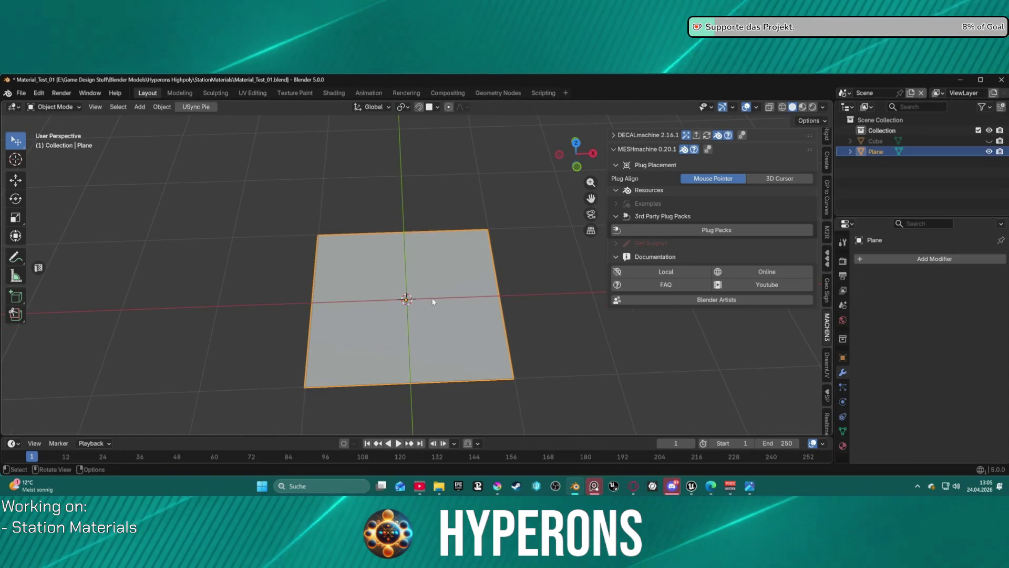
{"action": "right_click", "coordinate": [394, 227]}
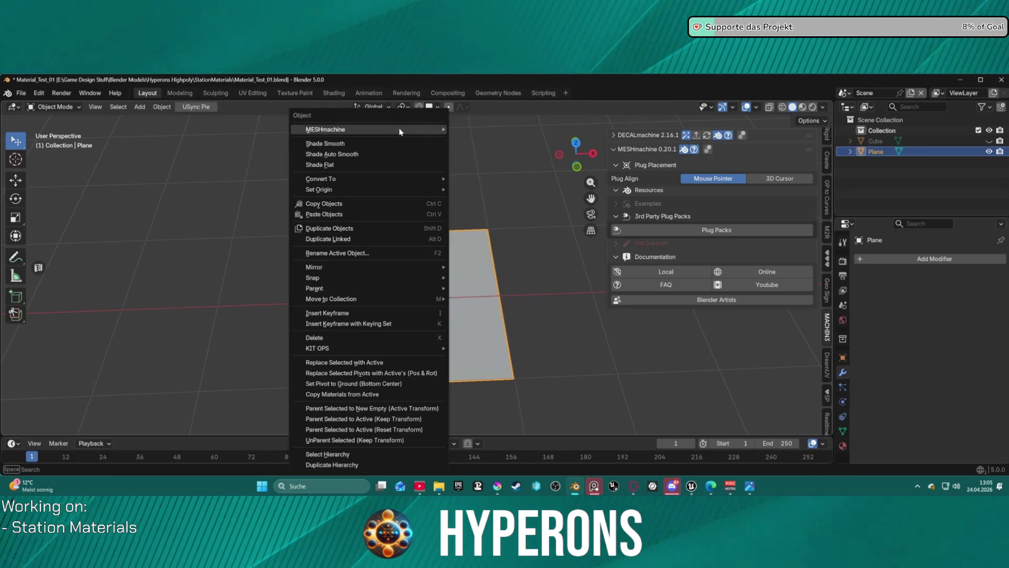
{"action": "mouse_move", "coordinate": [399, 129]}
{"action": "mouse_move", "coordinate": [497, 133]}
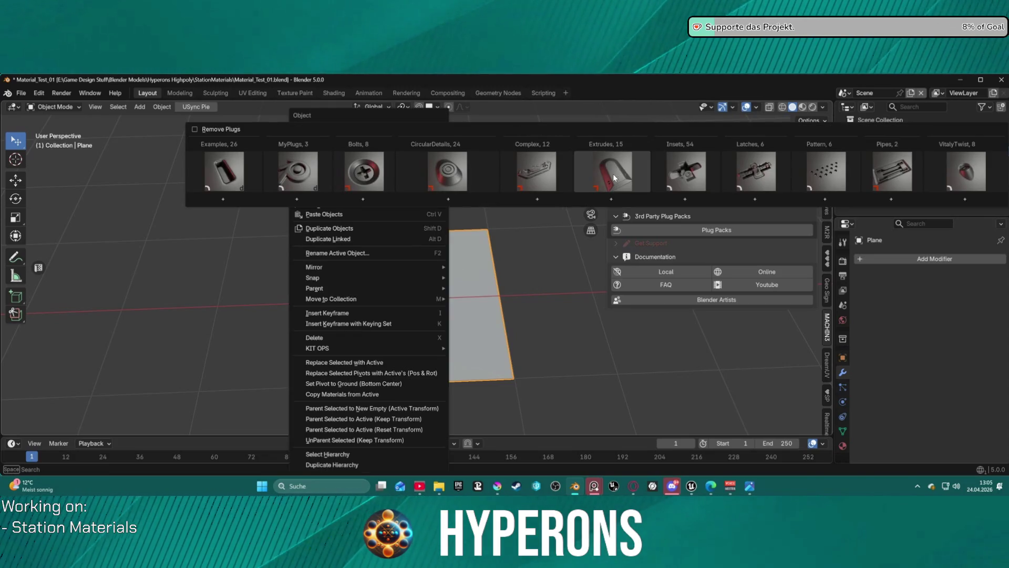
{"action": "mouse_move", "coordinate": [897, 169]}
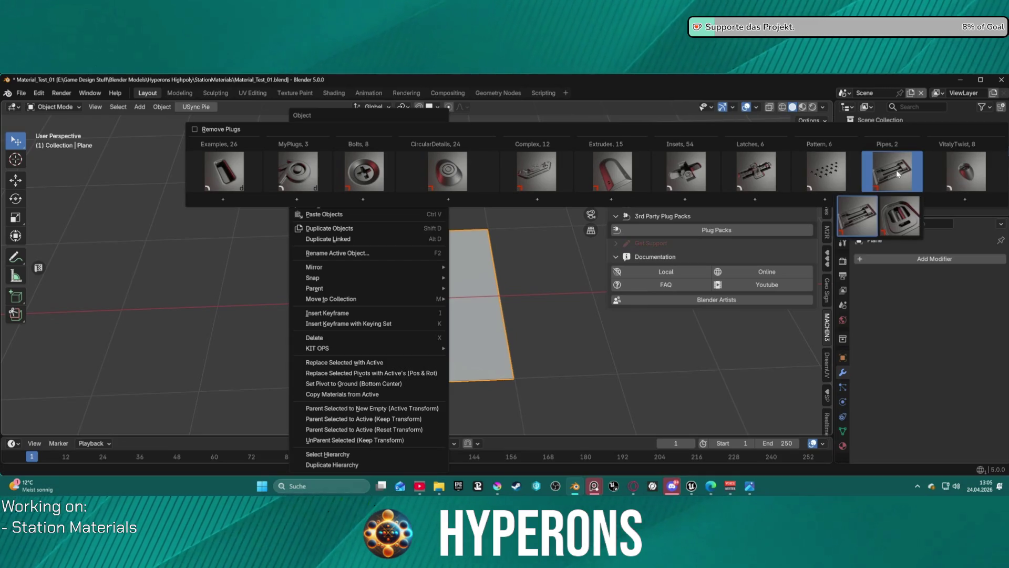
{"action": "left_click", "coordinate": [870, 222]}
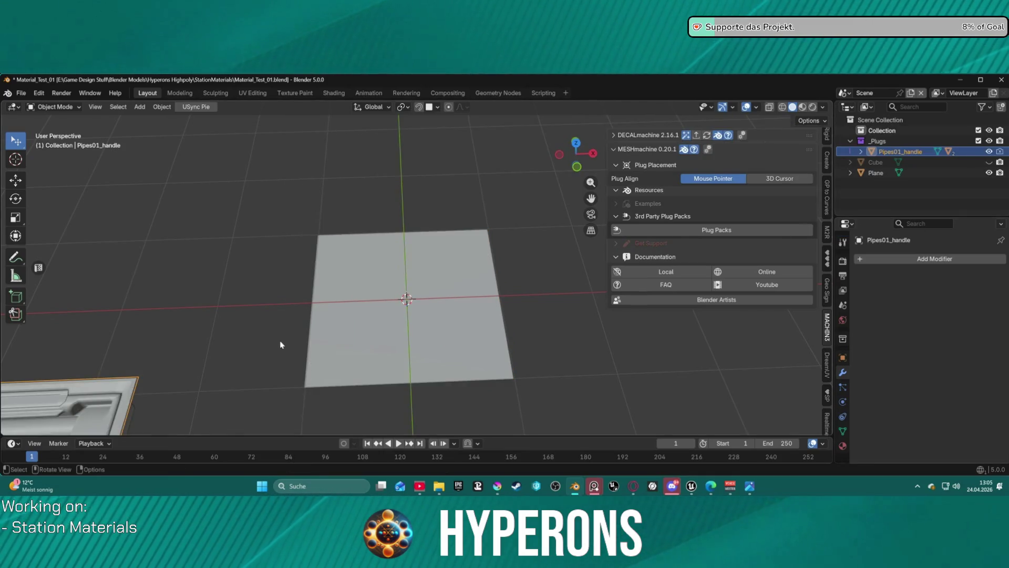
{"action": "scroll", "coordinate": [280, 345], "scroll_direction": "down", "scroll_amount": 4}
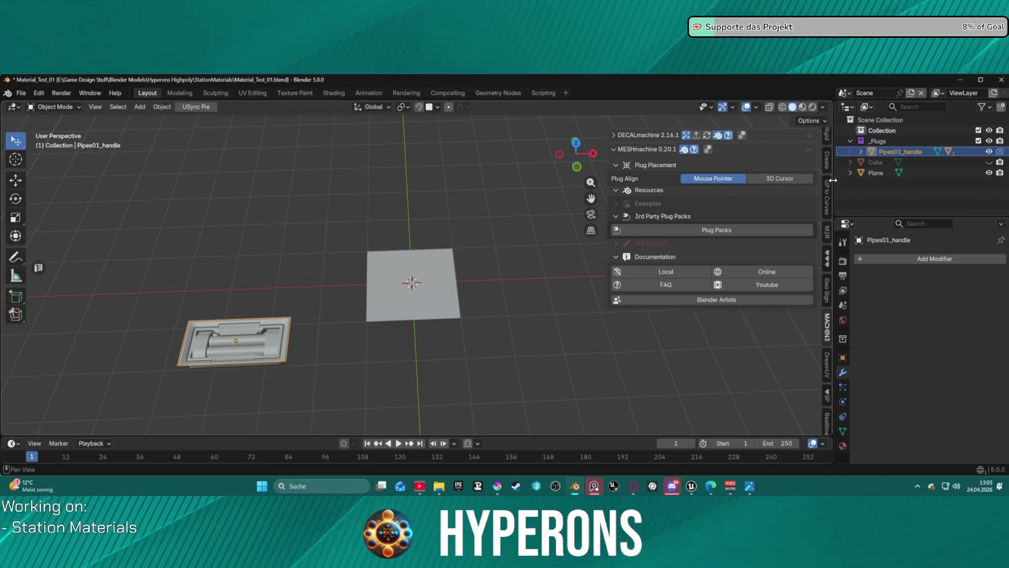
Step: Set Plug Align to 3D Cursor and snap the plug to the cursor at the plane's centre
{"action": "left_click", "coordinate": [790, 181]}
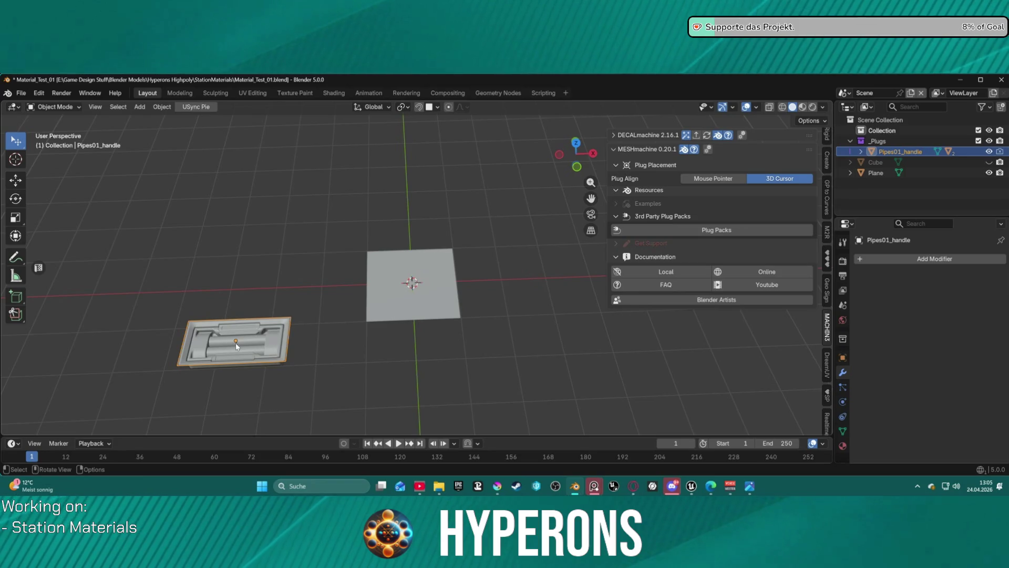
{"action": "key", "text": "shift+s"}
{"action": "left_click", "coordinate": [238, 280]}
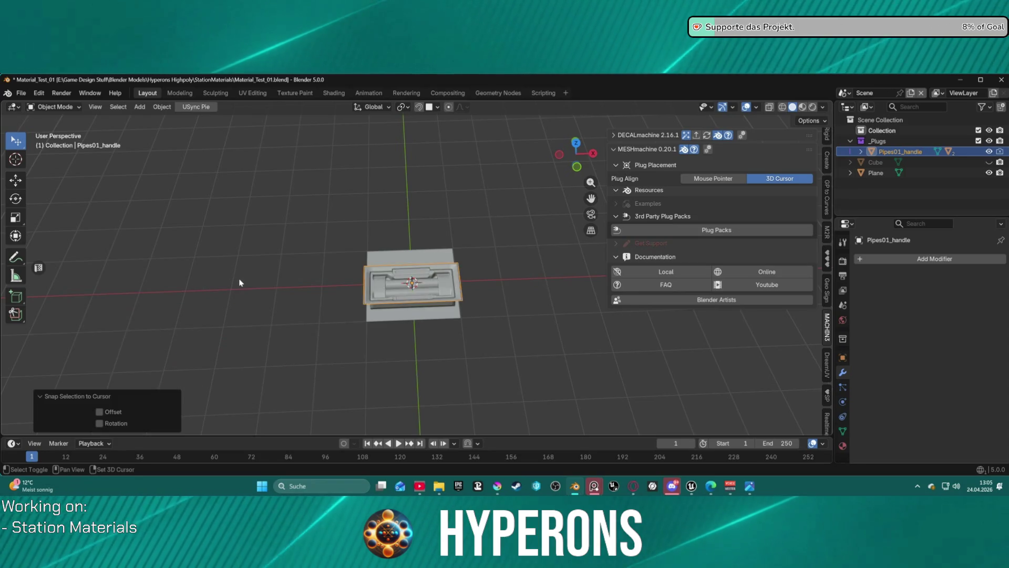
{"action": "mouse_move", "coordinate": [368, 289]}
{"action": "middle_mouse_down"}
{"action": "mouse_move", "coordinate": [465, 214]}
{"action": "mouse_move", "coordinate": [374, 307]}
{"action": "mouse_move", "coordinate": [367, 345]}
{"action": "mouse_move", "coordinate": [491, 209]}
{"action": "mouse_move", "coordinate": [371, 264]}
{"action": "mouse_move", "coordinate": [343, 304]}
{"action": "mouse_move", "coordinate": [380, 283]}
{"action": "mouse_move", "coordinate": [388, 216]}
{"action": "mouse_move", "coordinate": [440, 163]}
{"action": "mouse_move", "coordinate": [336, 247]}
{"action": "mouse_move", "coordinate": [344, 281]}
{"action": "mouse_move", "coordinate": [349, 228]}
{"action": "mouse_move", "coordinate": [468, 231]}
{"action": "mouse_move", "coordinate": [344, 244]}
{"action": "mouse_move", "coordinate": [345, 284]}
{"action": "middle_mouse_up"}
{"action": "scroll", "coordinate": [380, 282], "scroll_direction": "up", "scroll_amount": 3}
{"action": "left_click", "coordinate": [358, 244]}
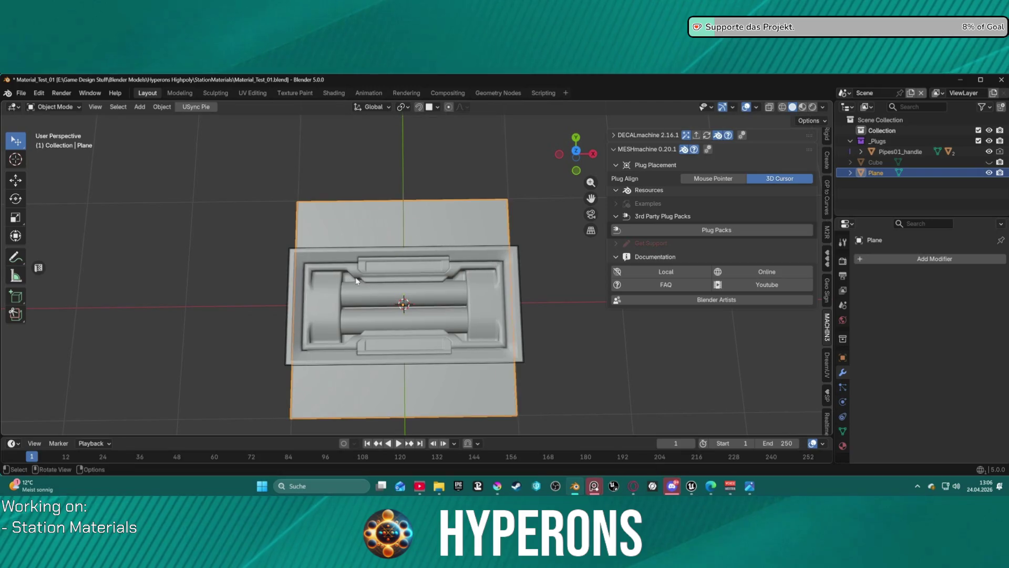
{"action": "left_click", "coordinate": [515, 279]}
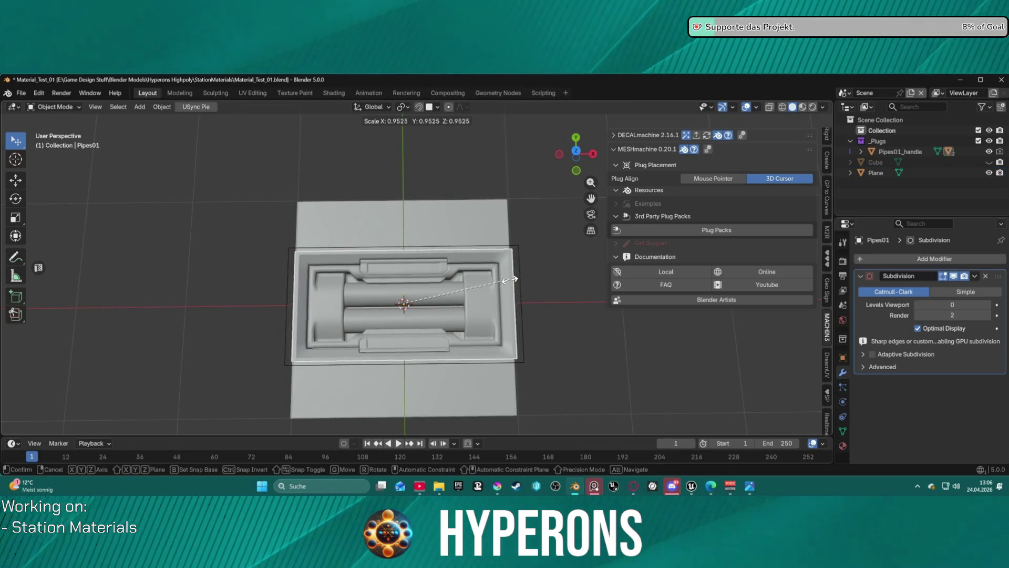
Step: Scale the Pipes01_handle plug down to about 0.92 and orbit to check it sits inset
{"action": "left_click", "coordinate": [900, 151]}
{"action": "key", "text": "s"}
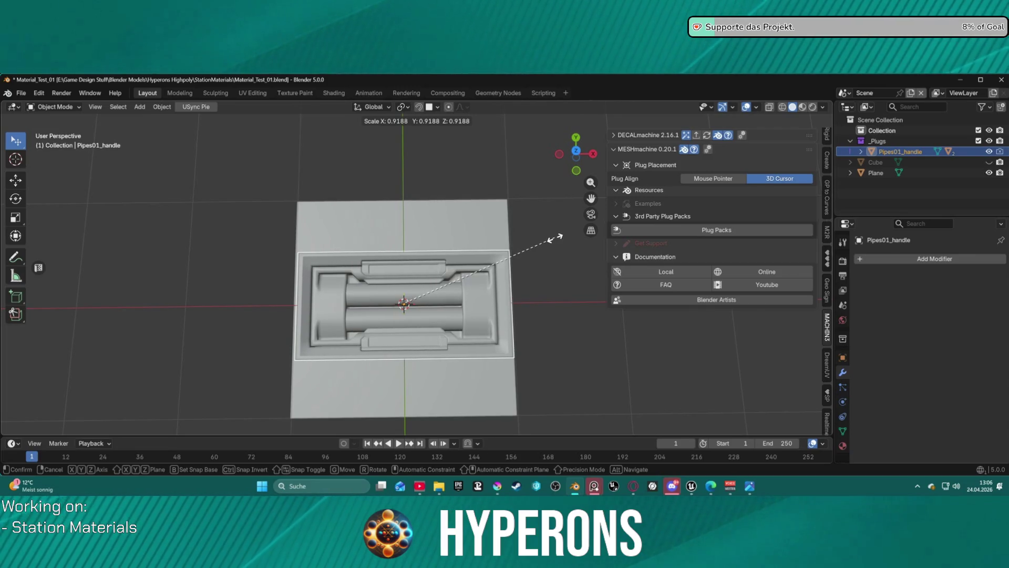
{"action": "left_click", "coordinate": [555, 238]}
{"action": "left_click", "coordinate": [545, 273]}
{"action": "middle_click_drag", "start_coordinate": [532, 286], "coordinate": [586, 178]}
{"action": "mouse_move", "coordinate": [575, 159]}
{"action": "left_mouse_down"}
{"action": "mouse_move", "coordinate": [497, 254]}
{"action": "mouse_move", "coordinate": [396, 301]}
{"action": "mouse_move", "coordinate": [355, 295]}
{"action": "mouse_move", "coordinate": [517, 182]}
{"action": "mouse_move", "coordinate": [519, 249]}
{"action": "mouse_move", "coordinate": [528, 250]}
{"action": "left_mouse_up"}
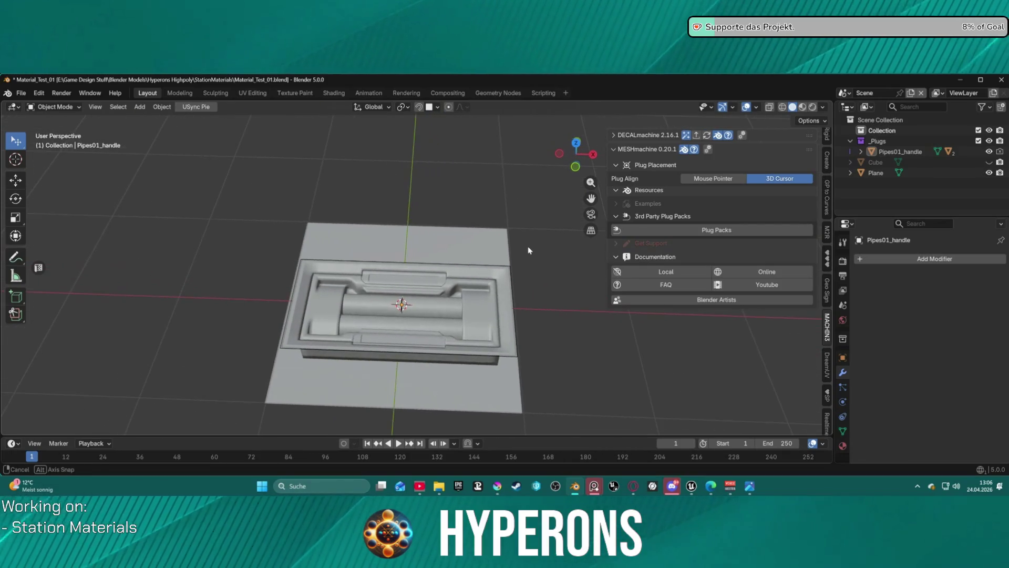
{"action": "right_click", "coordinate": [359, 127]}
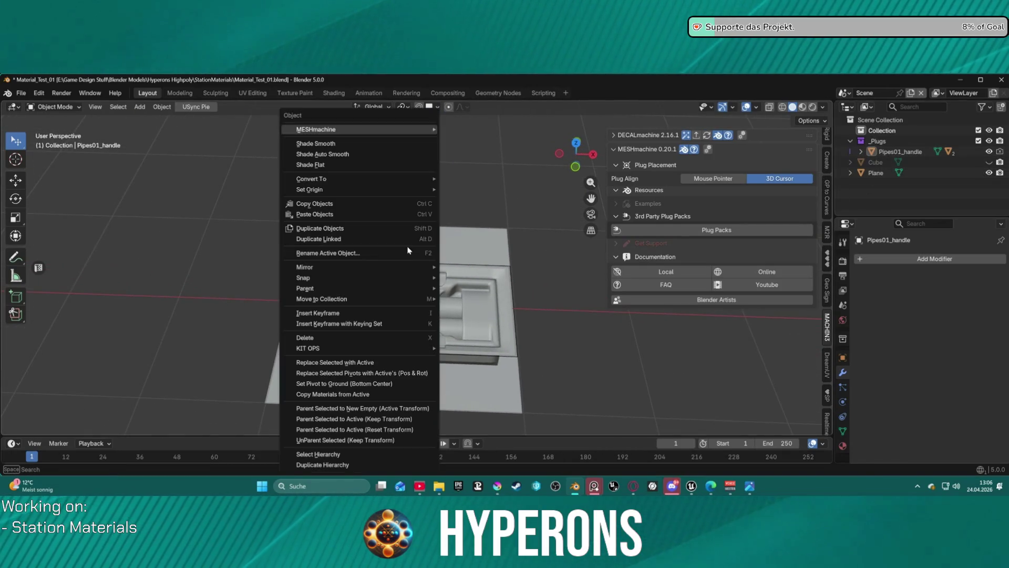
Step: Select the Plane and switch it into Edit Mode
{"action": "mouse_move", "coordinate": [421, 129]}
{"action": "left_click", "coordinate": [477, 131]}
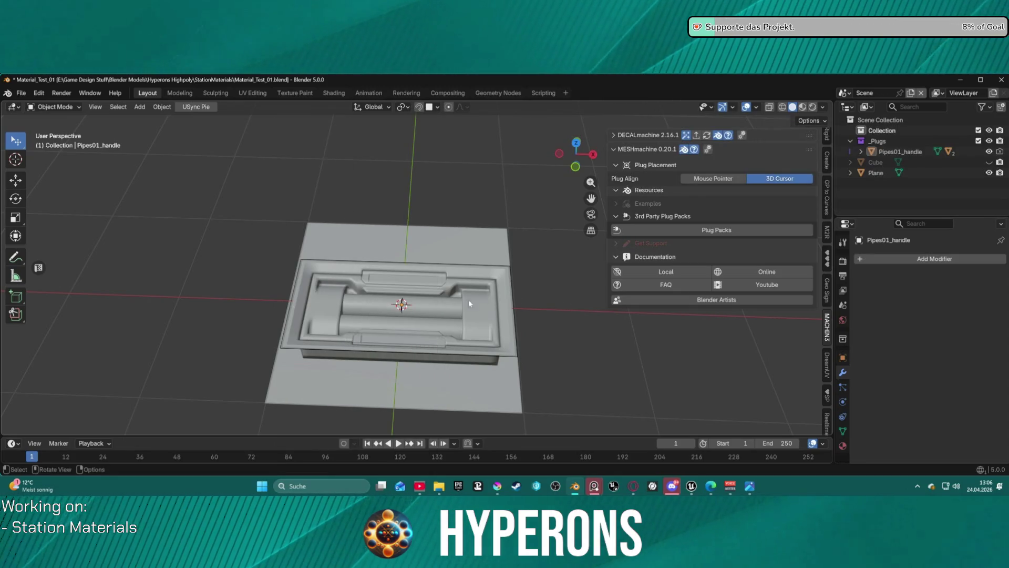
{"action": "left_click", "coordinate": [468, 380]}
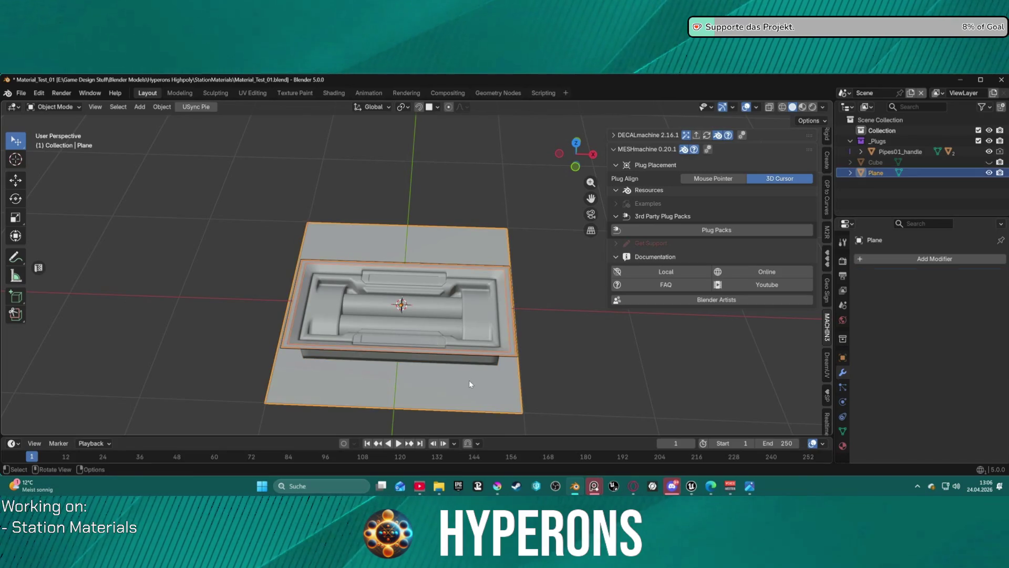
{"action": "key", "text": "Tab"}
{"action": "left_click", "coordinate": [595, 273]}
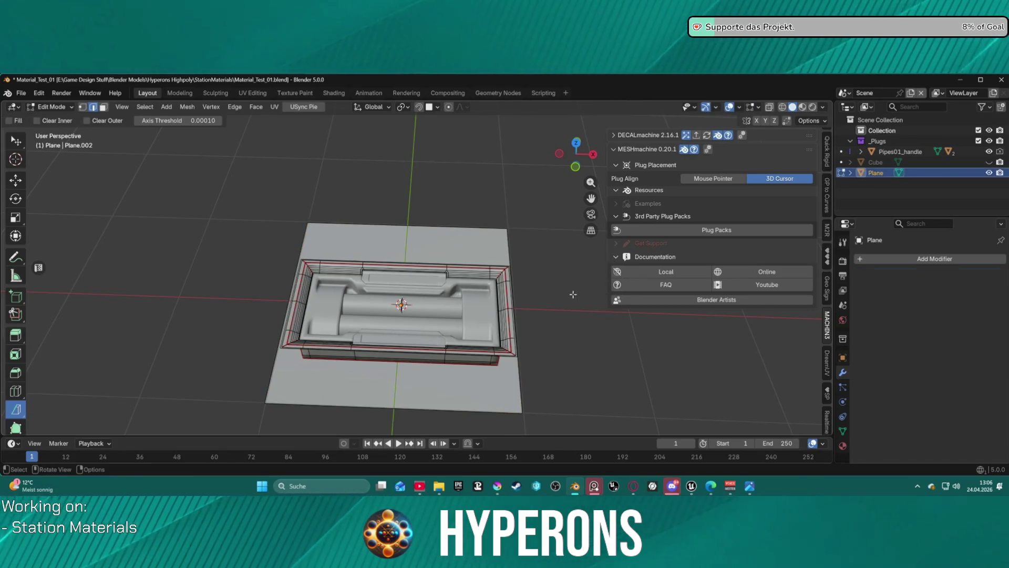
{"action": "key", "text": "Tab"}
{"action": "left_click", "coordinate": [433, 263]}
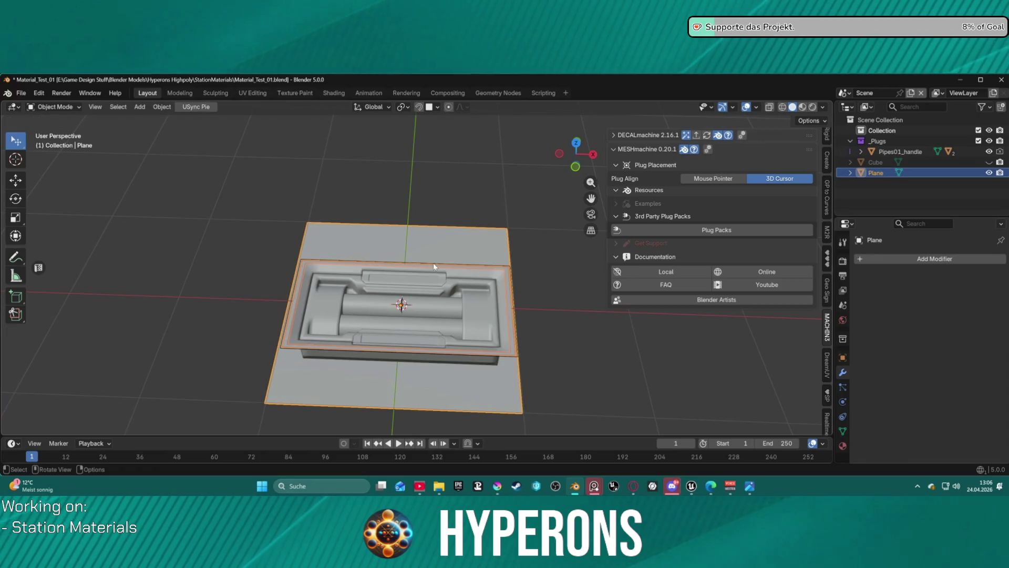
{"action": "key", "text": "Tab"}
{"action": "left_click", "coordinate": [557, 275]}
Step: View the plane from above and bring up the Ctrl+E edge menu to reach MESHmachine
{"action": "mouse_move", "coordinate": [463, 274]}
{"action": "middle_mouse_down"}
{"action": "mouse_move", "coordinate": [449, 281]}
{"action": "mouse_move", "coordinate": [468, 276]}
{"action": "mouse_move", "coordinate": [460, 263]}
{"action": "middle_mouse_up"}
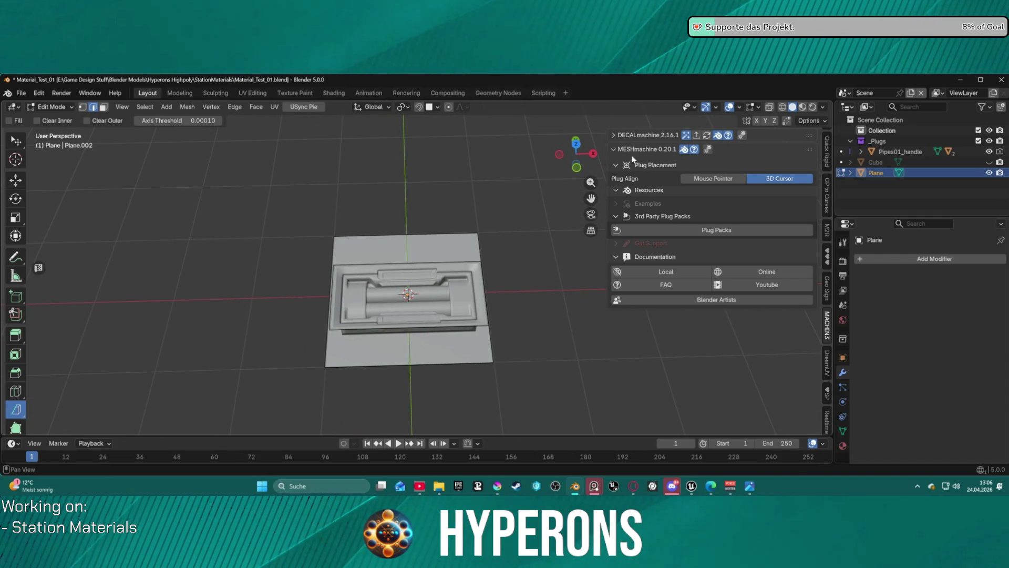
{"action": "key", "text": "ctrl+e"}
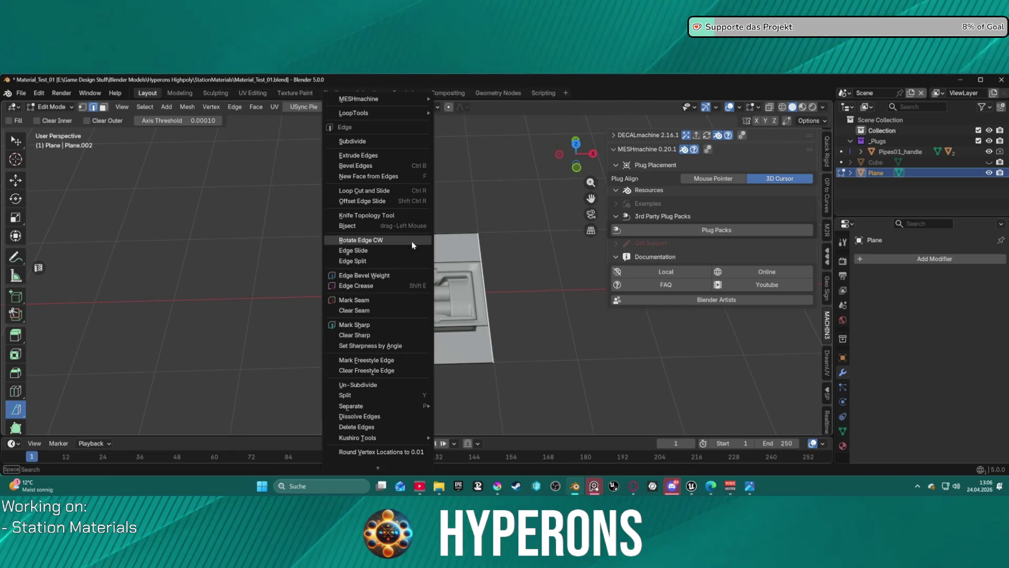
{"action": "mouse_move", "coordinate": [404, 101]}
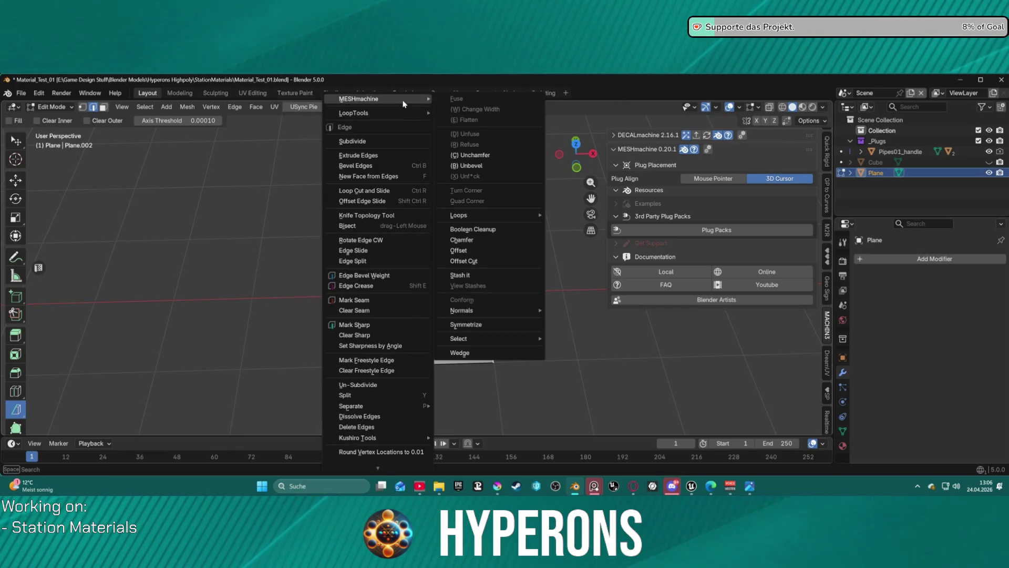
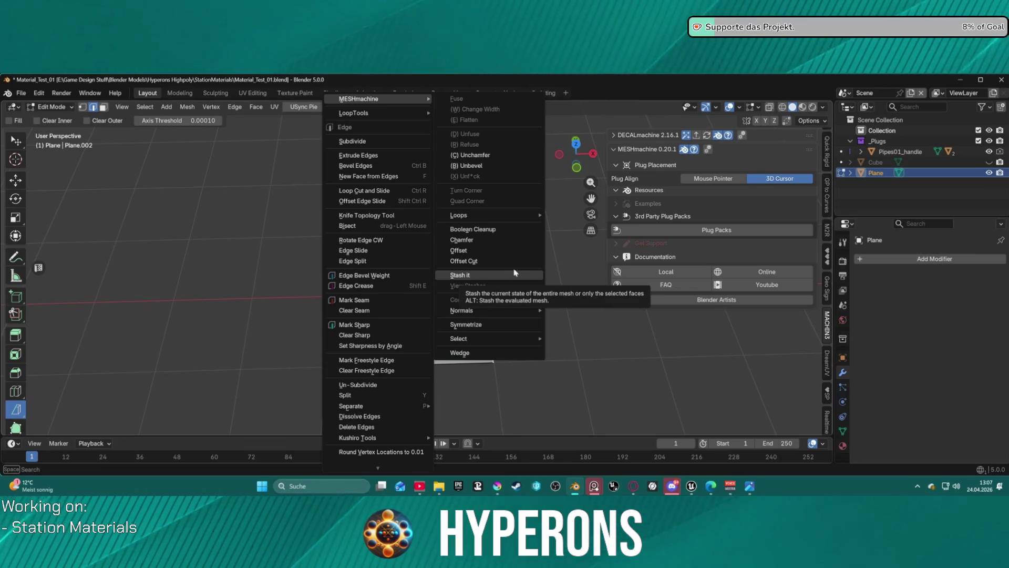
Step: Return to Object Mode and select the Pipes01_handle plug, with the Plane active
{"action": "key", "text": "Tab"}
{"action": "left_click", "coordinate": [441, 267]}
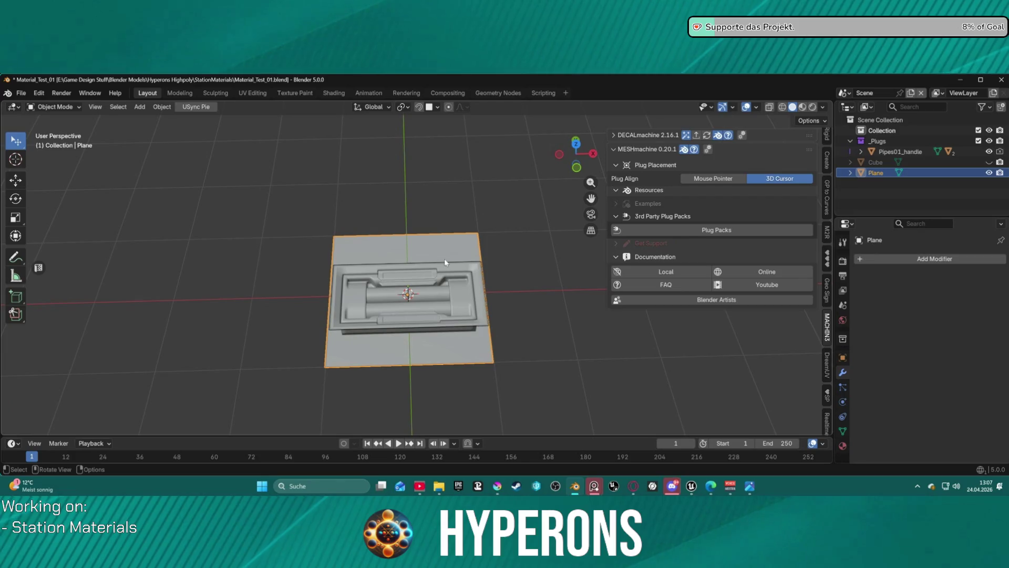
{"action": "left_click", "coordinate": [442, 290]}
{"action": "key", "text": "ctrl+0"}
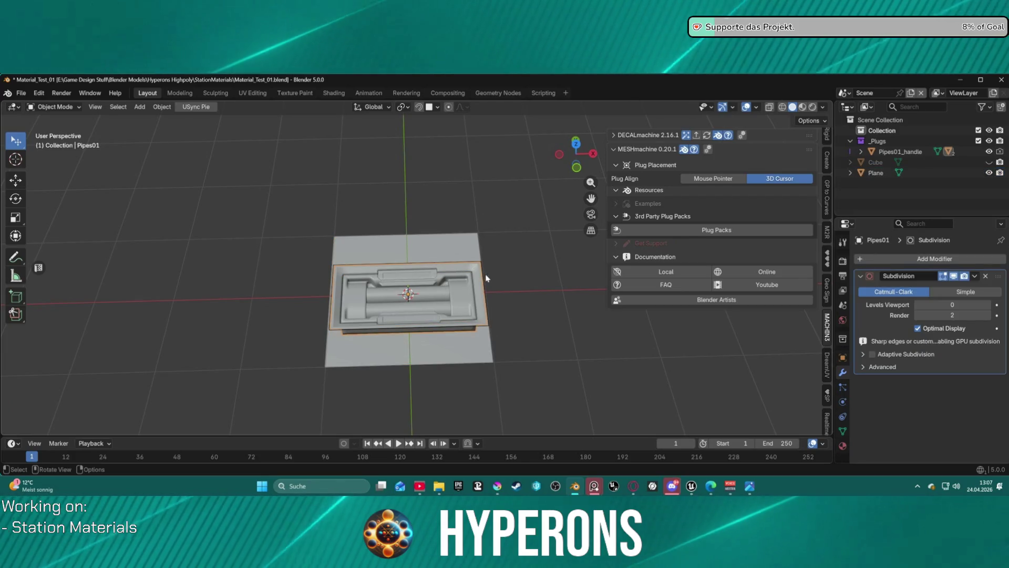
{"action": "left_click", "coordinate": [898, 151]}
{"action": "left_click", "coordinate": [443, 247], "text": "shift"}
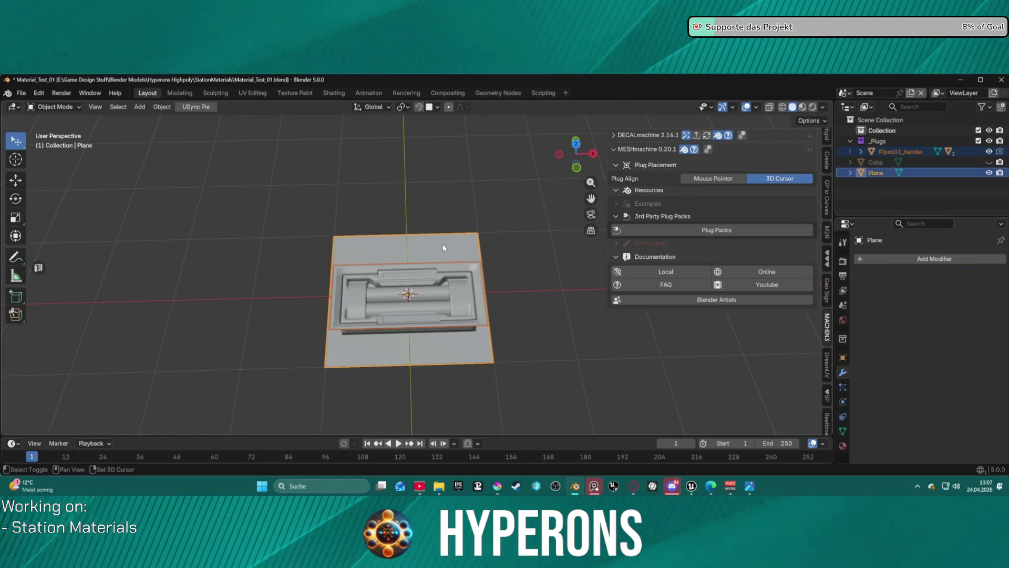
Step: Lay a four-point MESHmachine Quick Patch around the plug inset, then exit the tool
{"action": "right_click", "coordinate": [455, 239]}
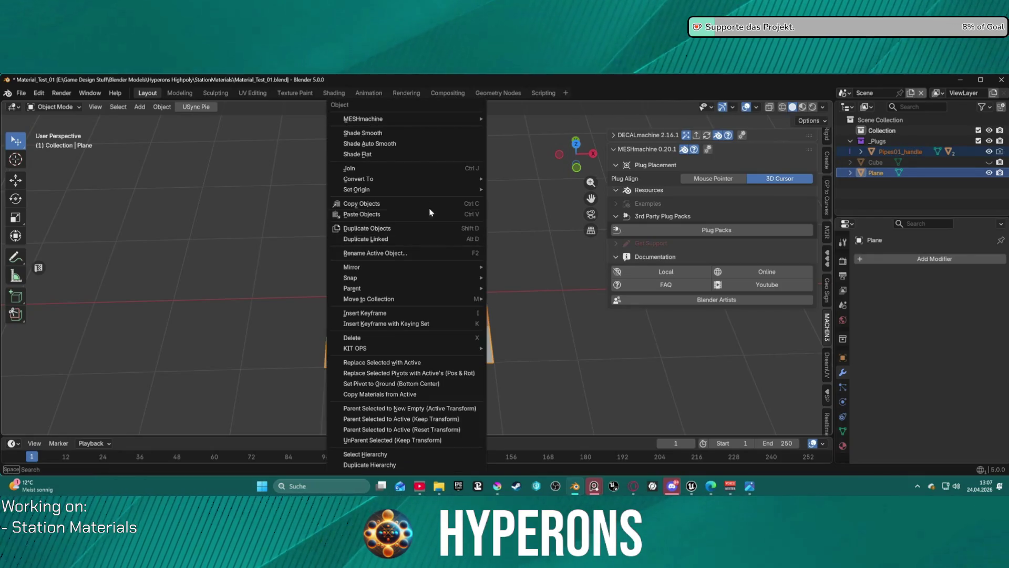
{"action": "mouse_move", "coordinate": [434, 118]}
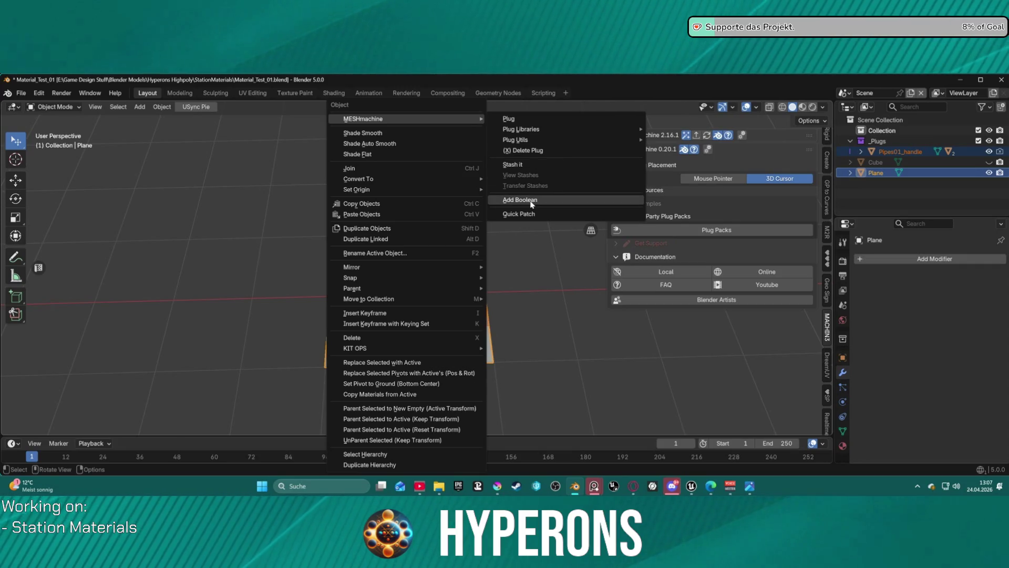
{"action": "left_click", "coordinate": [537, 218]}
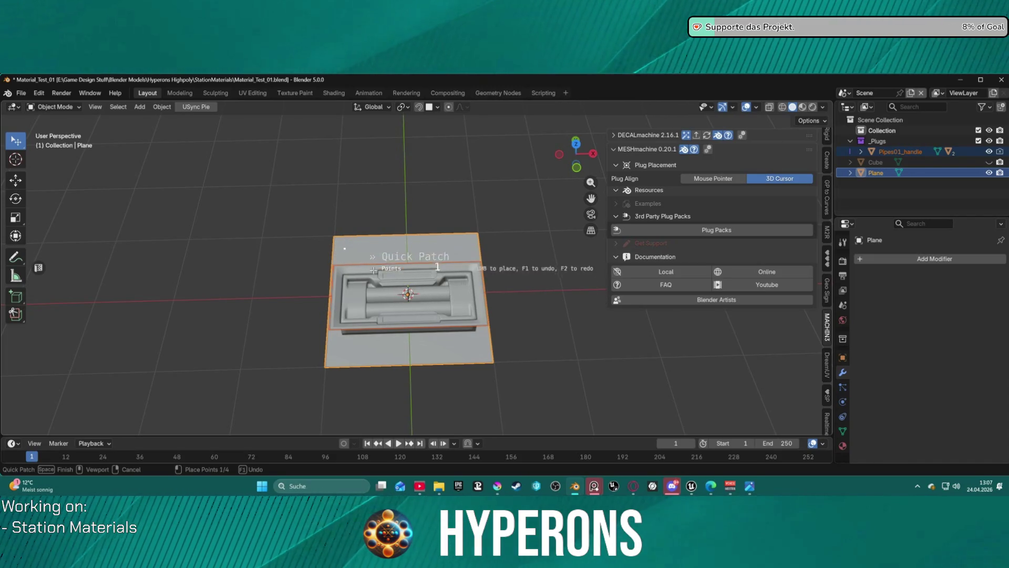
{"action": "left_click", "coordinate": [445, 341]}
{"action": "left_click", "coordinate": [358, 342]}
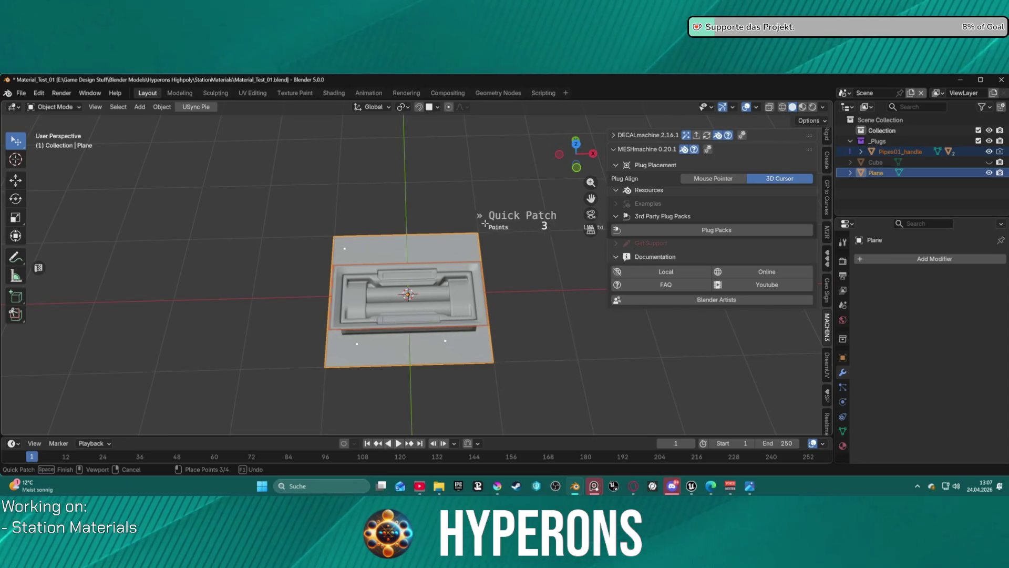
{"action": "left_click", "coordinate": [448, 250]}
{"action": "mouse_move", "coordinate": [444, 302]}
{"action": "middle_mouse_down"}
{"action": "mouse_move", "coordinate": [569, 171]}
{"action": "mouse_move", "coordinate": [539, 149]}
{"action": "mouse_move", "coordinate": [451, 301]}
{"action": "middle_mouse_up"}
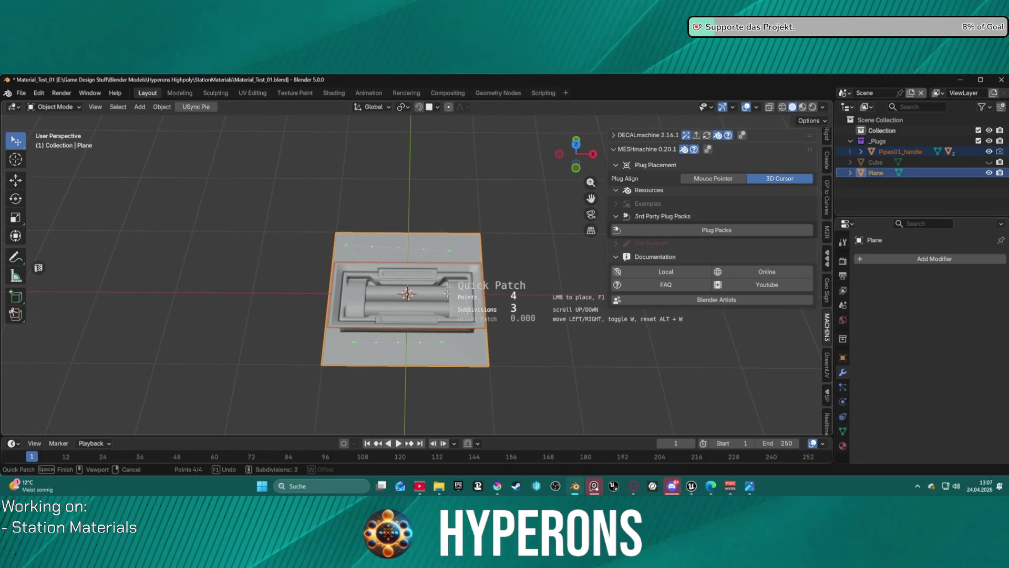
{"action": "key", "text": "space"}
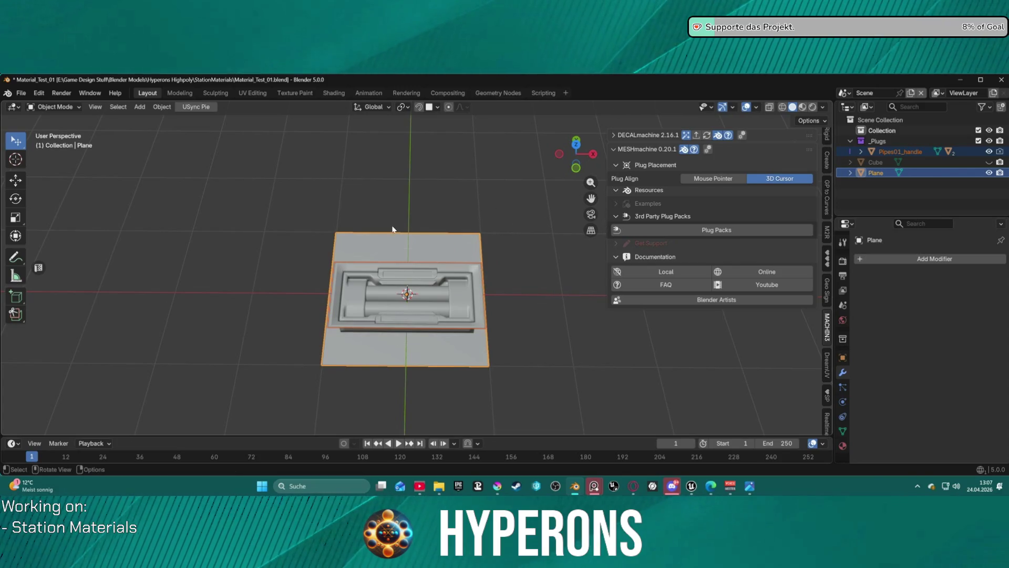
{"action": "right_click", "coordinate": [369, 261]}
{"action": "mouse_move", "coordinate": [377, 122]}
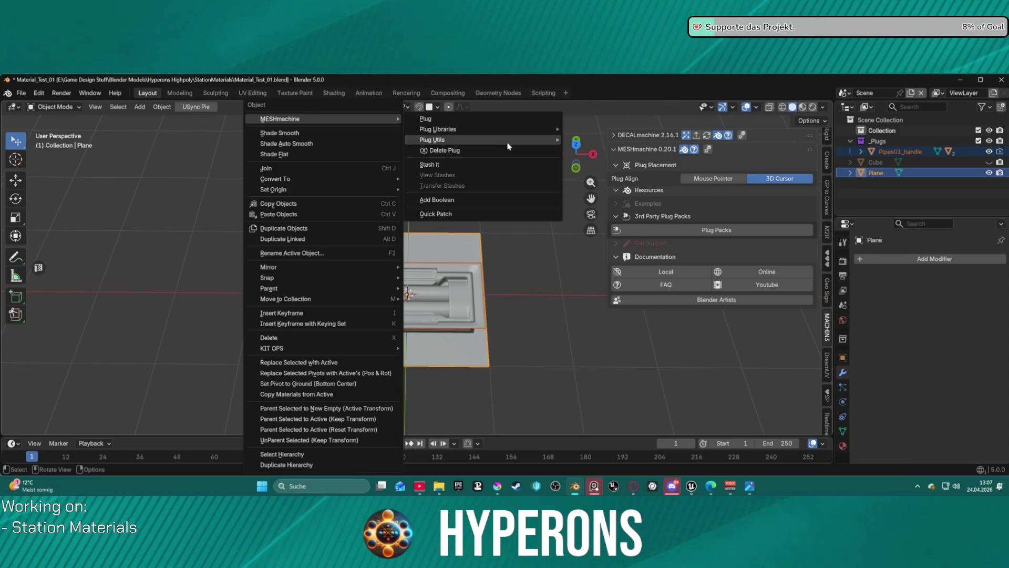
{"action": "mouse_move", "coordinate": [507, 144]}
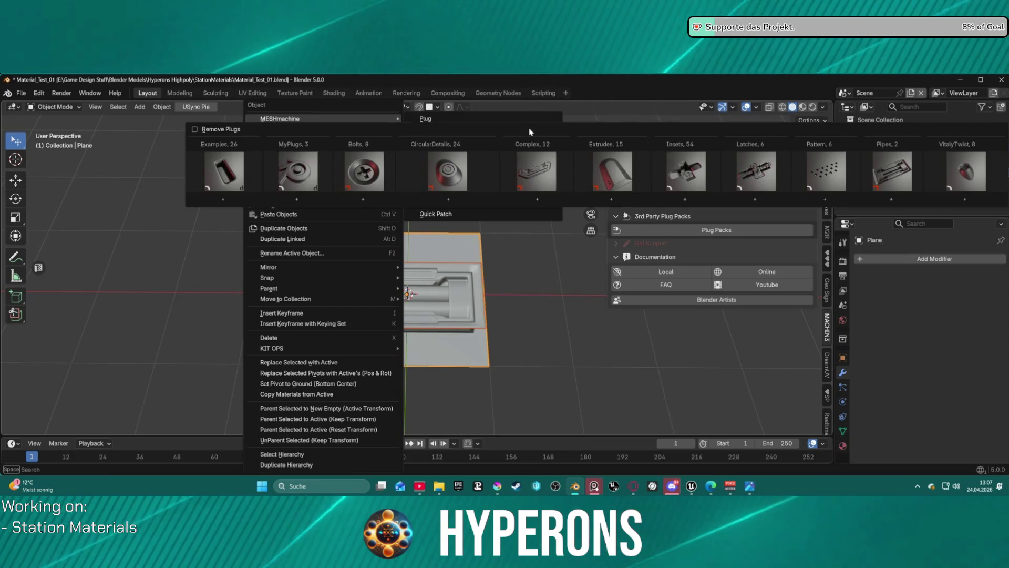
{"action": "left_click", "coordinate": [436, 120]}
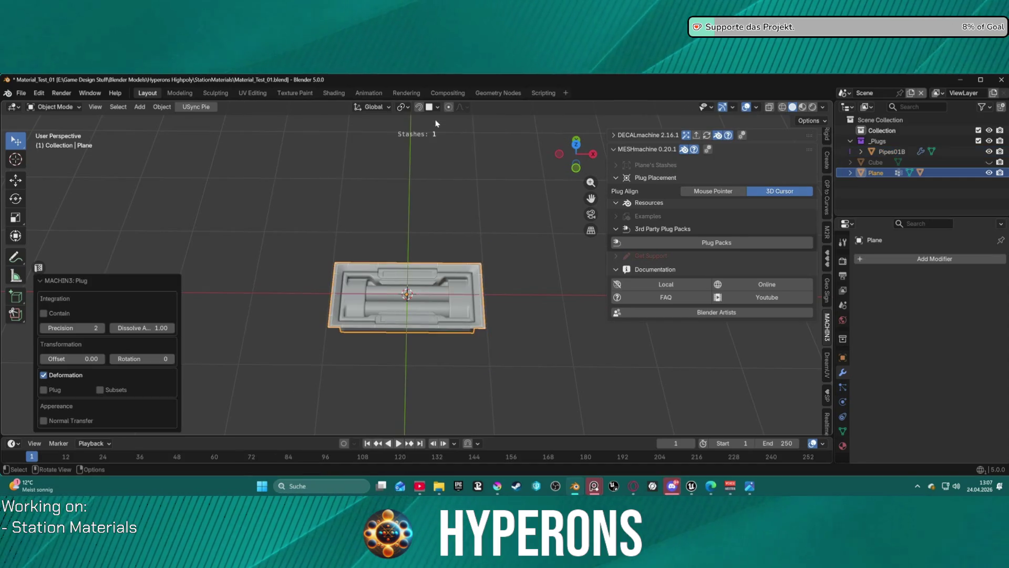
{"action": "scroll", "coordinate": [465, 229], "scroll_direction": "down", "scroll_amount": 2}
{"action": "mouse_move", "coordinate": [454, 258]}
{"action": "middle_mouse_down"}
{"action": "mouse_move", "coordinate": [513, 183]}
{"action": "mouse_move", "coordinate": [428, 243]}
{"action": "mouse_move", "coordinate": [449, 251]}
{"action": "middle_mouse_up"}
{"action": "middle_click_drag", "start_coordinate": [692, 226], "coordinate": [699, 226], "text": "shift"}
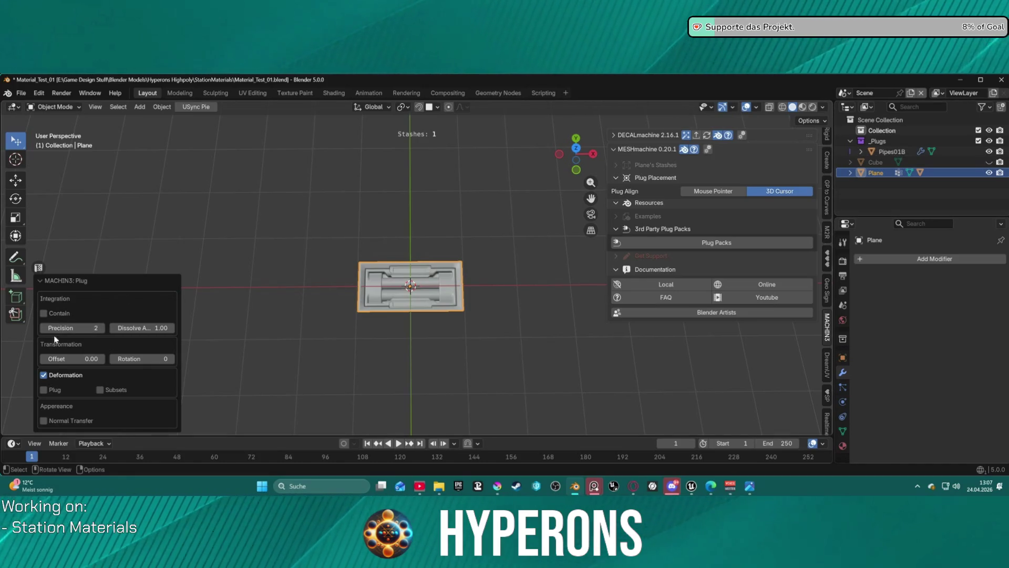
{"action": "left_click", "coordinate": [44, 376]}
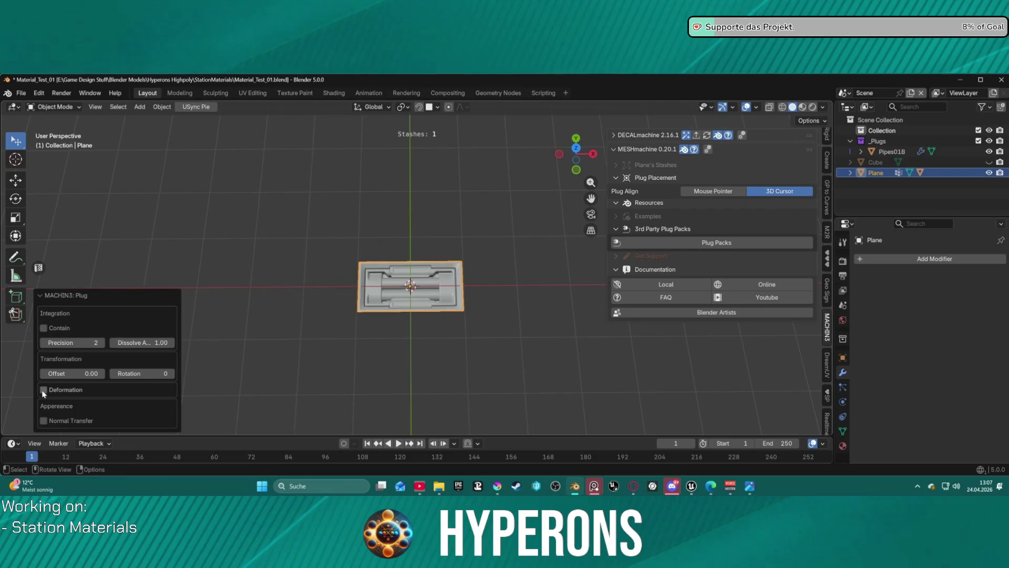
{"action": "left_click", "coordinate": [43, 391]}
{"action": "left_click", "coordinate": [44, 390]}
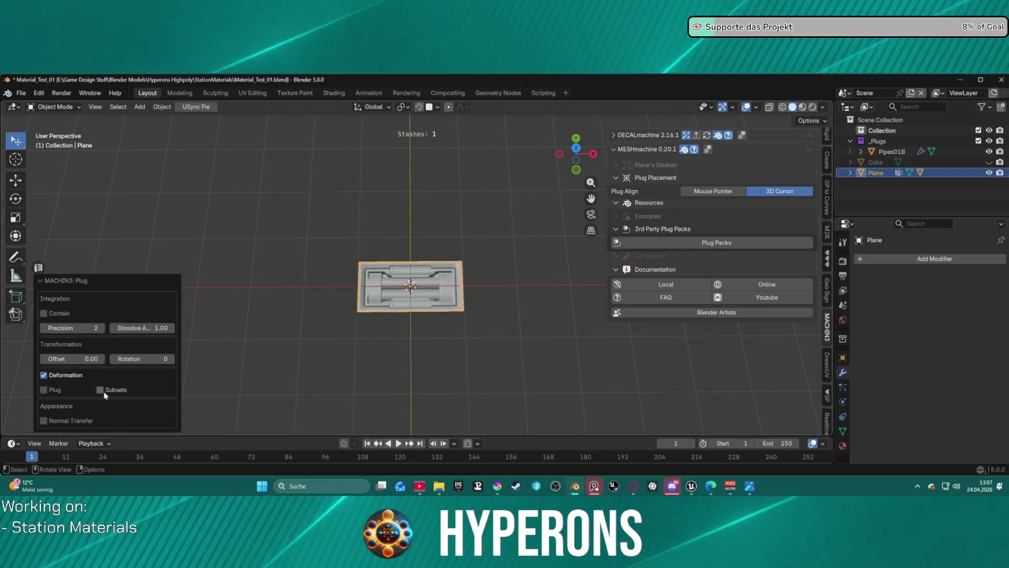
{"action": "left_click", "coordinate": [43, 313]}
{"action": "left_click", "coordinate": [44, 314]}
{"action": "left_click", "coordinate": [45, 314]}
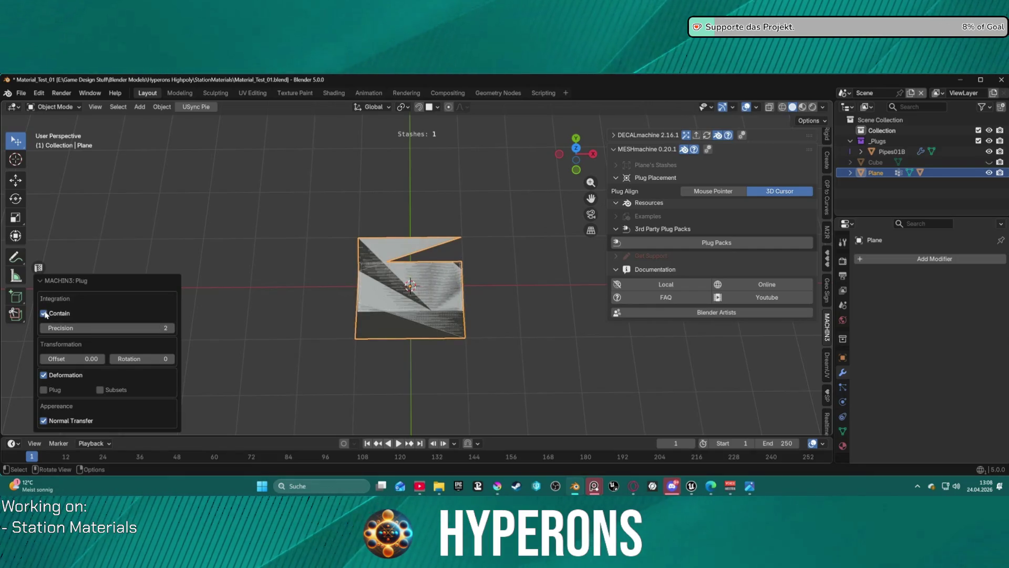
{"action": "left_click", "coordinate": [44, 313]}
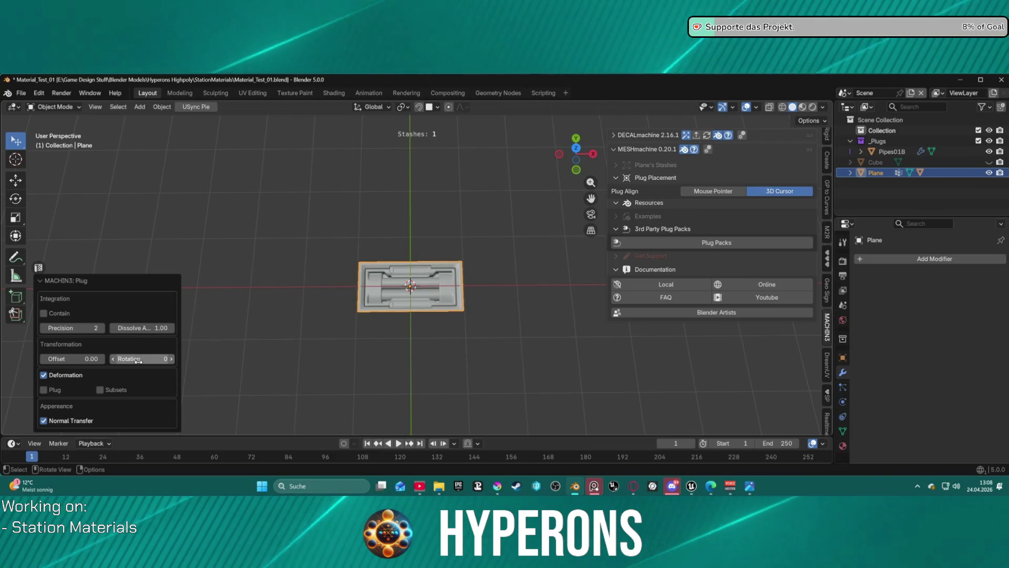
{"action": "mouse_move", "coordinate": [327, 310]}
{"action": "middle_mouse_down"}
{"action": "mouse_move", "coordinate": [446, 186]}
{"action": "mouse_move", "coordinate": [337, 278]}
{"action": "middle_mouse_up"}
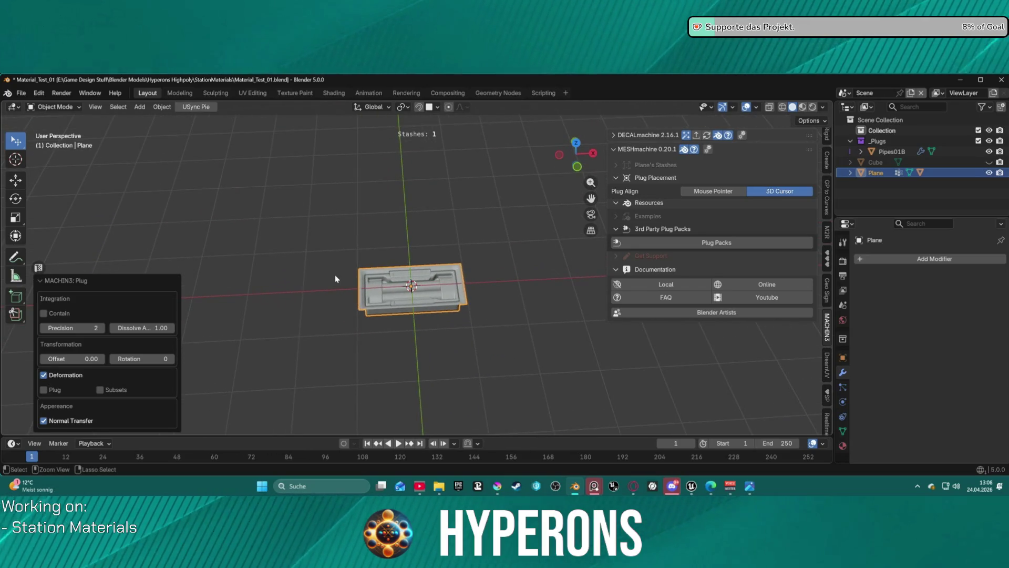
{"action": "key", "text": "ctrl+z"}
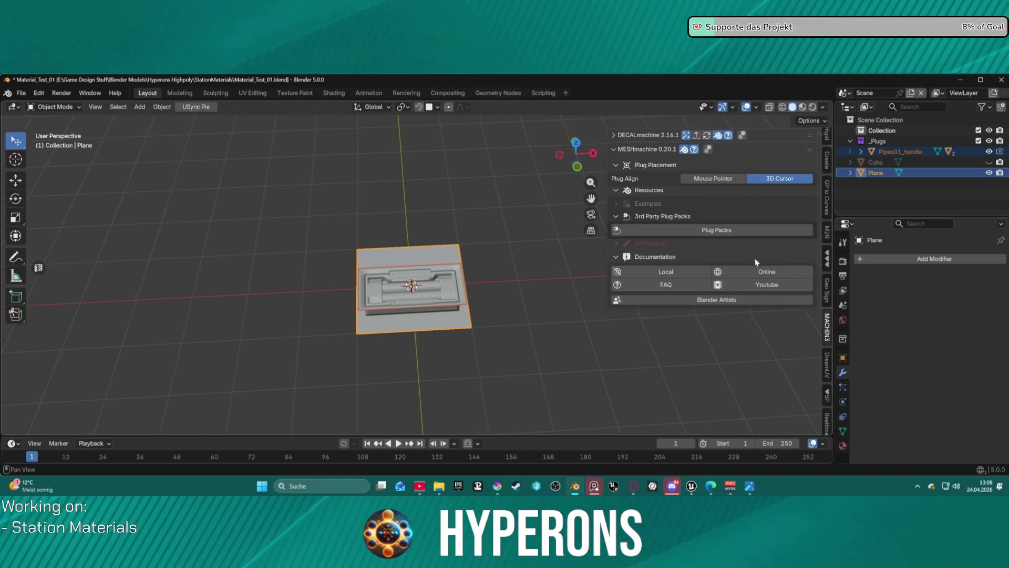
Step: Select the Plane and pull the Pipes01 plug back out of it with MESHmachine
{"action": "mouse_move", "coordinate": [463, 236]}
{"action": "middle_mouse_down"}
{"action": "mouse_move", "coordinate": [440, 239]}
{"action": "mouse_move", "coordinate": [552, 198]}
{"action": "mouse_move", "coordinate": [384, 323]}
{"action": "mouse_move", "coordinate": [417, 231]}
{"action": "mouse_move", "coordinate": [402, 260]}
{"action": "mouse_move", "coordinate": [486, 278]}
{"action": "middle_mouse_up"}
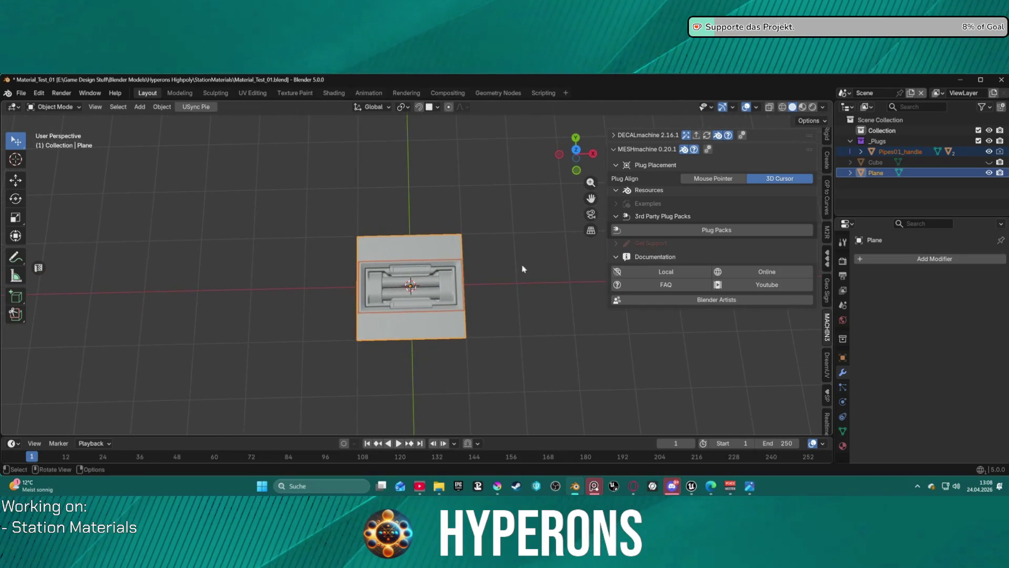
{"action": "scroll", "coordinate": [534, 235], "scroll_direction": "up", "scroll_amount": 5}
{"action": "left_click", "coordinate": [497, 254]}
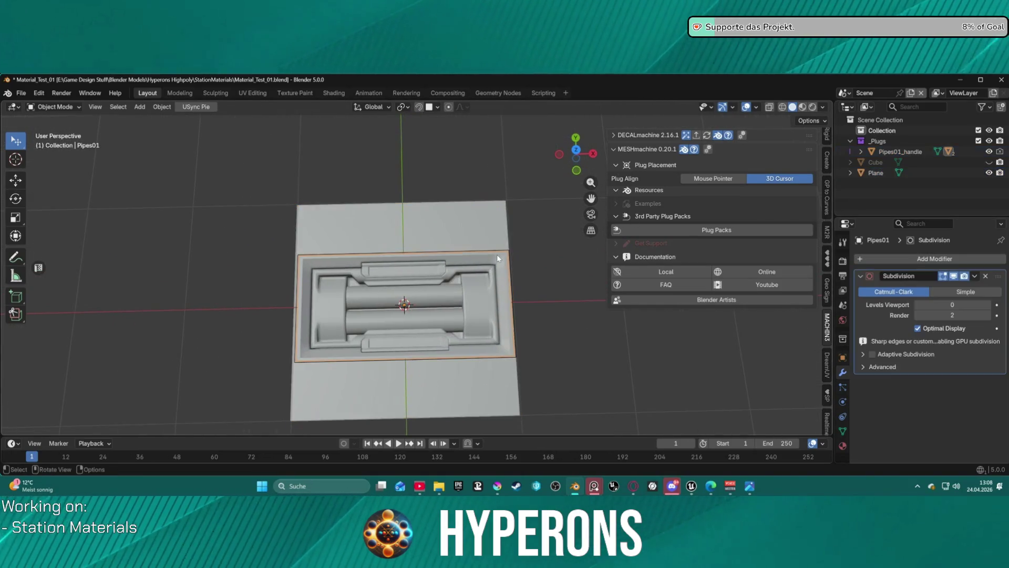
{"action": "mouse_move", "coordinate": [423, 265]}
{"action": "middle_mouse_down"}
{"action": "mouse_move", "coordinate": [390, 207]}
{"action": "mouse_move", "coordinate": [393, 183]}
{"action": "mouse_move", "coordinate": [387, 246]}
{"action": "middle_mouse_up"}
{"action": "left_click", "coordinate": [387, 244]}
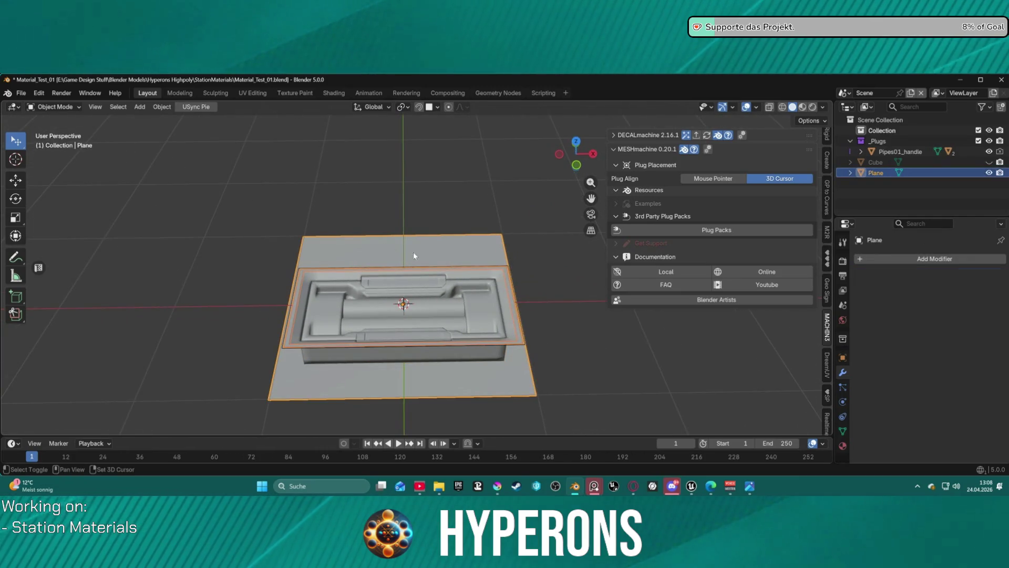
{"action": "left_click", "coordinate": [893, 153]}
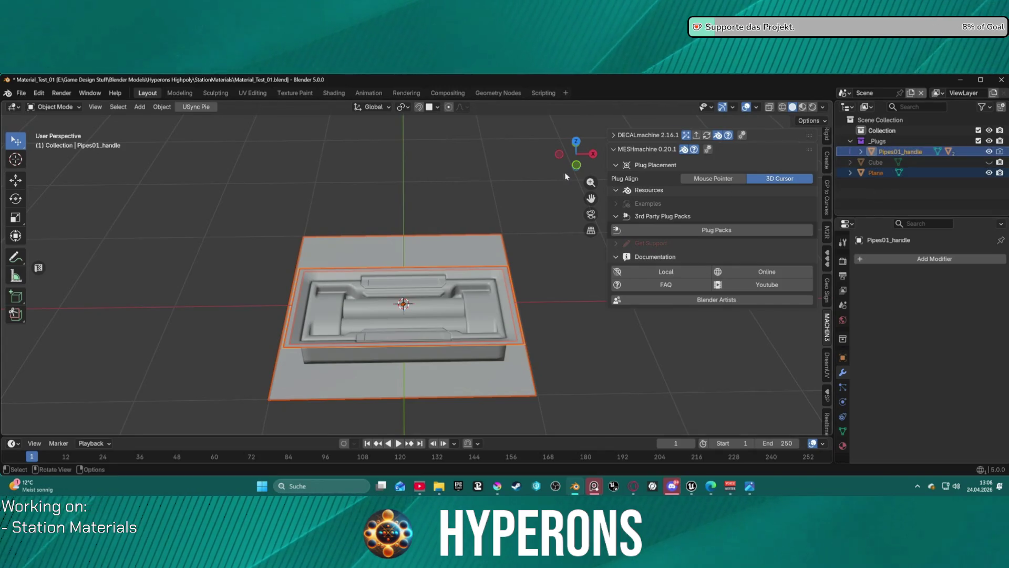
{"action": "left_click", "coordinate": [877, 175]}
{"action": "right_click", "coordinate": [503, 153]}
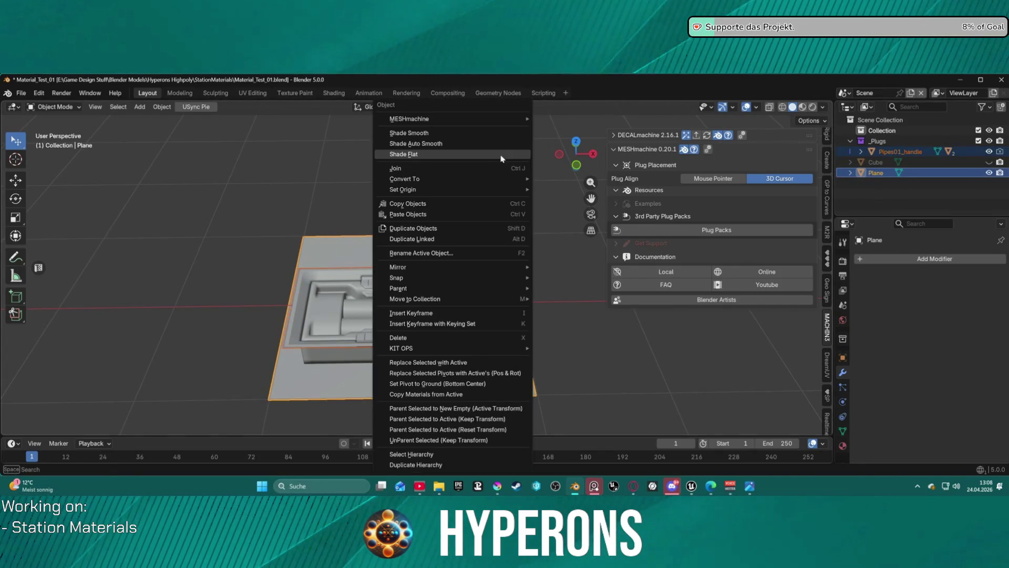
{"action": "left_click", "coordinate": [477, 169]}
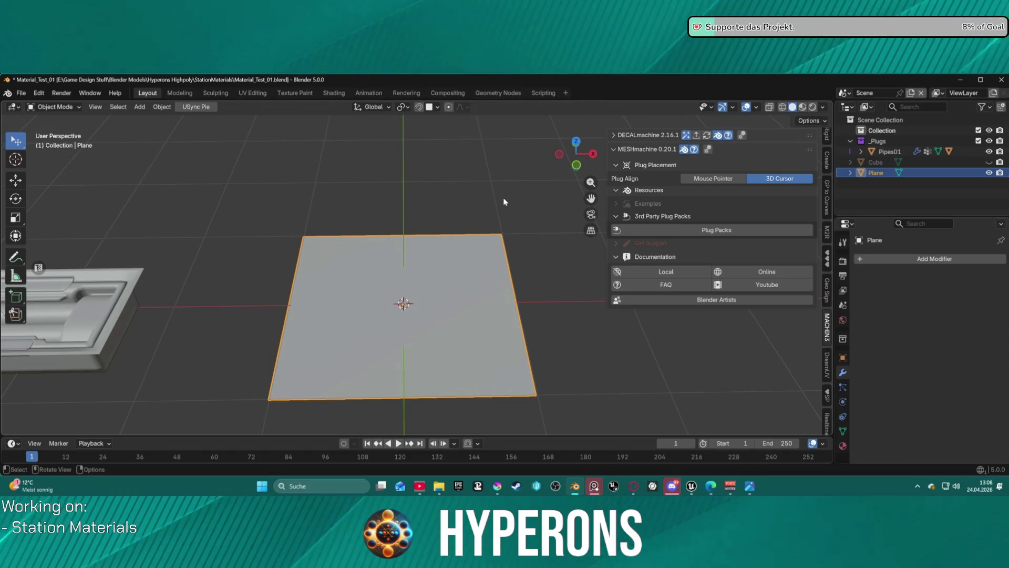
Step: Join the Pipes01 plug and the Plane into one object, which crashes Blender
{"action": "scroll", "coordinate": [503, 197], "scroll_direction": "down", "scroll_amount": 3}
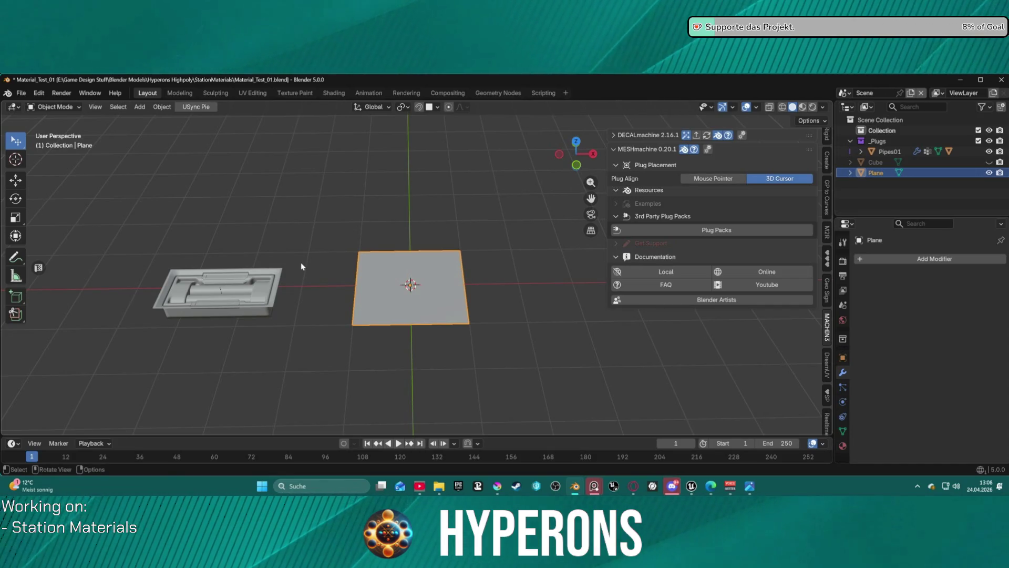
{"action": "left_click", "coordinate": [277, 295]}
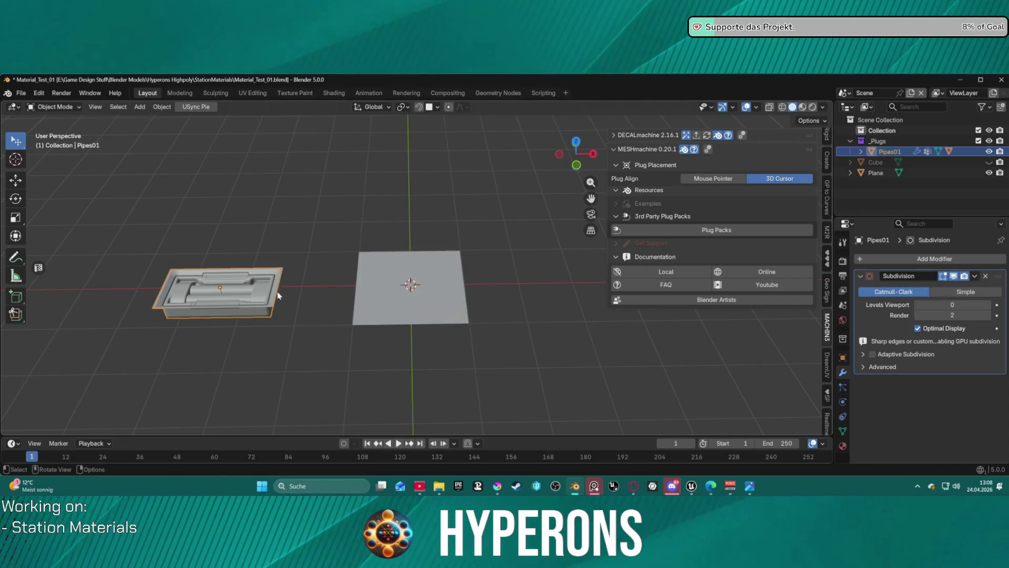
{"action": "left_click", "coordinate": [874, 173], "text": "shift"}
{"action": "right_click", "coordinate": [436, 273]}
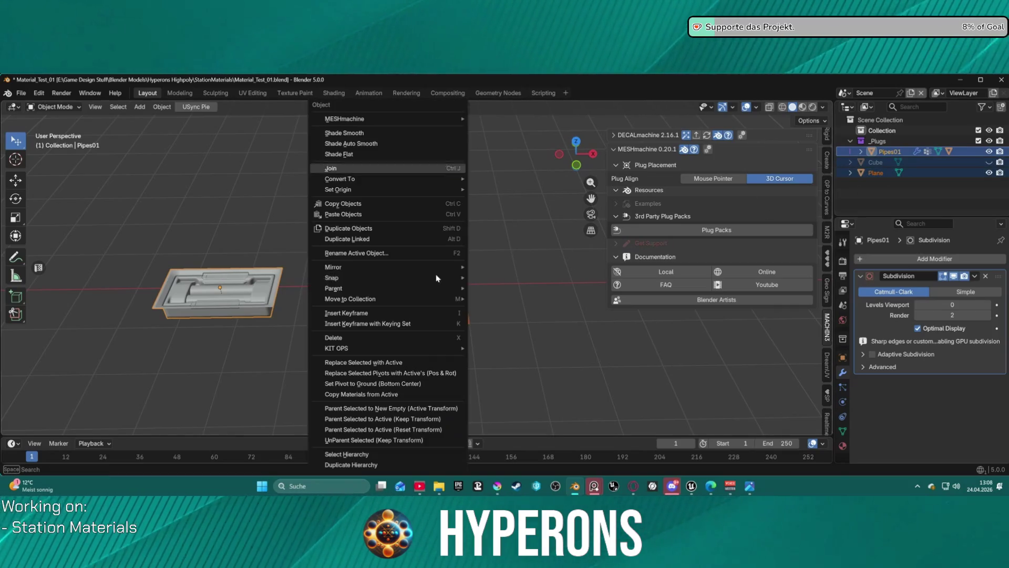
{"action": "left_click", "coordinate": [414, 169]}
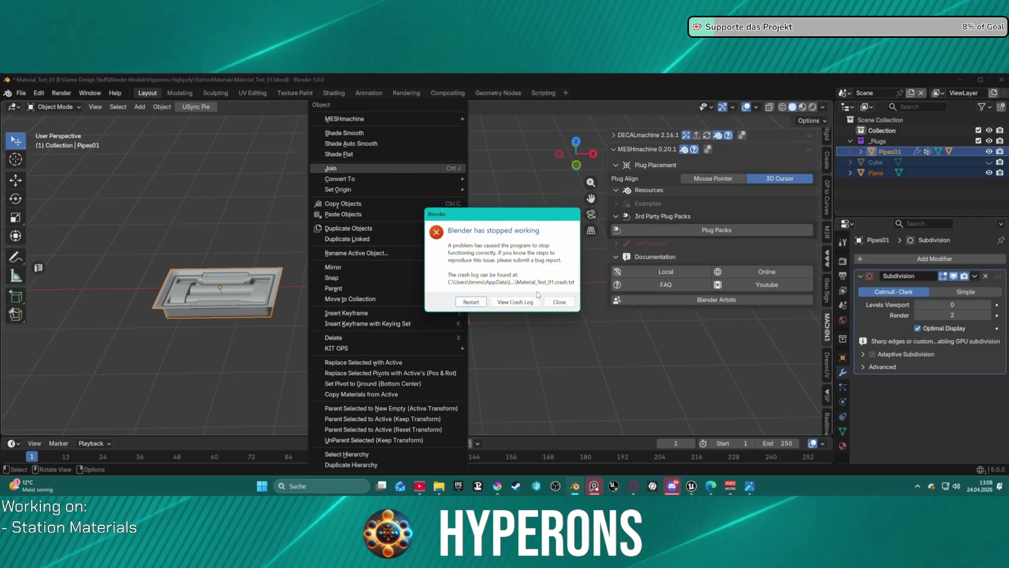
Step: Restart Blender, zoom in on Material_Test_01's grey plane and select it
{"action": "left_click", "coordinate": [468, 303]}
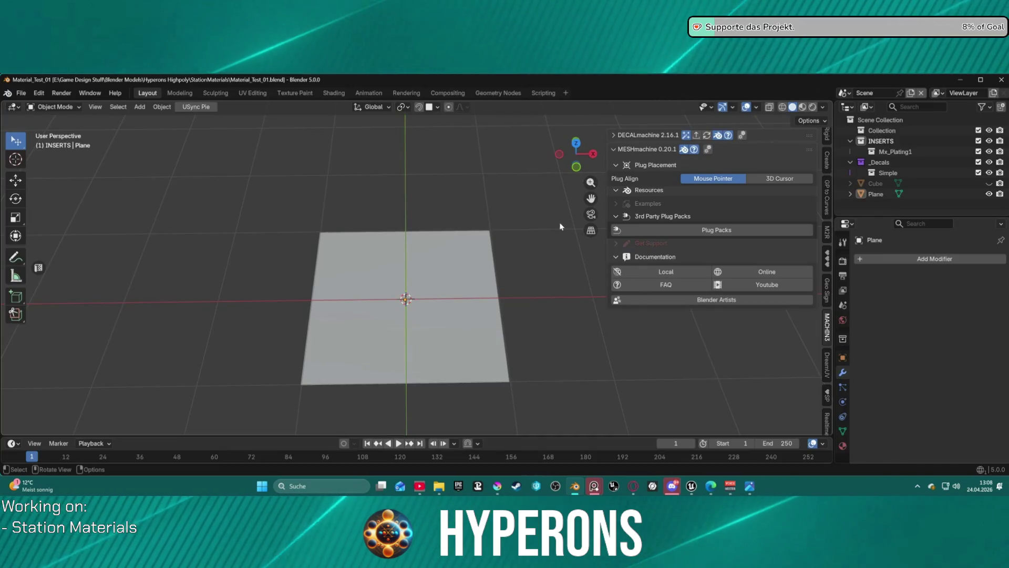
{"action": "mouse_move", "coordinate": [531, 284]}
{"action": "middle_mouse_down"}
{"action": "mouse_move", "coordinate": [531, 266]}
{"action": "mouse_move", "coordinate": [493, 216]}
{"action": "mouse_move", "coordinate": [534, 266]}
{"action": "mouse_move", "coordinate": [537, 291]}
{"action": "mouse_move", "coordinate": [511, 282]}
{"action": "mouse_move", "coordinate": [509, 292]}
{"action": "middle_mouse_up"}
{"action": "scroll", "coordinate": [510, 269], "scroll_direction": "up", "scroll_amount": 1}
{"action": "scroll", "coordinate": [453, 284], "scroll_direction": "up", "scroll_amount": 2}
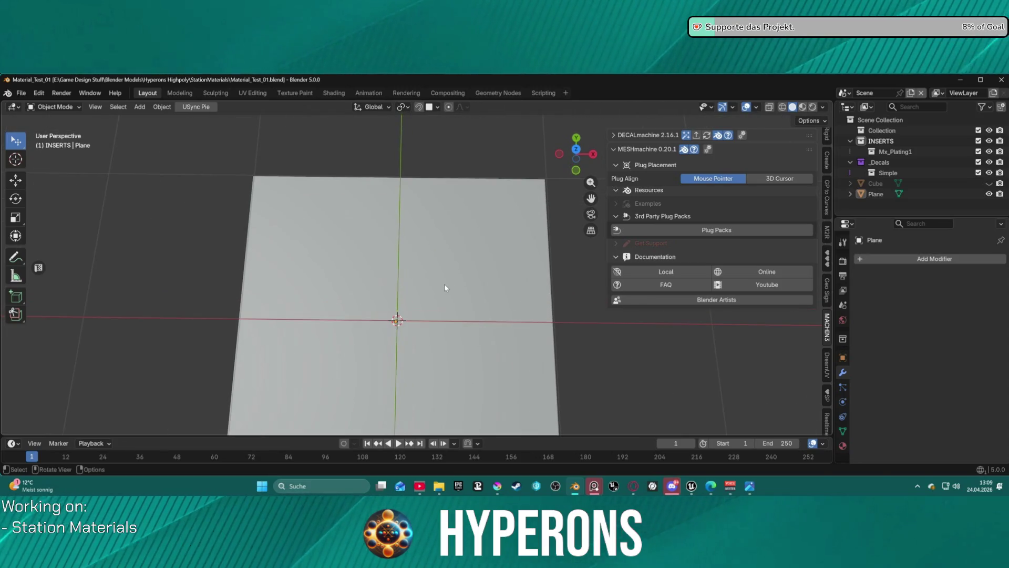
{"action": "scroll", "coordinate": [450, 276], "scroll_direction": "up", "scroll_amount": 1}
{"action": "left_click", "coordinate": [452, 276]}
{"action": "mouse_move", "coordinate": [452, 276]}
{"action": "middle_mouse_down"}
{"action": "mouse_move", "coordinate": [464, 203]}
{"action": "mouse_move", "coordinate": [458, 231]}
{"action": "middle_mouse_up"}
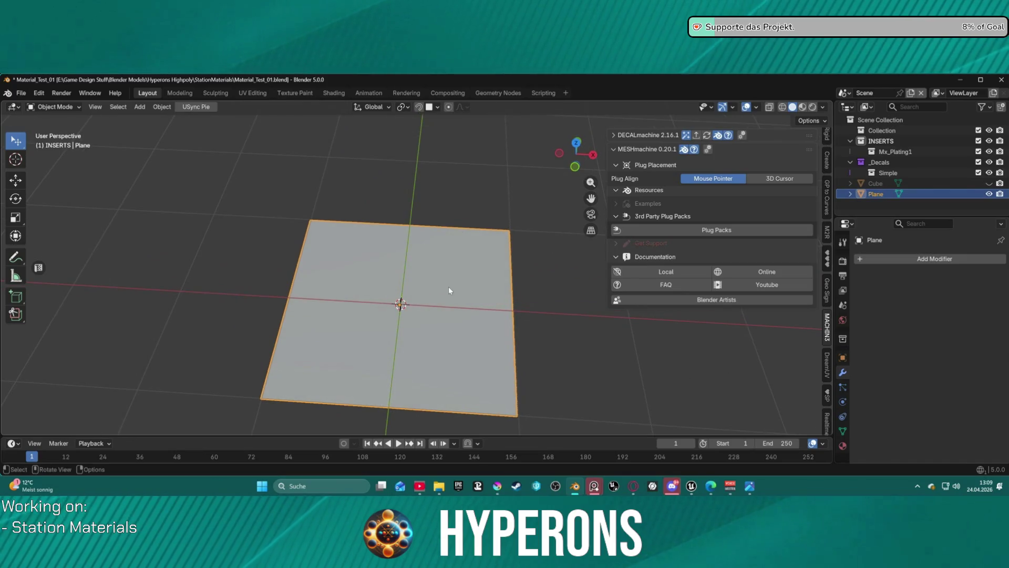
Step: Insert the Pipes02_handle plug from the Pipes library and move it onto the plane
{"action": "right_click", "coordinate": [449, 287]}
{"action": "mouse_move", "coordinate": [443, 130]}
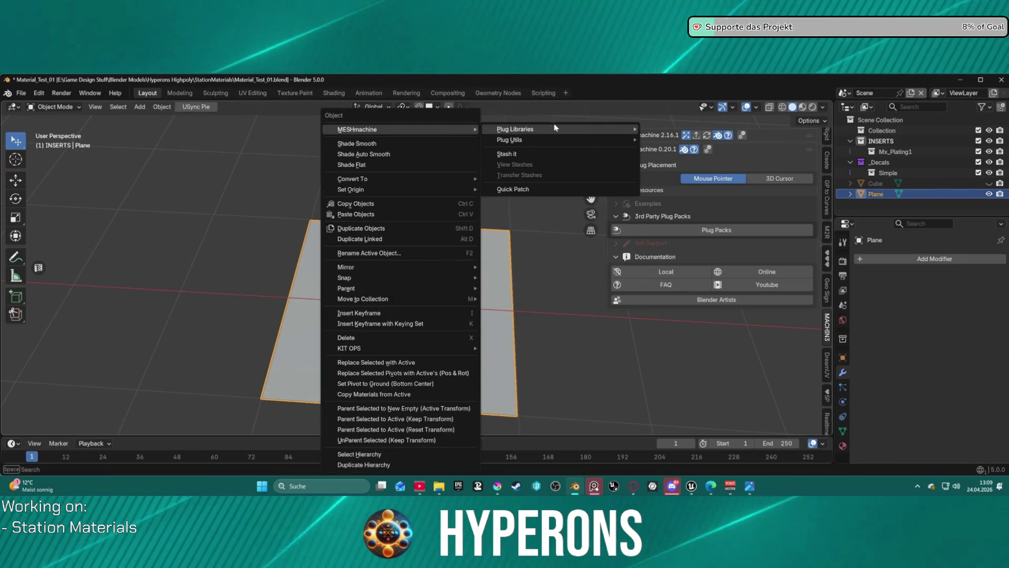
{"action": "mouse_move", "coordinate": [560, 126]}
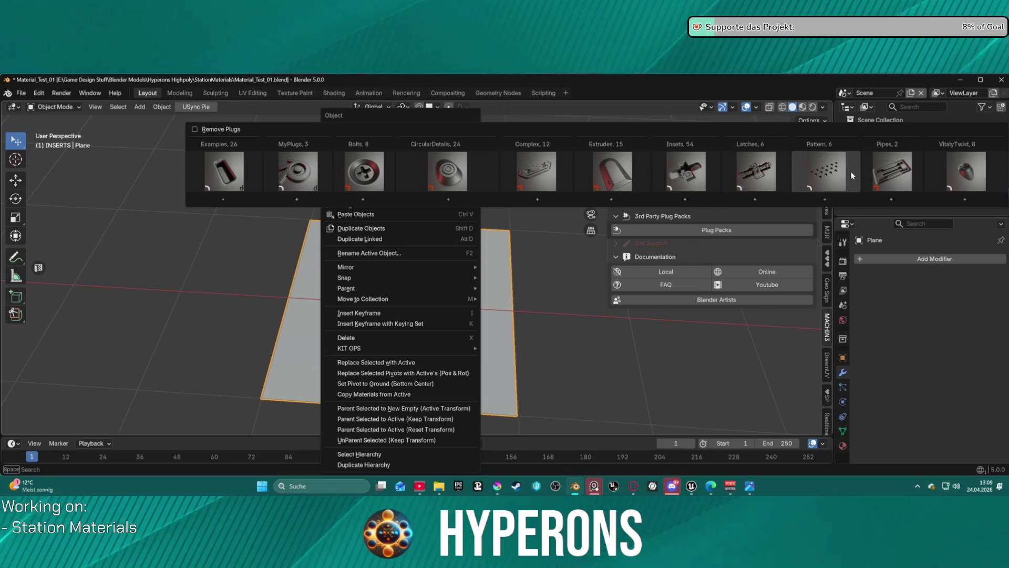
{"action": "mouse_move", "coordinate": [890, 174]}
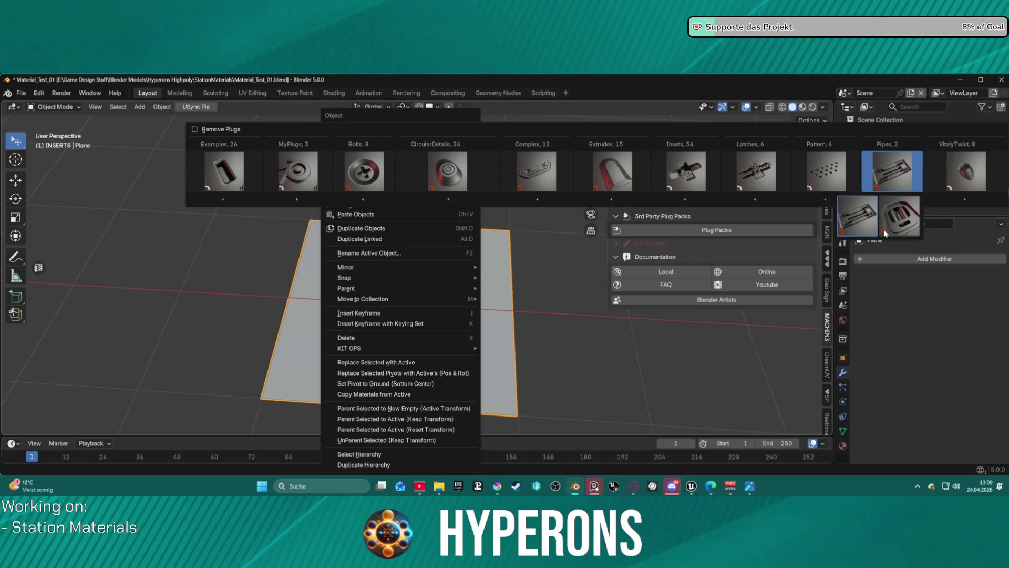
{"action": "left_click", "coordinate": [899, 226]}
{"action": "scroll", "coordinate": [302, 317], "scroll_direction": "down", "scroll_amount": 4}
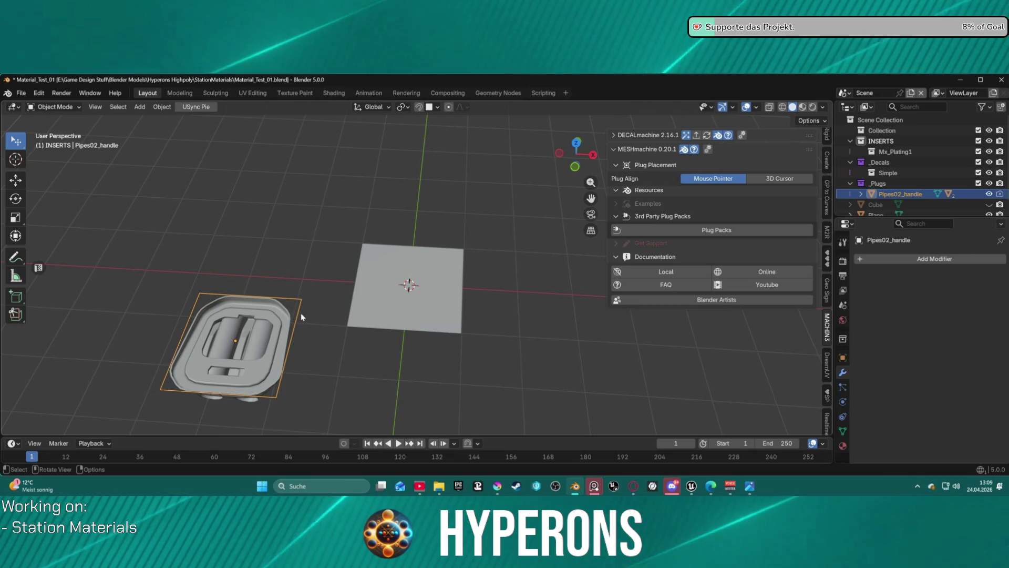
{"action": "key", "text": "g"}
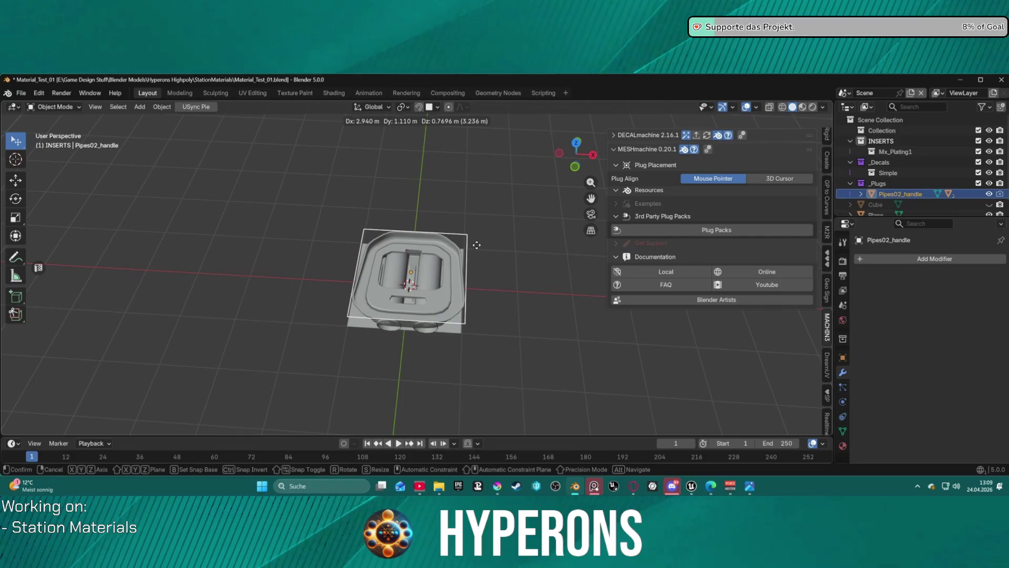
{"action": "left_click", "coordinate": [476, 245]}
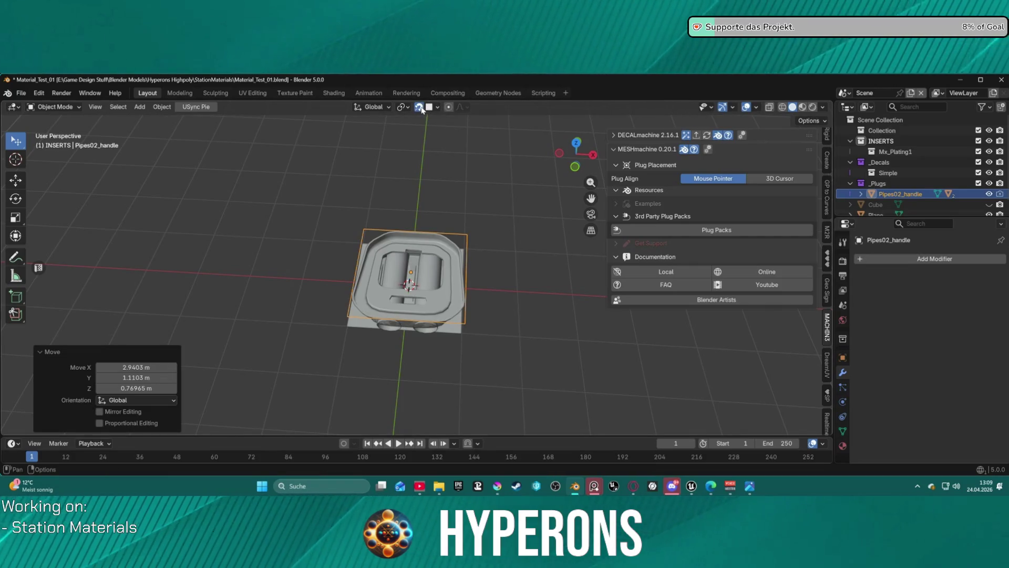
Step: Reposition the Pipes02 plug on the plane and inspect it from an angled top view
{"action": "key", "text": "g"}
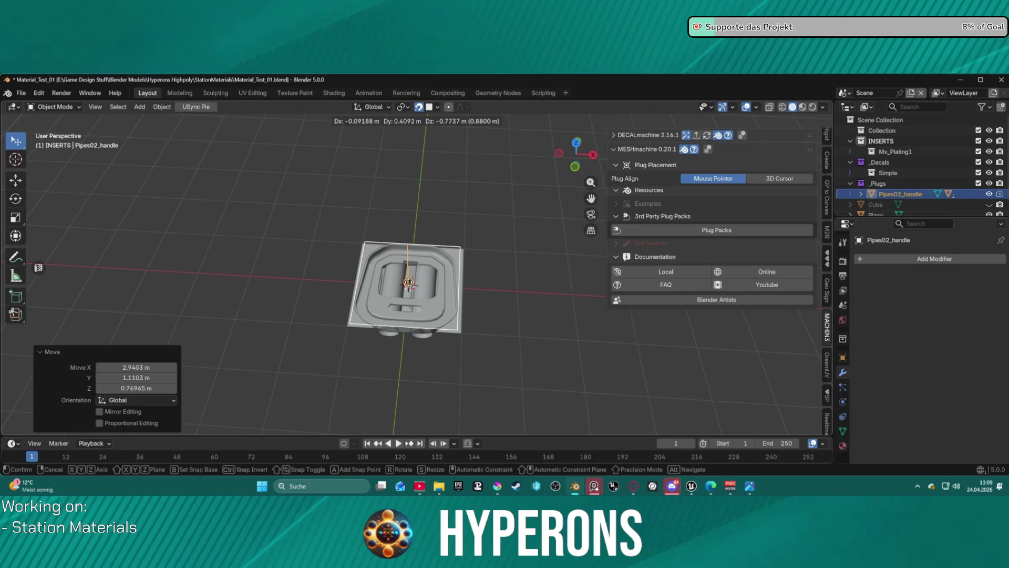
{"action": "left_click", "coordinate": [421, 290]}
{"action": "mouse_move", "coordinate": [421, 289]}
{"action": "middle_mouse_down"}
{"action": "mouse_move", "coordinate": [464, 271]}
{"action": "mouse_move", "coordinate": [496, 191]}
{"action": "mouse_move", "coordinate": [462, 242]}
{"action": "mouse_move", "coordinate": [446, 314]}
{"action": "middle_mouse_up"}
{"action": "scroll", "coordinate": [446, 314], "scroll_direction": "up", "scroll_amount": 3}
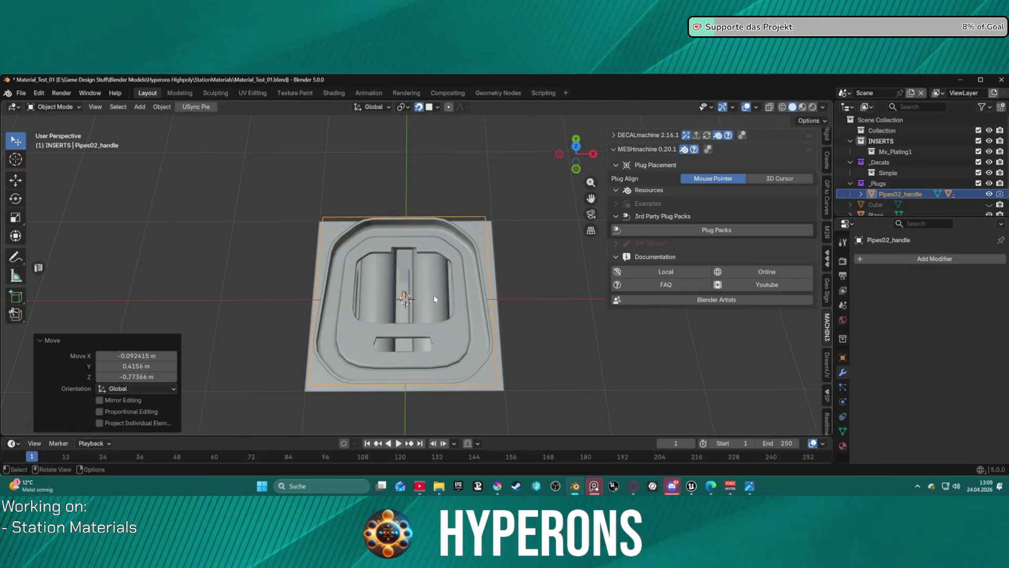
{"action": "key", "text": "g"}
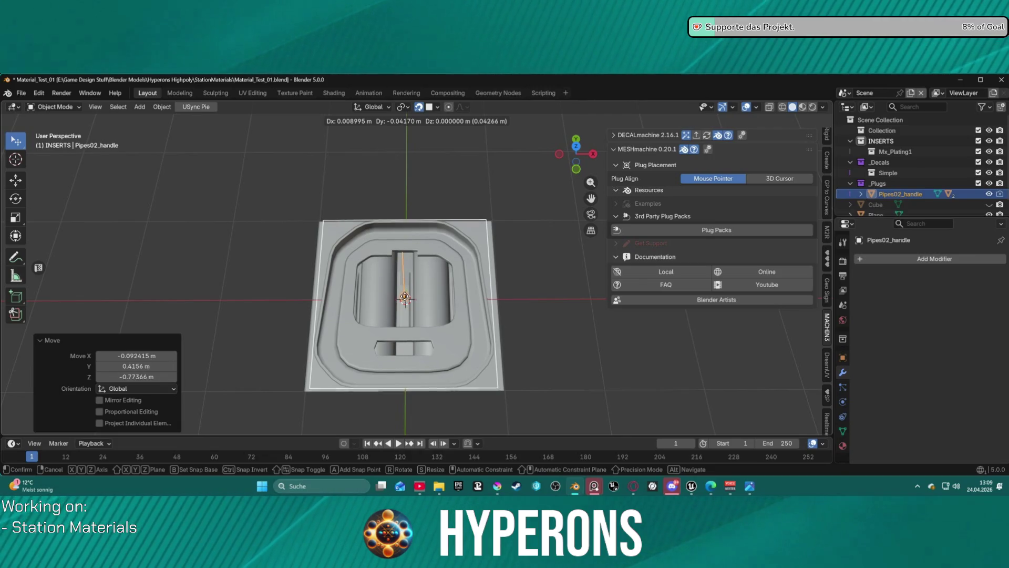
{"action": "left_click", "coordinate": [424, 295]}
{"action": "mouse_move", "coordinate": [518, 289]}
{"action": "middle_mouse_down"}
{"action": "mouse_move", "coordinate": [618, 296]}
{"action": "mouse_move", "coordinate": [668, 220]}
{"action": "middle_mouse_up"}
{"action": "mouse_move", "coordinate": [660, 192]}
{"action": "middle_mouse_down"}
{"action": "mouse_move", "coordinate": [640, 168]}
{"action": "mouse_move", "coordinate": [564, 182]}
{"action": "mouse_move", "coordinate": [453, 247]}
{"action": "mouse_move", "coordinate": [436, 294]}
{"action": "mouse_move", "coordinate": [556, 212]}
{"action": "mouse_move", "coordinate": [781, 234]}
{"action": "mouse_move", "coordinate": [589, 290]}
{"action": "mouse_move", "coordinate": [400, 250]}
{"action": "mouse_move", "coordinate": [412, 176]}
{"action": "mouse_move", "coordinate": [397, 295]}
{"action": "mouse_move", "coordinate": [434, 252]}
{"action": "mouse_move", "coordinate": [499, 229]}
{"action": "mouse_move", "coordinate": [436, 274]}
{"action": "mouse_move", "coordinate": [408, 311]}
{"action": "mouse_move", "coordinate": [400, 284]}
{"action": "mouse_move", "coordinate": [426, 173]}
{"action": "mouse_move", "coordinate": [466, 185]}
{"action": "mouse_move", "coordinate": [433, 270]}
{"action": "mouse_move", "coordinate": [440, 201]}
{"action": "mouse_move", "coordinate": [467, 210]}
{"action": "mouse_move", "coordinate": [402, 266]}
{"action": "middle_mouse_up"}
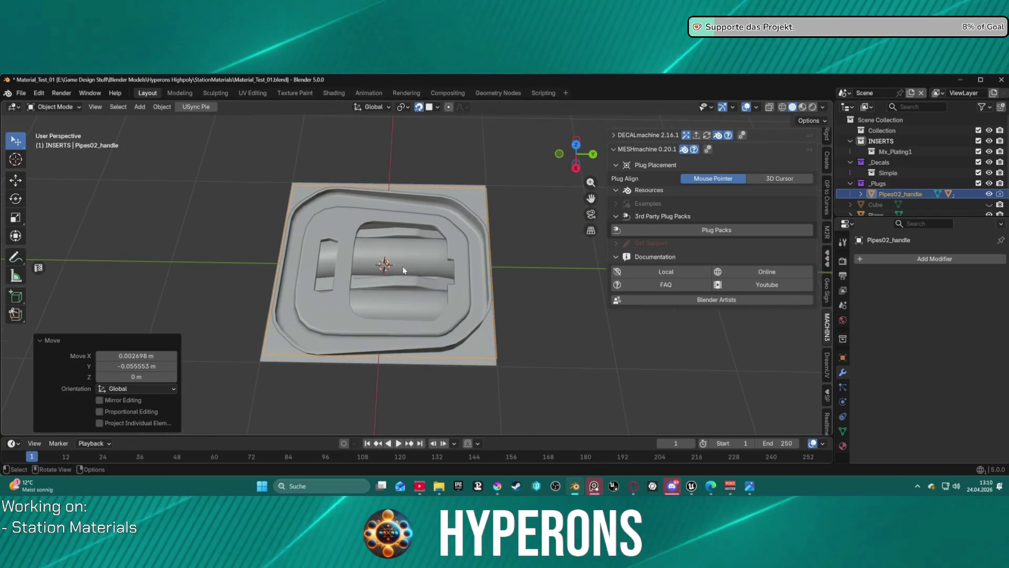
Step: Delete Pipes02_handle, Pipes02B, Pipes02.001 and the leftover plug collections, then reselect the plane
{"action": "key", "text": "Delete"}
{"action": "left_click", "coordinate": [438, 277]}
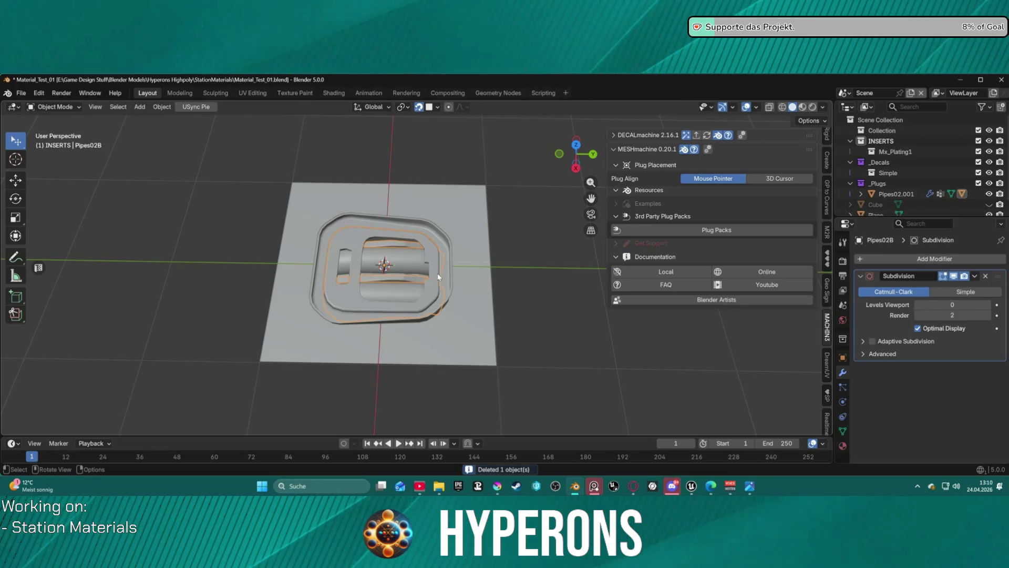
{"action": "left_click", "coordinate": [322, 285], "text": "shift"}
{"action": "key", "text": "Delete"}
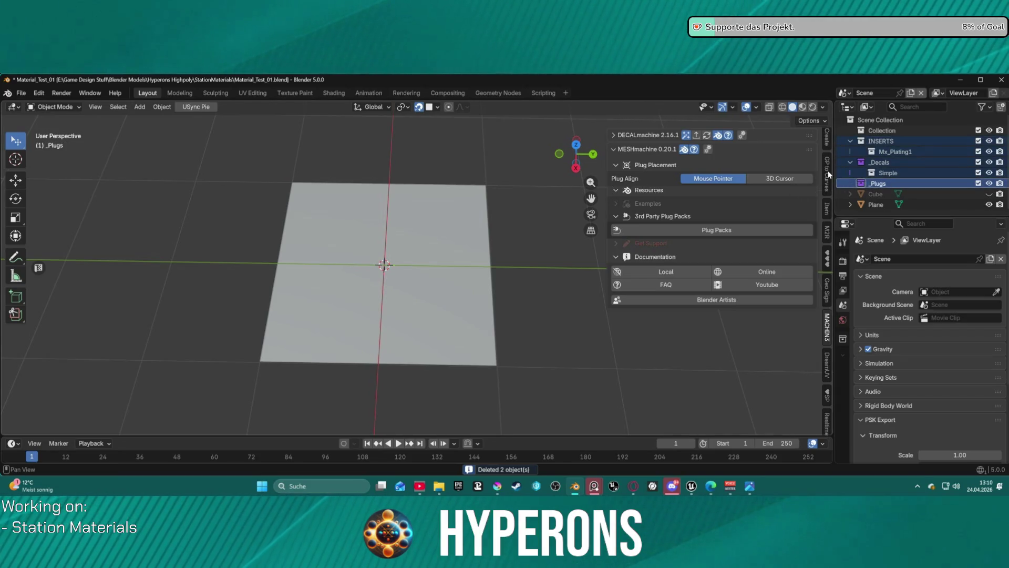
{"action": "key", "text": "Delete"}
{"action": "left_click", "coordinate": [876, 151]}
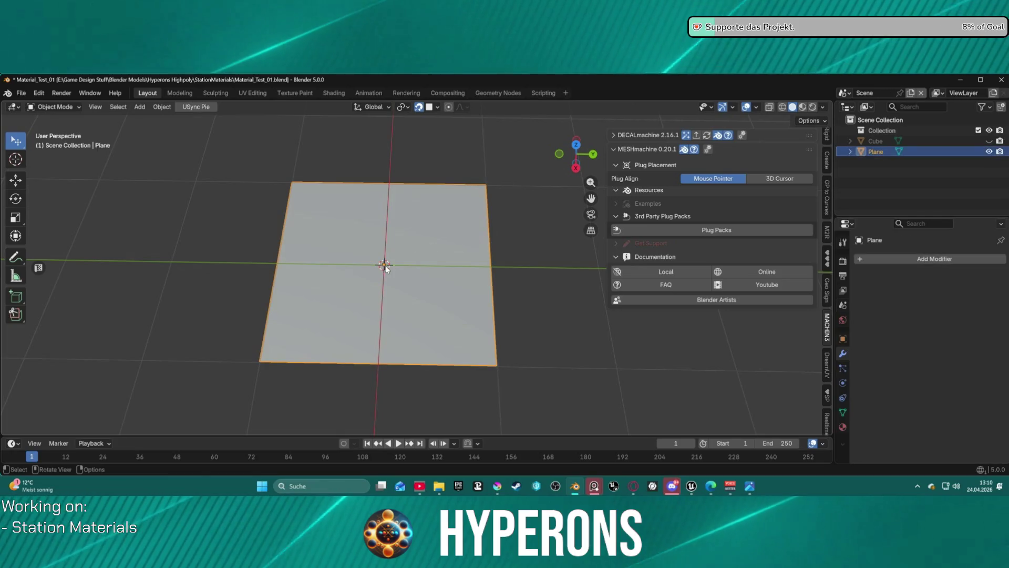
{"action": "right_click", "coordinate": [369, 293]}
Step: Insert the Inset45_handle plug from the Insets library and place it on the plane
{"action": "mouse_move", "coordinate": [372, 134]}
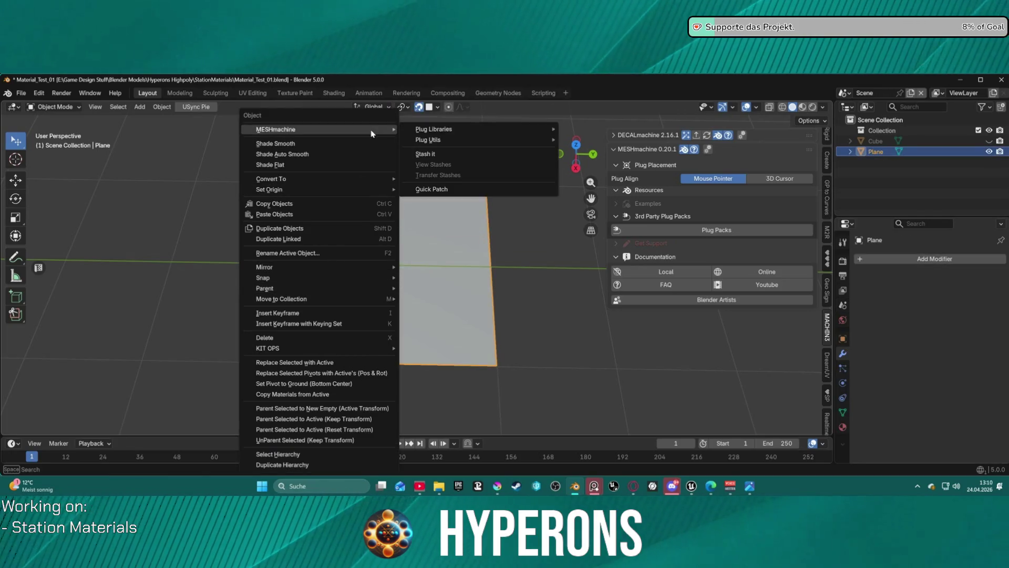
{"action": "mouse_move", "coordinate": [471, 128]}
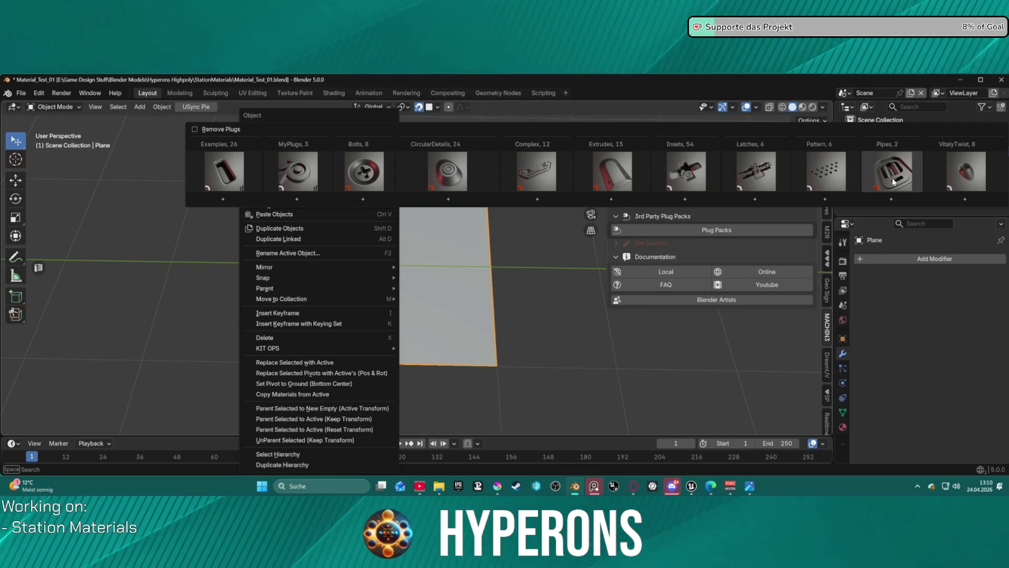
{"action": "left_click", "coordinate": [698, 174]}
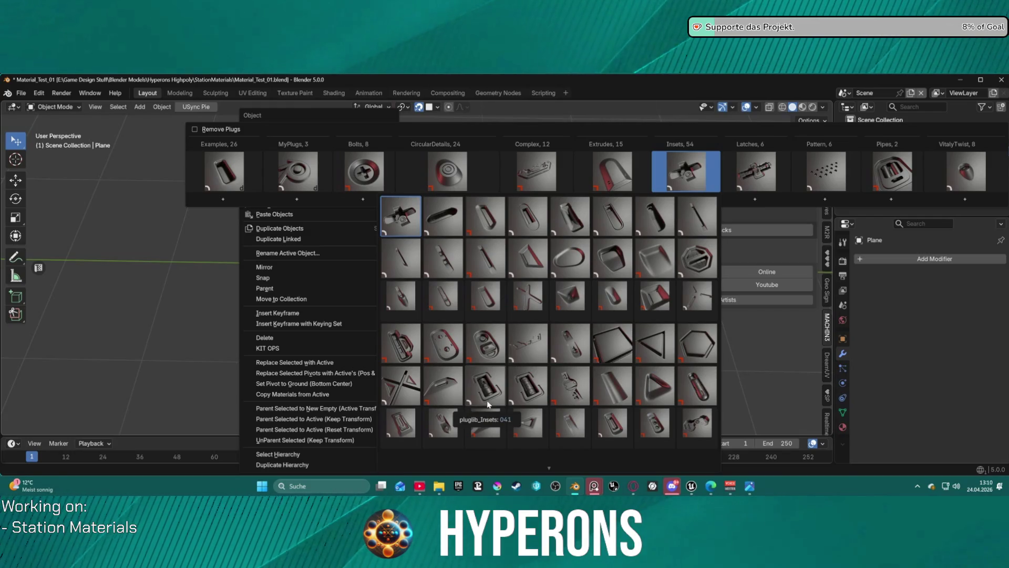
{"action": "left_click", "coordinate": [704, 390]}
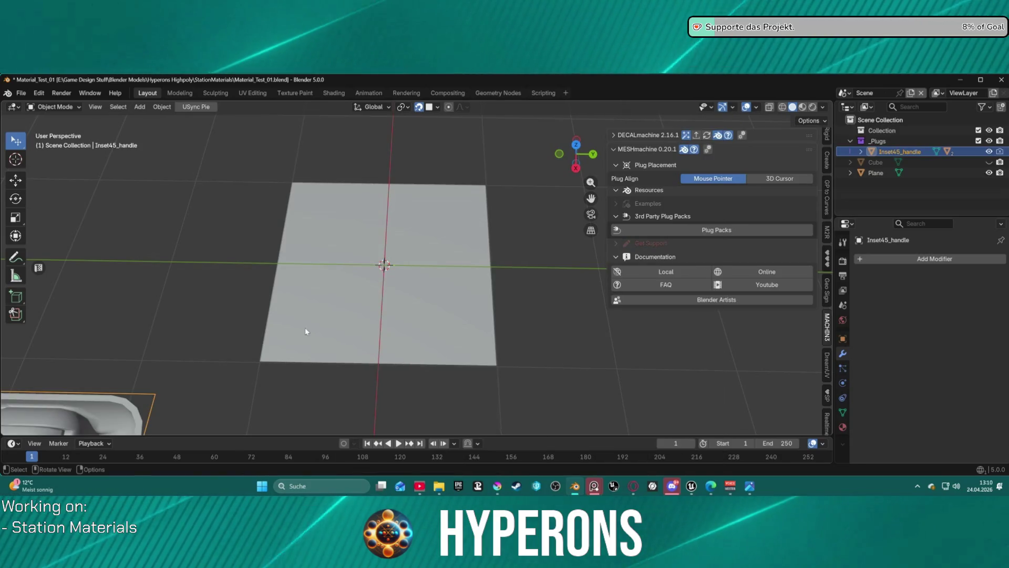
{"action": "key", "text": "g"}
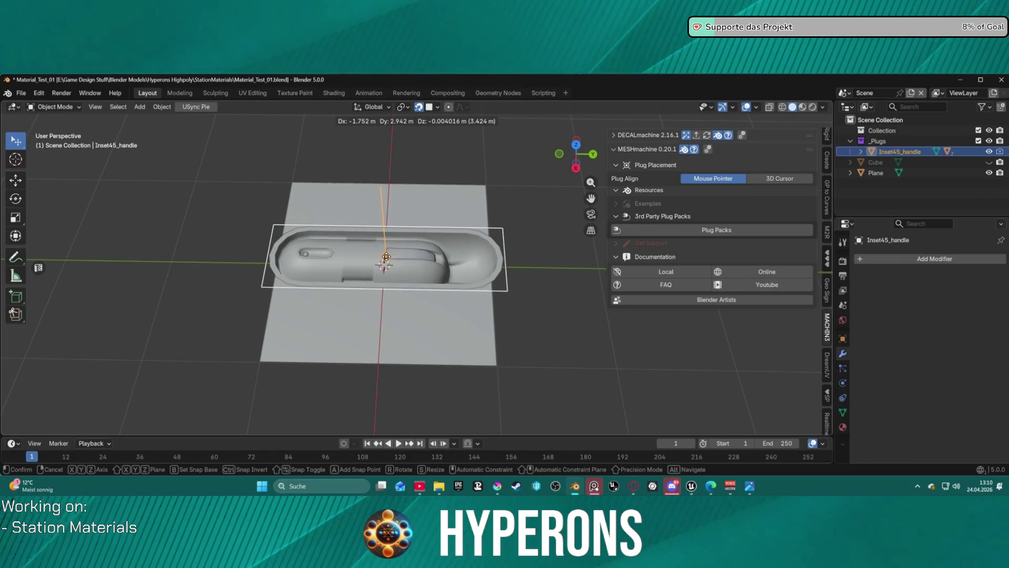
{"action": "left_click", "coordinate": [383, 262]}
Step: Scale the Inset45 plug to span most of the plane's width and delete its handle
{"action": "mouse_move", "coordinate": [383, 262]}
{"action": "middle_mouse_down"}
{"action": "mouse_move", "coordinate": [432, 303]}
{"action": "mouse_move", "coordinate": [487, 237]}
{"action": "mouse_move", "coordinate": [506, 162]}
{"action": "mouse_move", "coordinate": [416, 232]}
{"action": "mouse_move", "coordinate": [382, 298]}
{"action": "middle_mouse_up"}
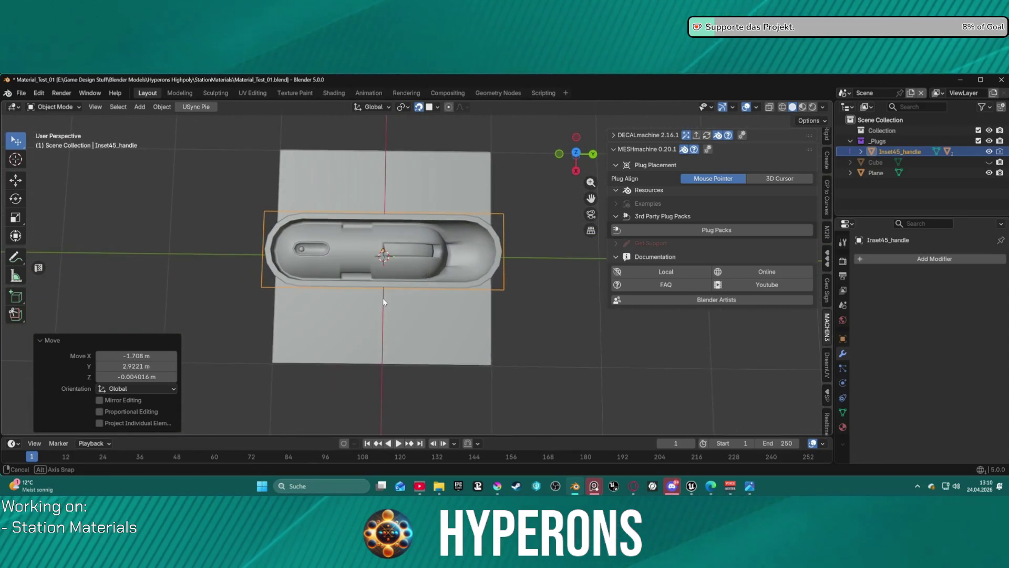
{"action": "key", "text": "s"}
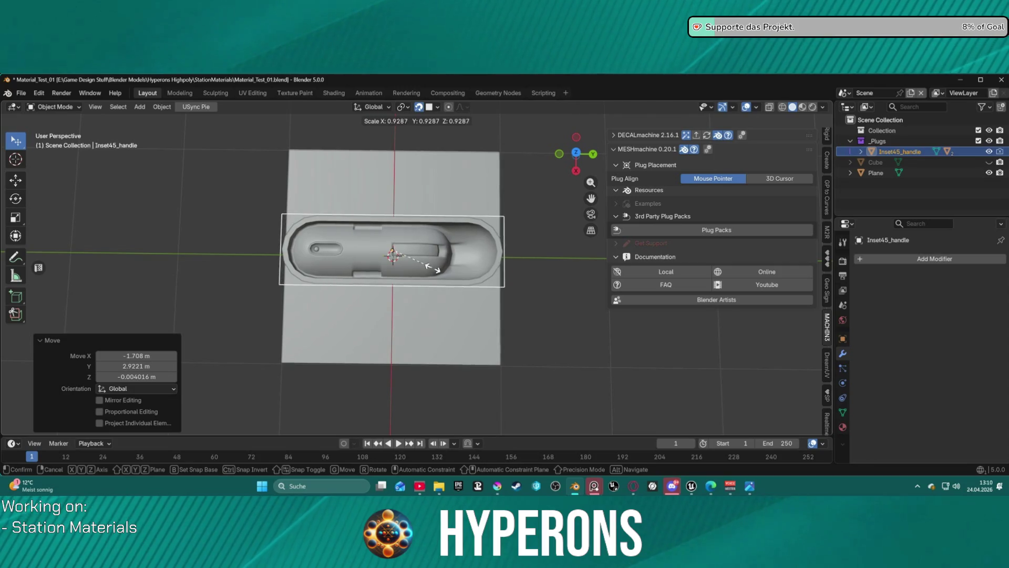
{"action": "left_click", "coordinate": [446, 272]}
{"action": "key", "text": "Delete"}
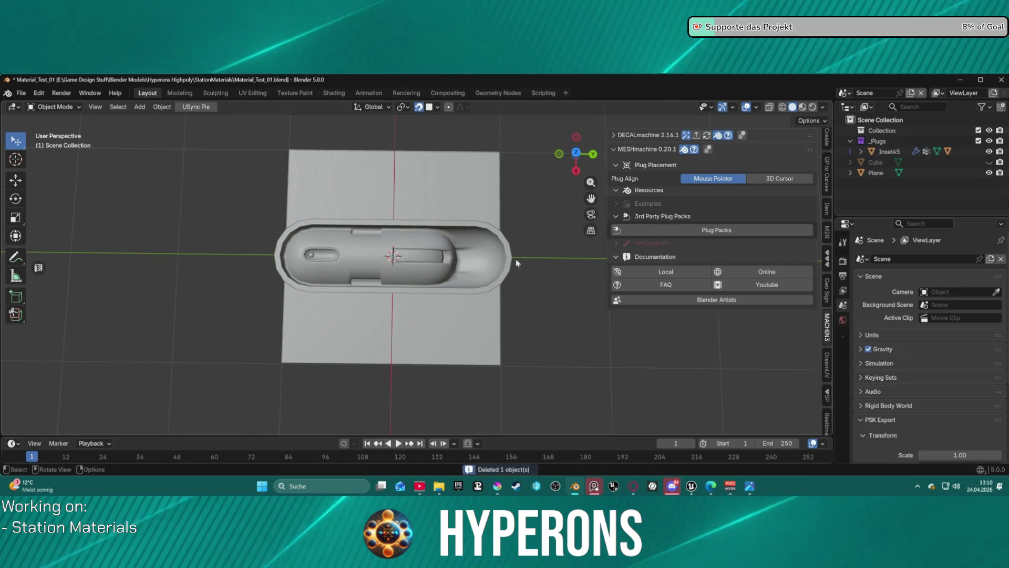
Step: Delete Inset45B, browse the Extrudes plugs, then view the browser's Space Station Greebles reference
{"action": "left_click", "coordinate": [428, 257]}
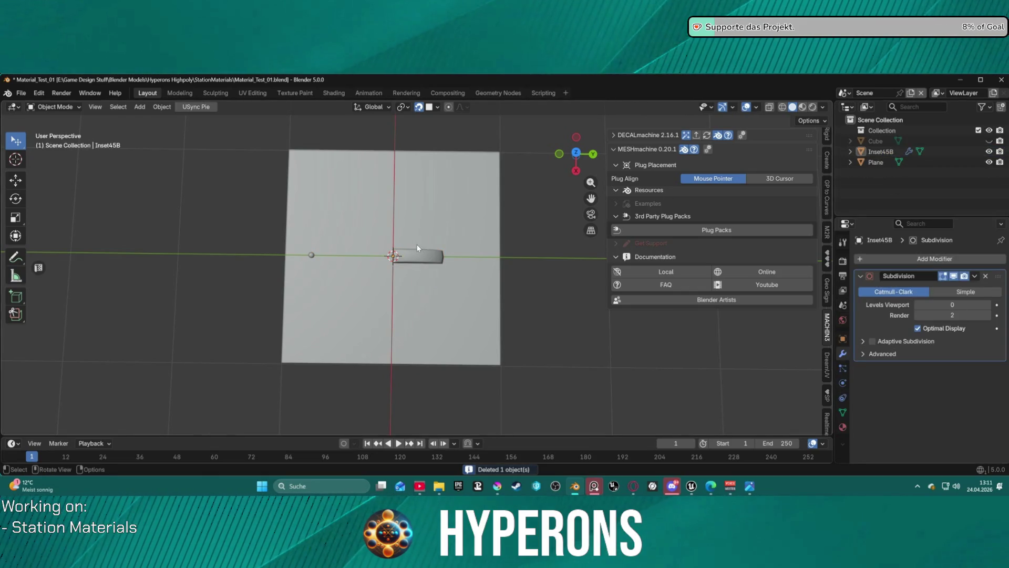
{"action": "key", "text": "Delete"}
{"action": "right_click", "coordinate": [366, 189]}
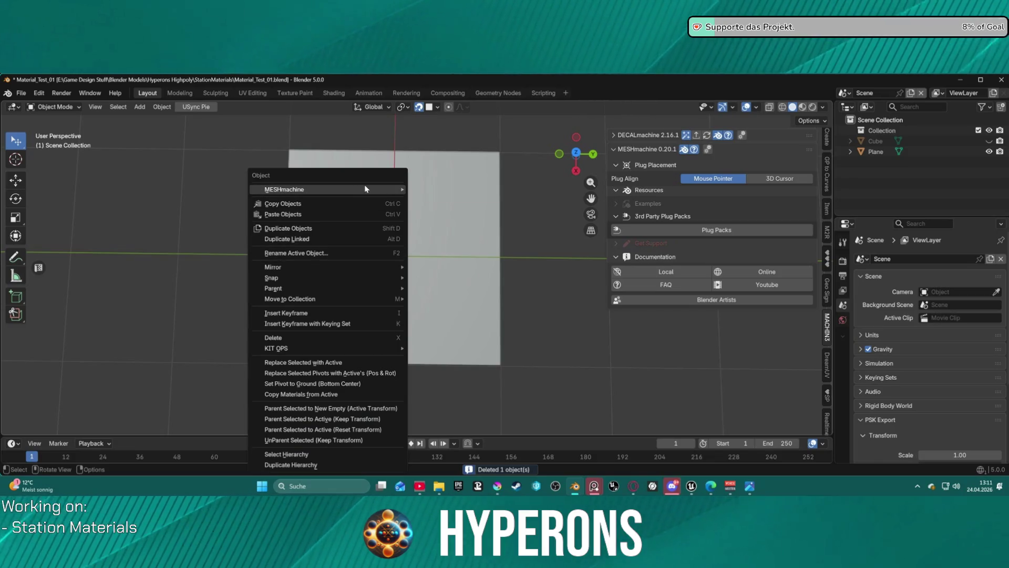
{"action": "mouse_move", "coordinate": [455, 193]}
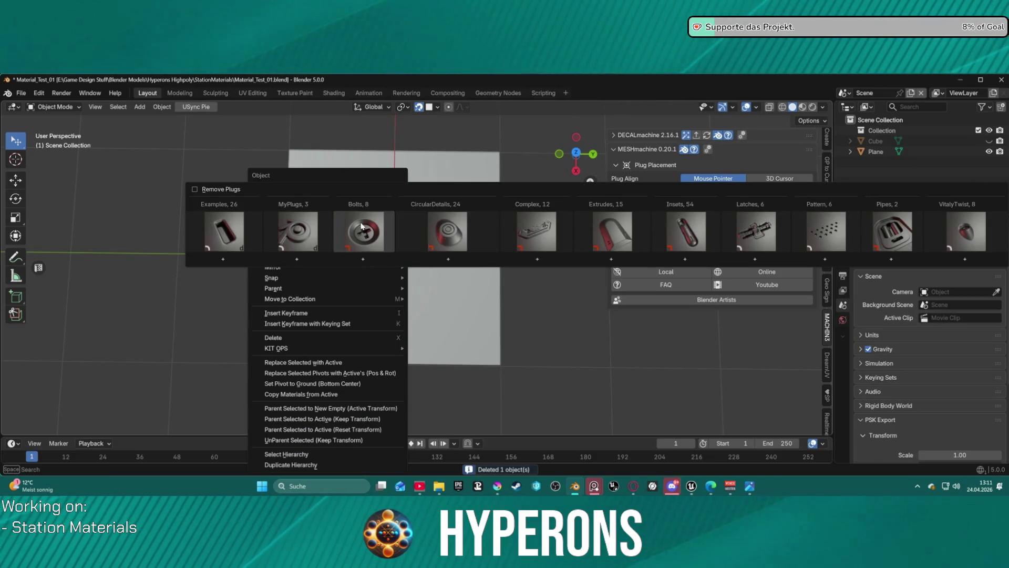
{"action": "left_click", "coordinate": [616, 234]}
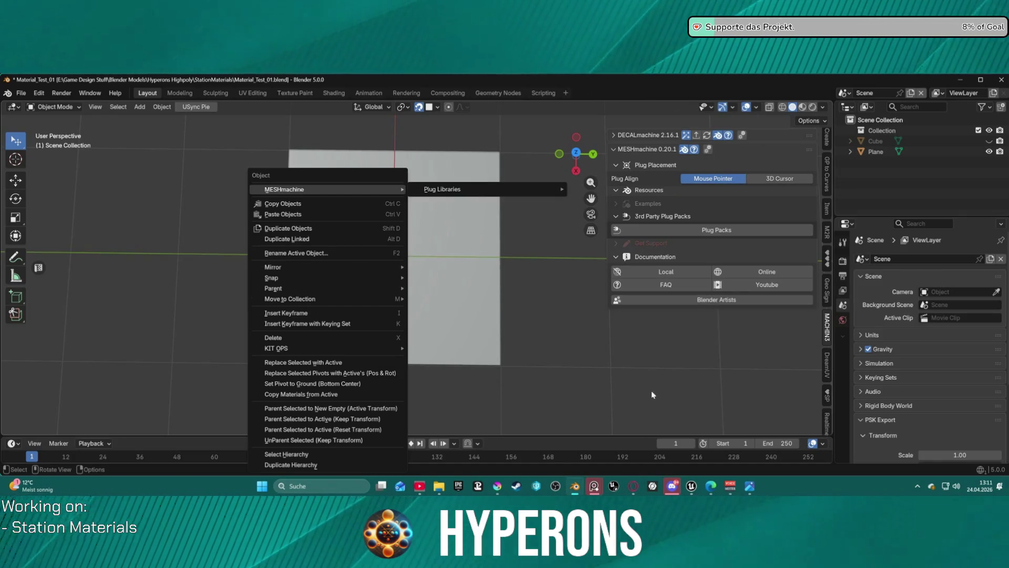
{"action": "mouse_move", "coordinate": [651, 489]}
{"action": "left_click", "coordinate": [683, 439]}
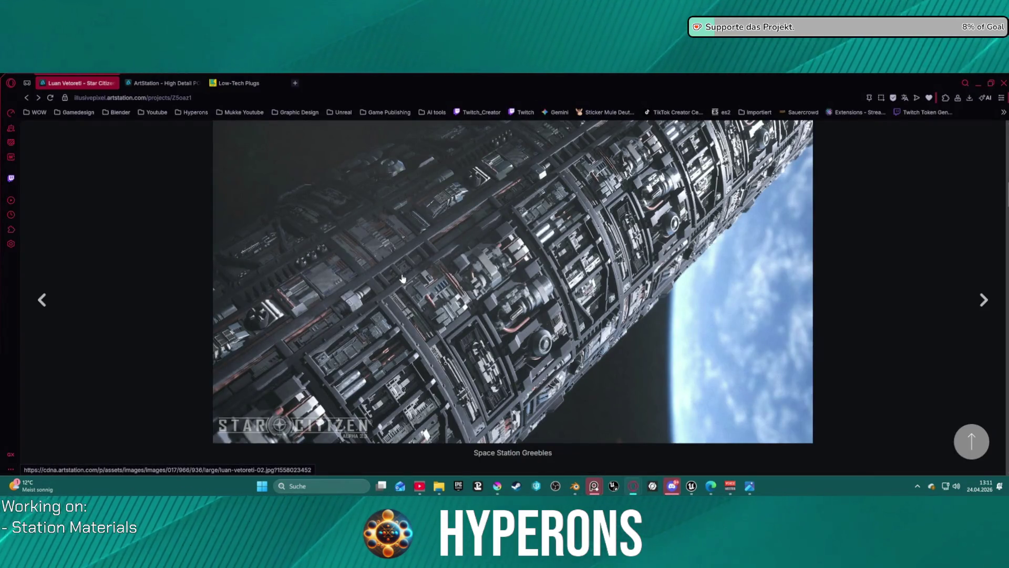
Step: Open the artist portfolio from the Hyperons bookmarks and its Orison - Industrial Girders Trim artwork
{"action": "left_click", "coordinate": [190, 85]}
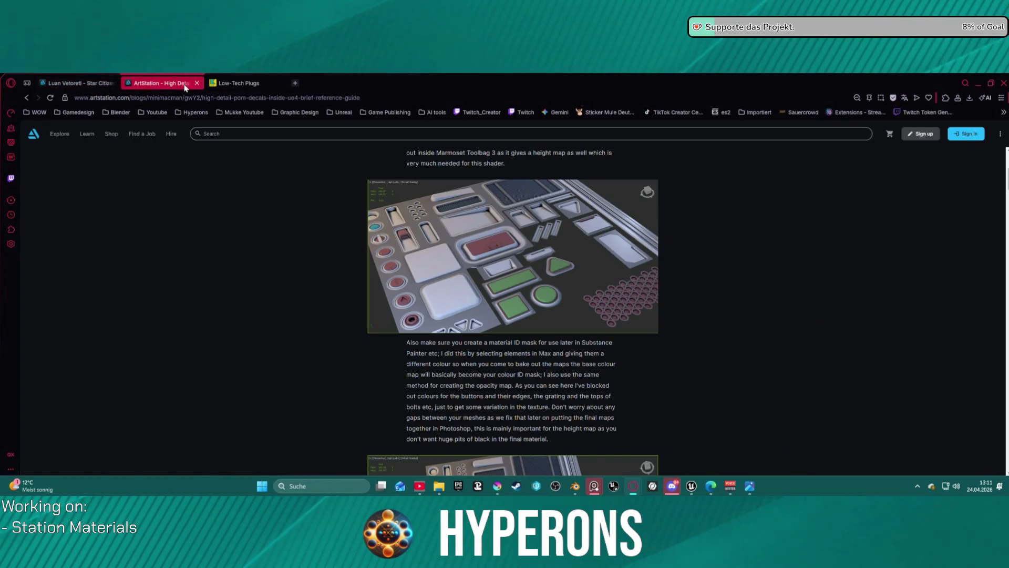
{"action": "left_click", "coordinate": [193, 112]}
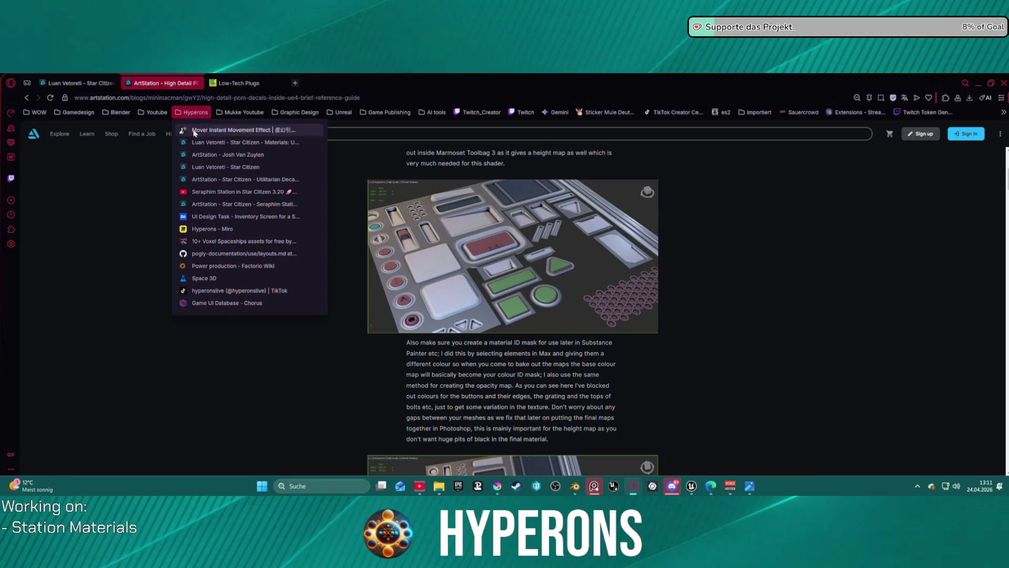
{"action": "left_click", "coordinate": [237, 158]}
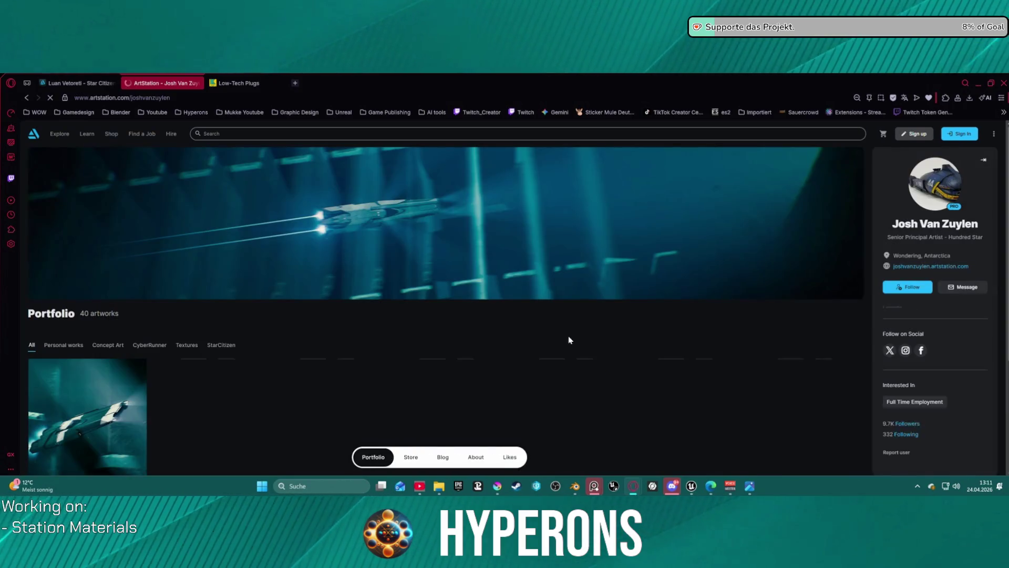
{"action": "scroll", "coordinate": [562, 339], "scroll_direction": "down", "scroll_amount": 5}
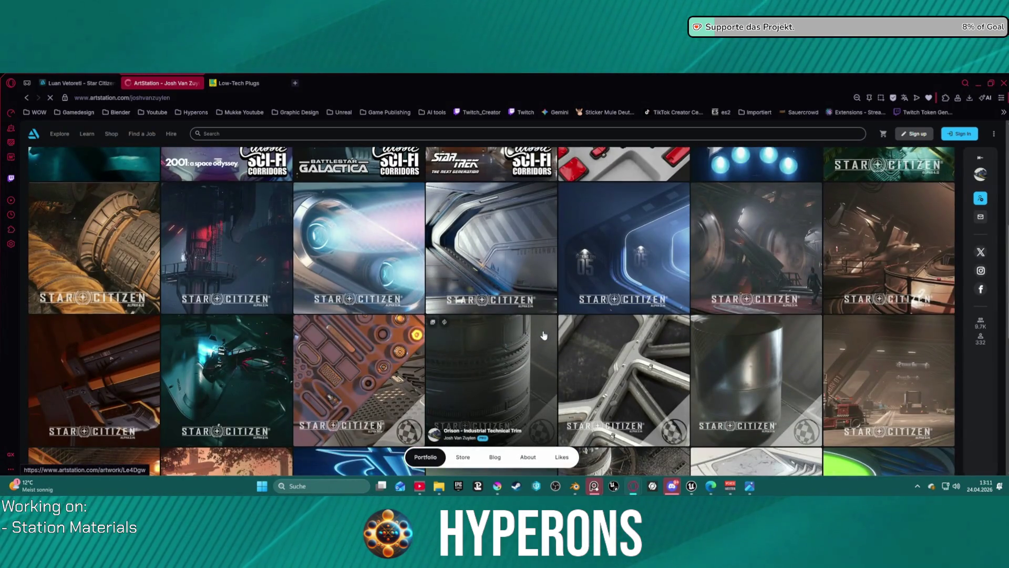
{"action": "scroll", "coordinate": [544, 335], "scroll_direction": "down", "scroll_amount": 3}
{"action": "left_click", "coordinate": [641, 252]}
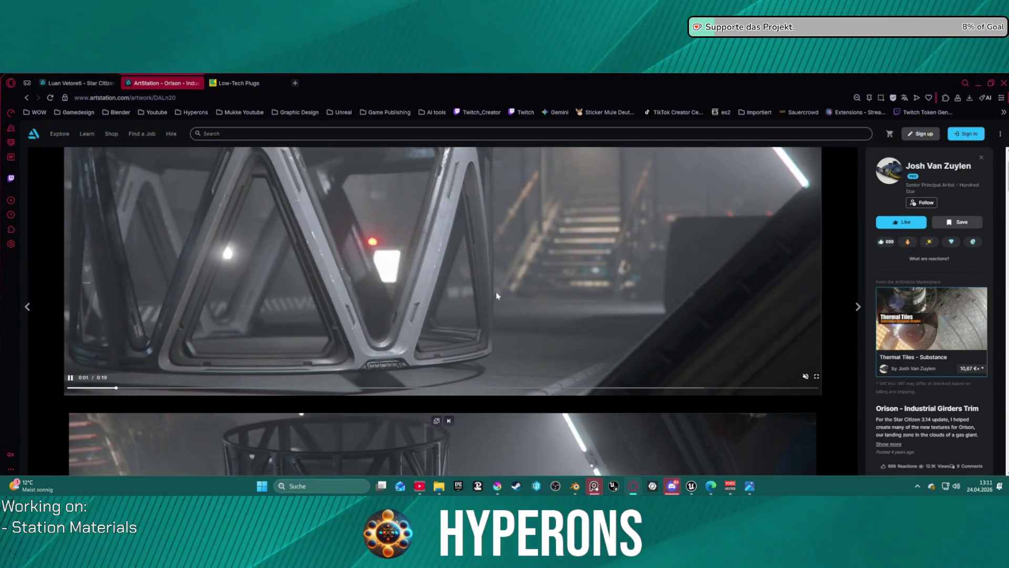
Step: Scroll through the Orison girder trim reference images and video
{"action": "scroll", "coordinate": [497, 296], "scroll_direction": "down", "scroll_amount": 15}
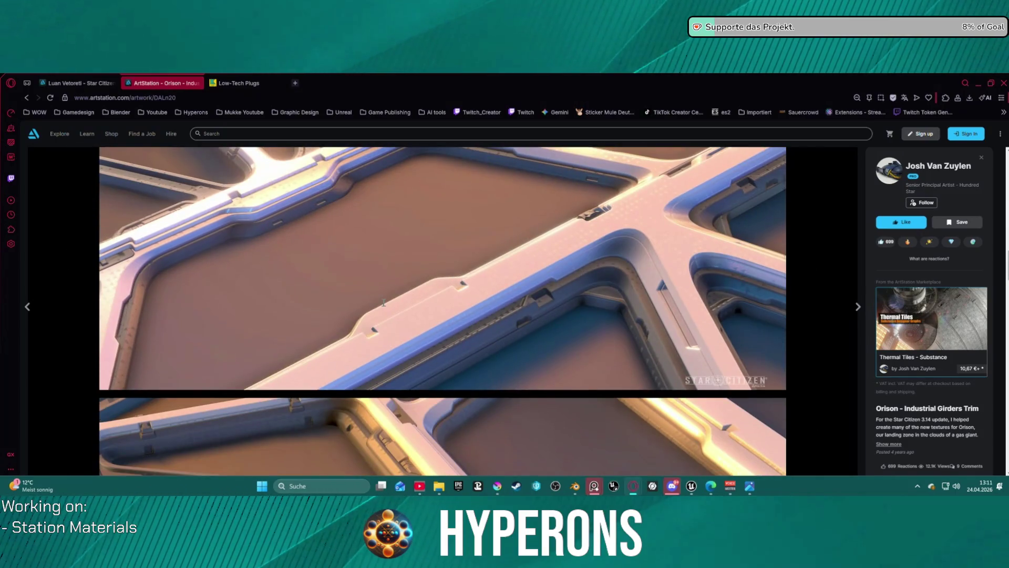
{"action": "scroll", "coordinate": [383, 306], "scroll_direction": "down", "scroll_amount": 10}
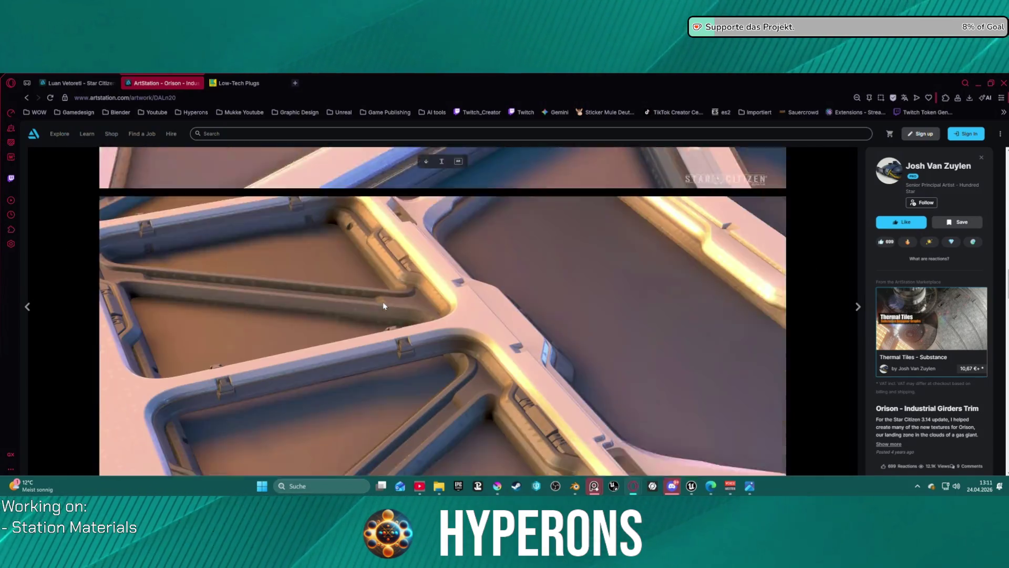
{"action": "scroll", "coordinate": [383, 304], "scroll_direction": "down", "scroll_amount": 10}
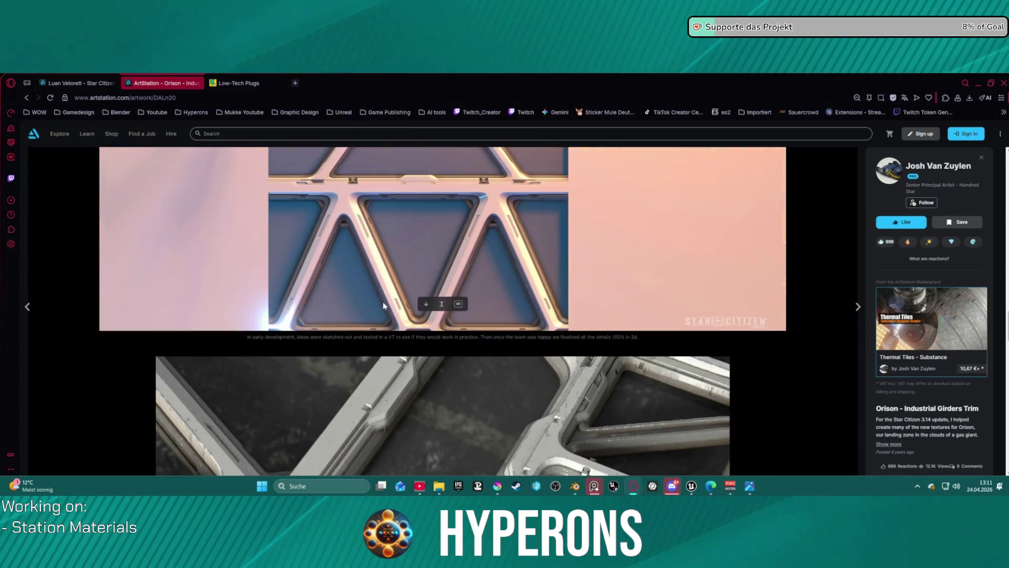
{"action": "scroll", "coordinate": [383, 305], "scroll_direction": "down", "scroll_amount": 10}
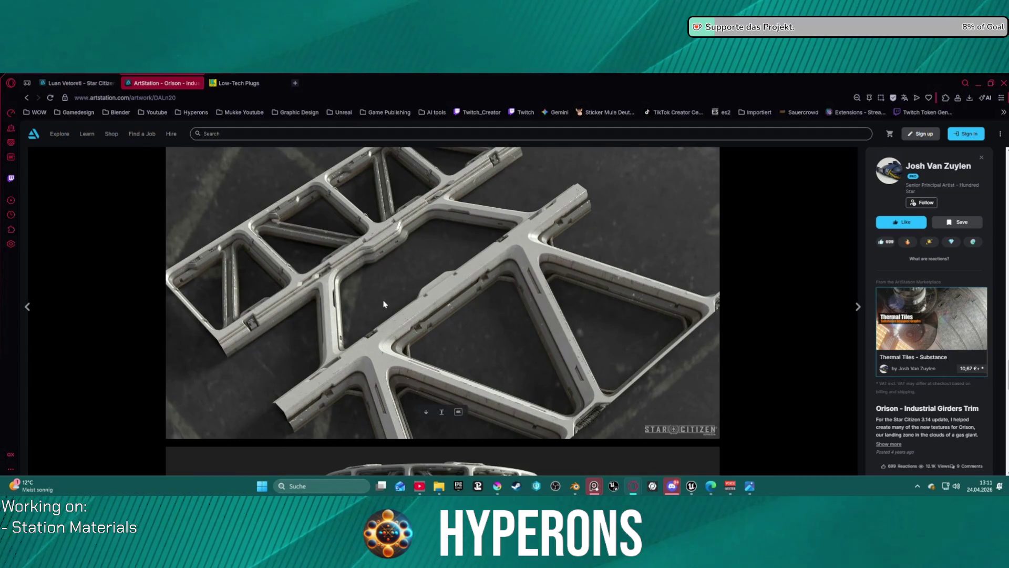
{"action": "scroll", "coordinate": [384, 304], "scroll_direction": "down", "scroll_amount": 8}
{"action": "scroll", "coordinate": [386, 292], "scroll_direction": "down", "scroll_amount": 5}
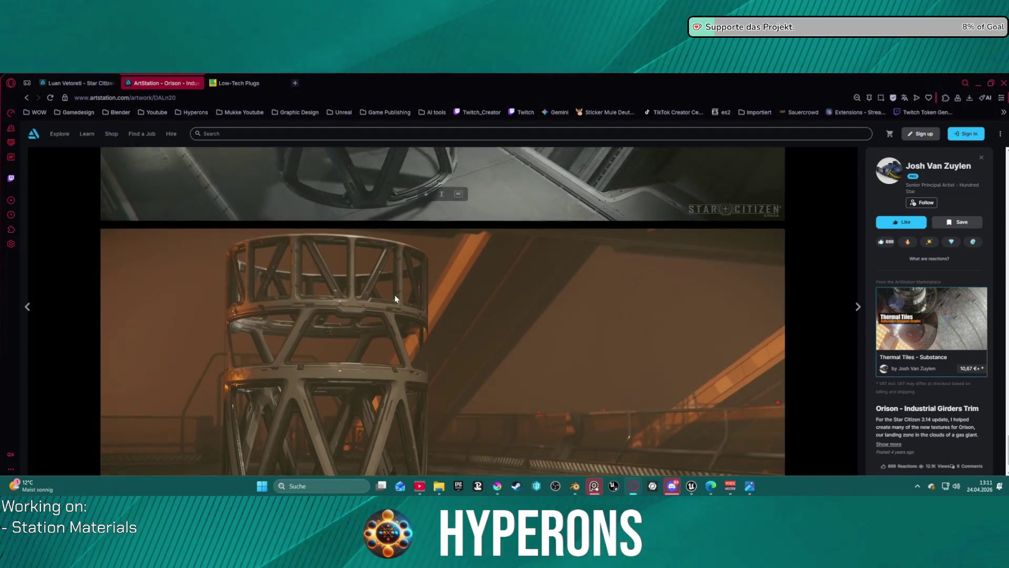
{"action": "scroll", "coordinate": [342, 331], "scroll_direction": "up", "scroll_amount": 2}
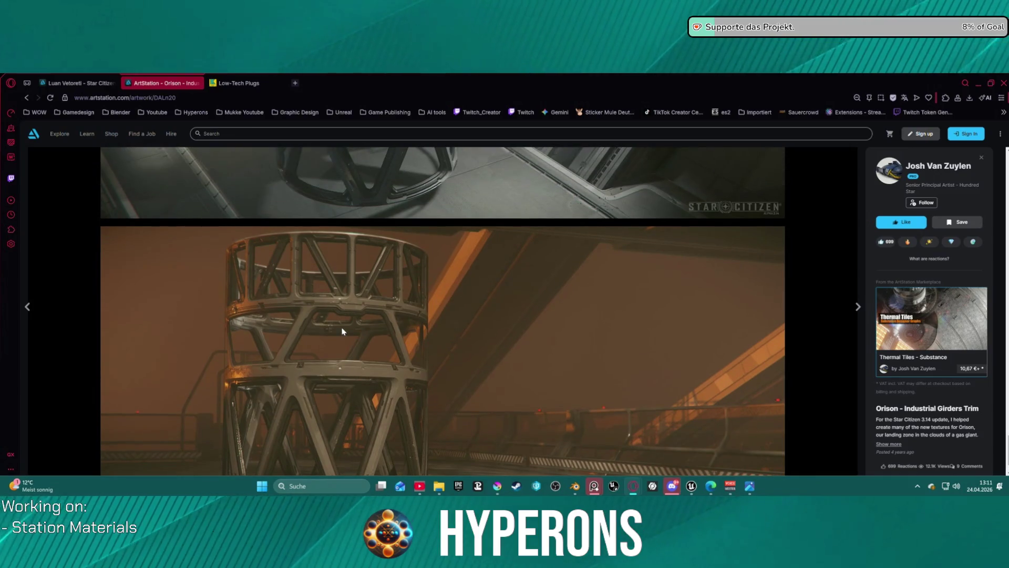
{"action": "scroll", "coordinate": [295, 387], "scroll_direction": "down", "scroll_amount": 2}
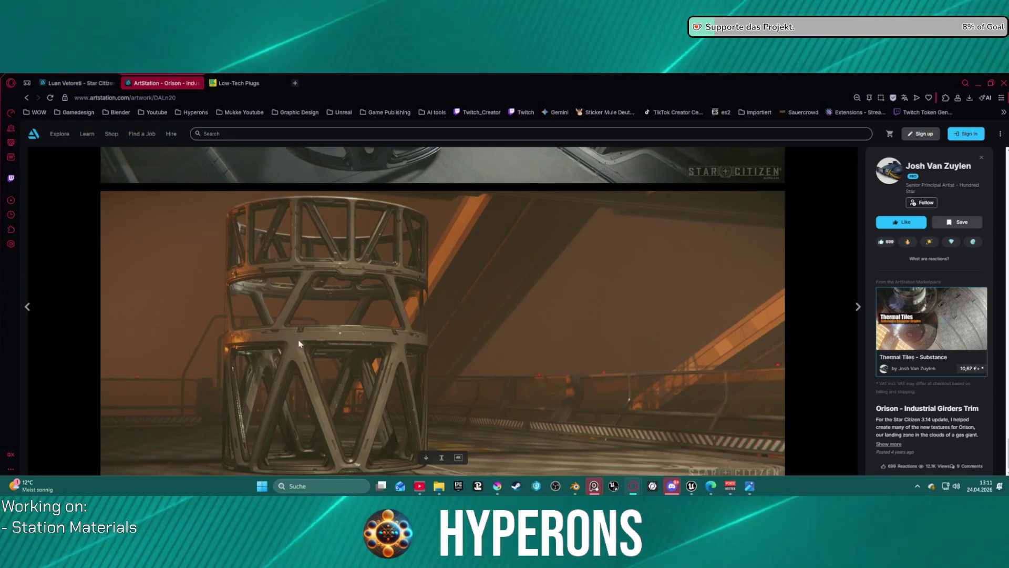
{"action": "scroll", "coordinate": [336, 353], "scroll_direction": "up", "scroll_amount": 2}
{"action": "scroll", "coordinate": [337, 347], "scroll_direction": "down", "scroll_amount": 10}
{"action": "scroll", "coordinate": [339, 337], "scroll_direction": "down", "scroll_amount": 10}
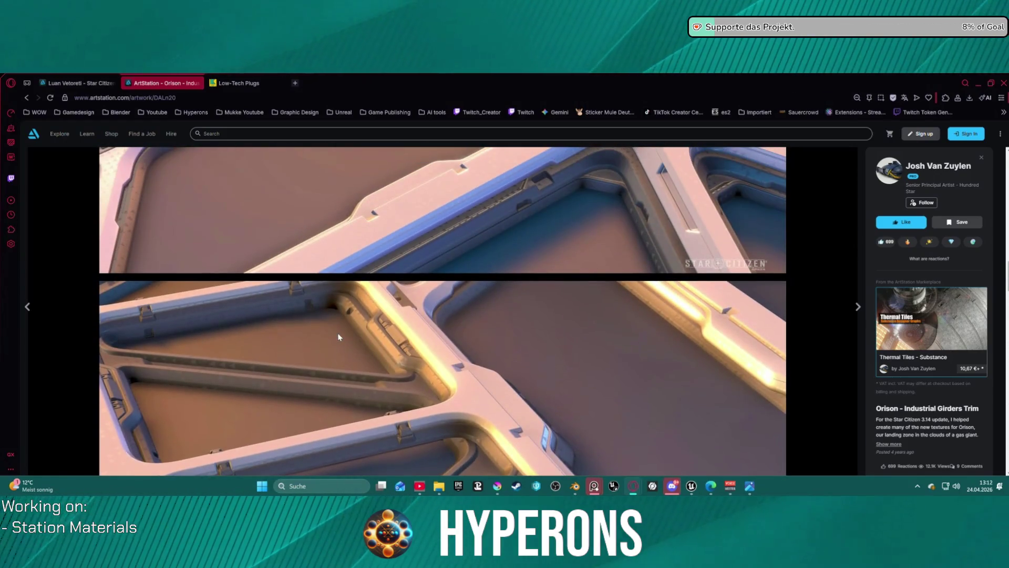
{"action": "scroll", "coordinate": [339, 337], "scroll_direction": "up", "scroll_amount": 10}
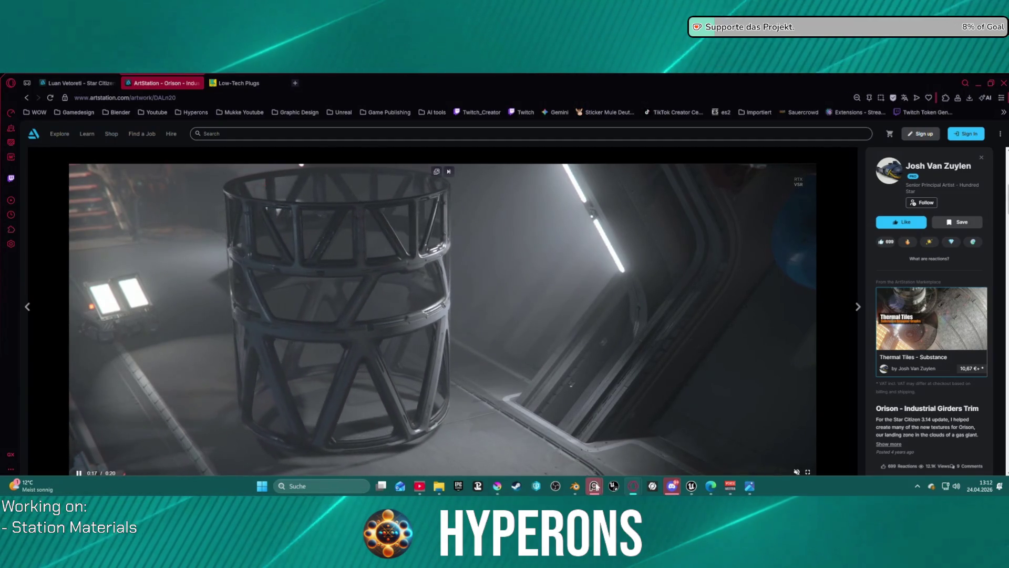
{"action": "mouse_move", "coordinate": [720, 490]}
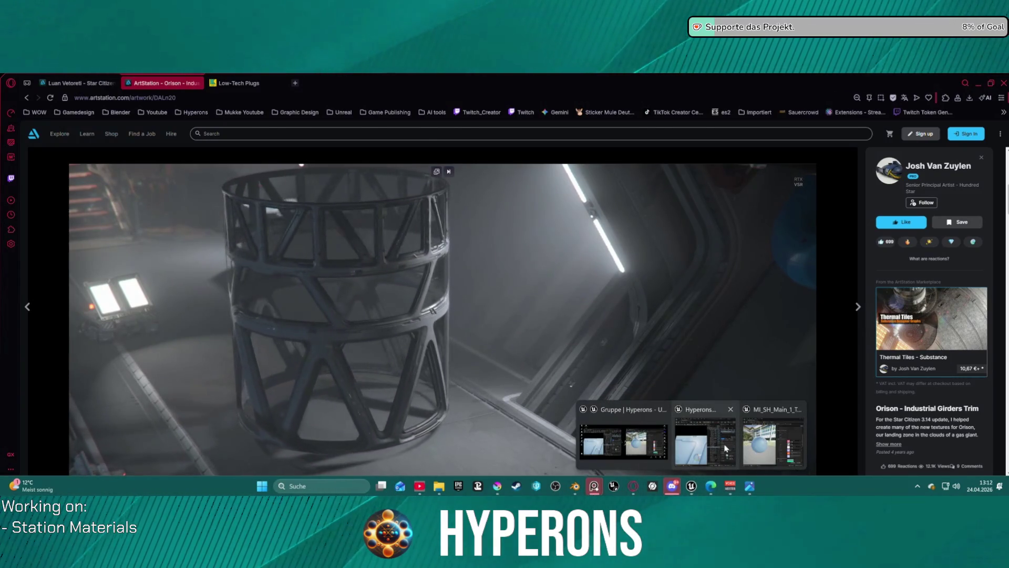
Step: Back in Unreal, set the DoublePlaneTest's Element 1 material to MI_SH_Main
{"action": "mouse_move", "coordinate": [702, 452]}
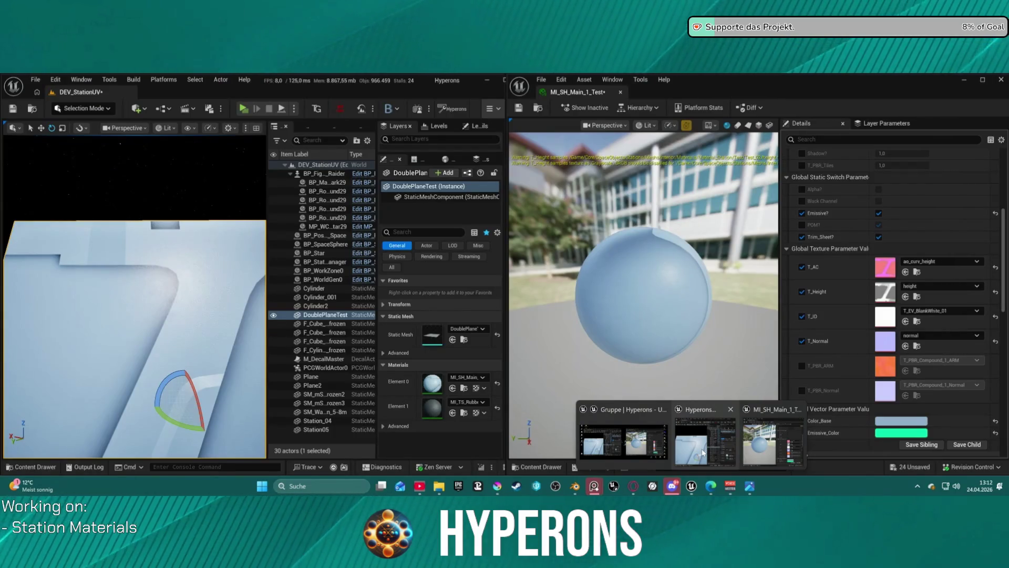
{"action": "left_click", "coordinate": [703, 452]}
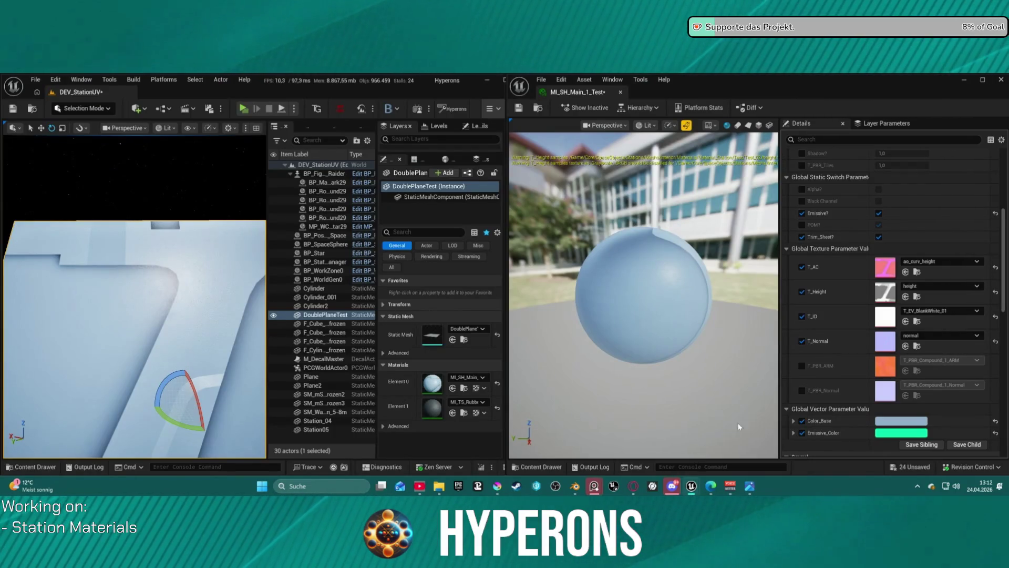
{"action": "mouse_move", "coordinate": [253, 237]}
{"action": "left_mouse_down"}
{"action": "mouse_move", "coordinate": [187, 241]}
{"action": "mouse_move", "coordinate": [126, 294]}
{"action": "mouse_move", "coordinate": [139, 247]}
{"action": "left_mouse_up"}
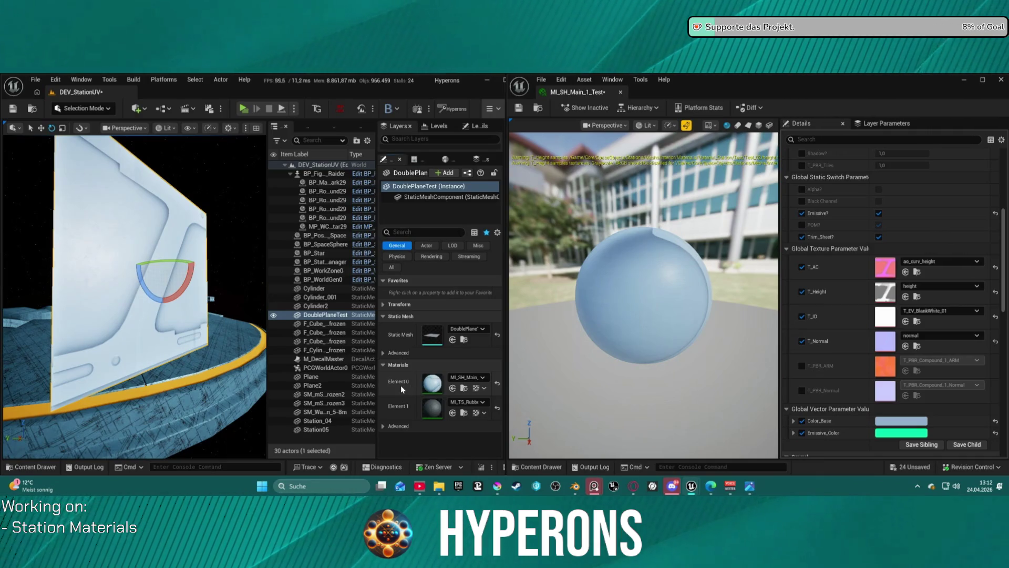
{"action": "left_click", "coordinate": [406, 406], "text": "shift"}
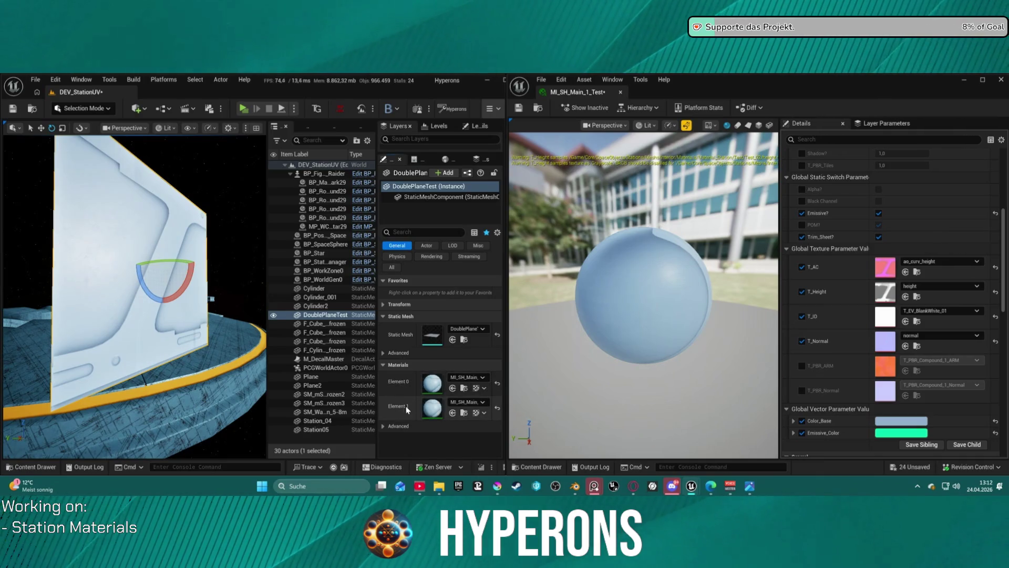
Step: Apply MI_TS_MetalSheet_1_Beams to Element 0 and view the plane face-on
{"action": "left_click", "coordinate": [458, 377]}
{"action": "type", "text": "b"}
{"action": "scroll", "coordinate": [476, 357], "scroll_direction": "down", "scroll_amount": 10}
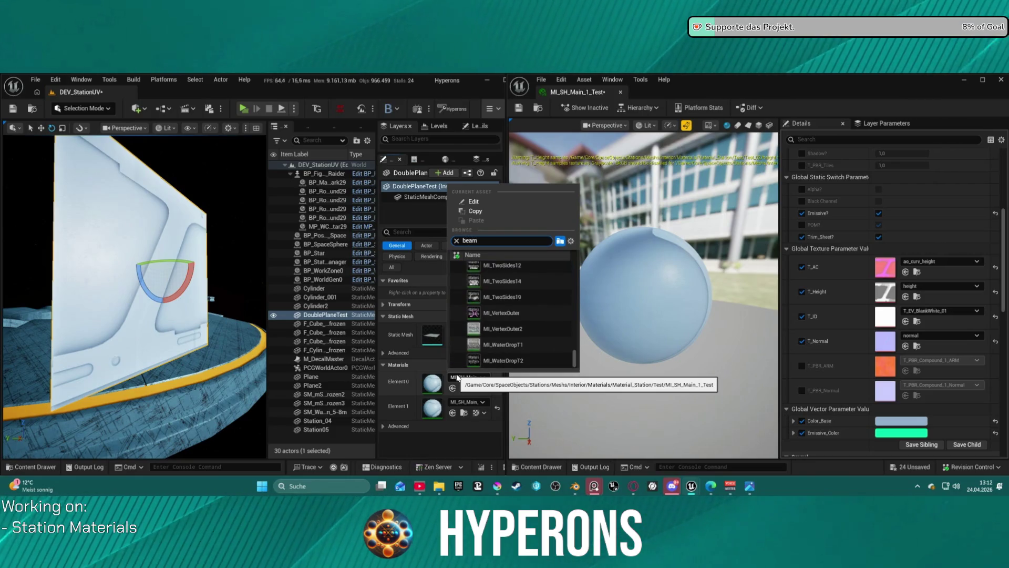
{"action": "type", "text": "s"}
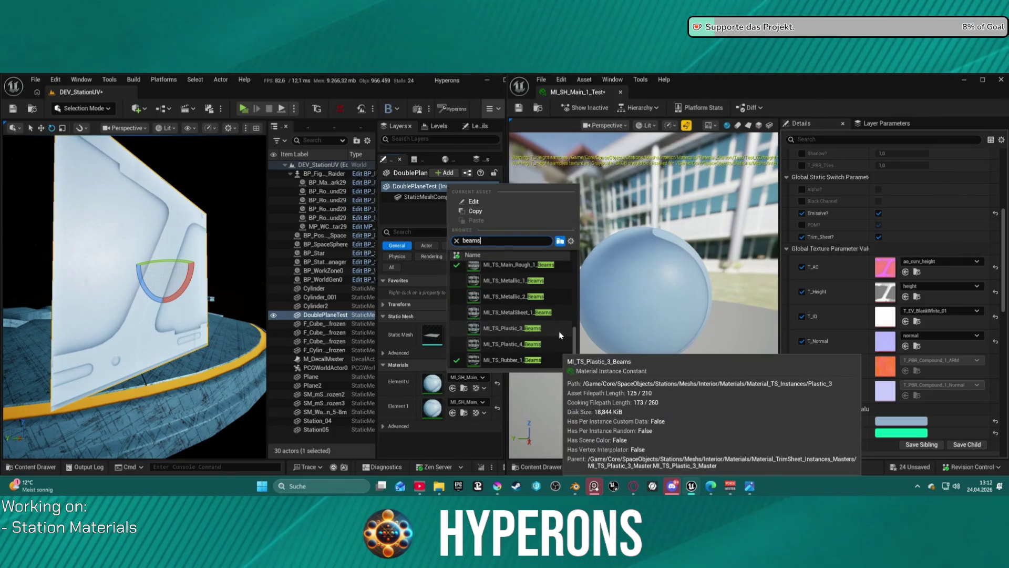
{"action": "left_click", "coordinate": [516, 312]}
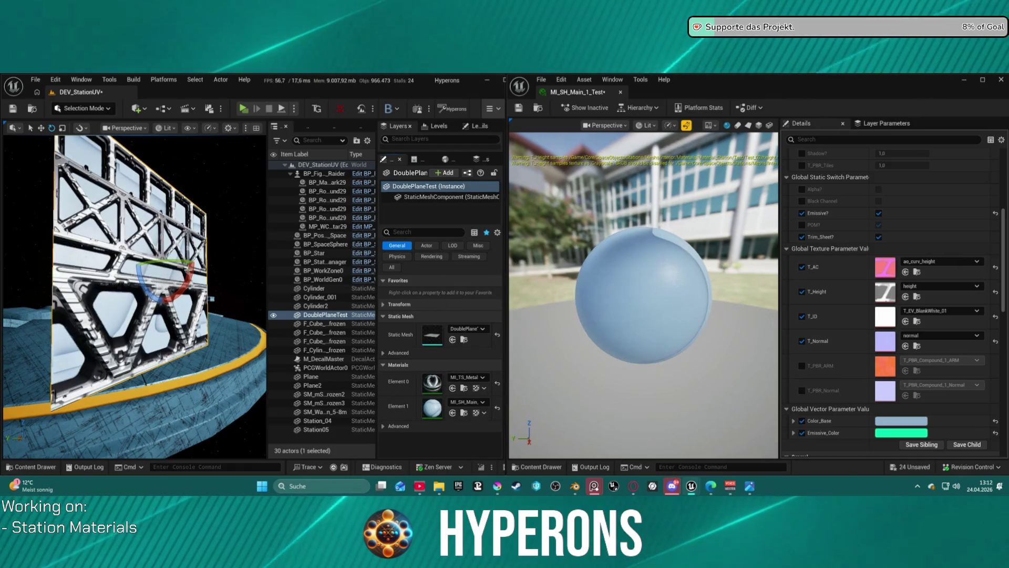
{"action": "mouse_move", "coordinate": [225, 273]}
{"action": "right_mouse_down"}
{"action": "mouse_move", "coordinate": [188, 275]}
{"action": "mouse_move", "coordinate": [312, 276]}
{"action": "right_mouse_up"}
Step: Swap Element 0 to the Metallic_2 Beams trim-sheet material instance
{"action": "left_click", "coordinate": [471, 378]}
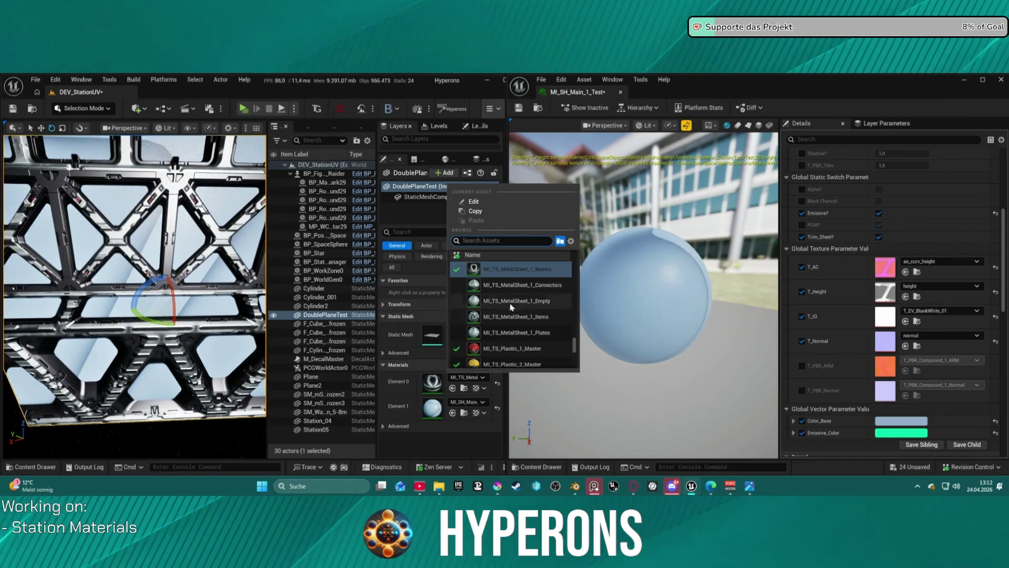
{"action": "scroll", "coordinate": [510, 309], "scroll_direction": "up", "scroll_amount": 5}
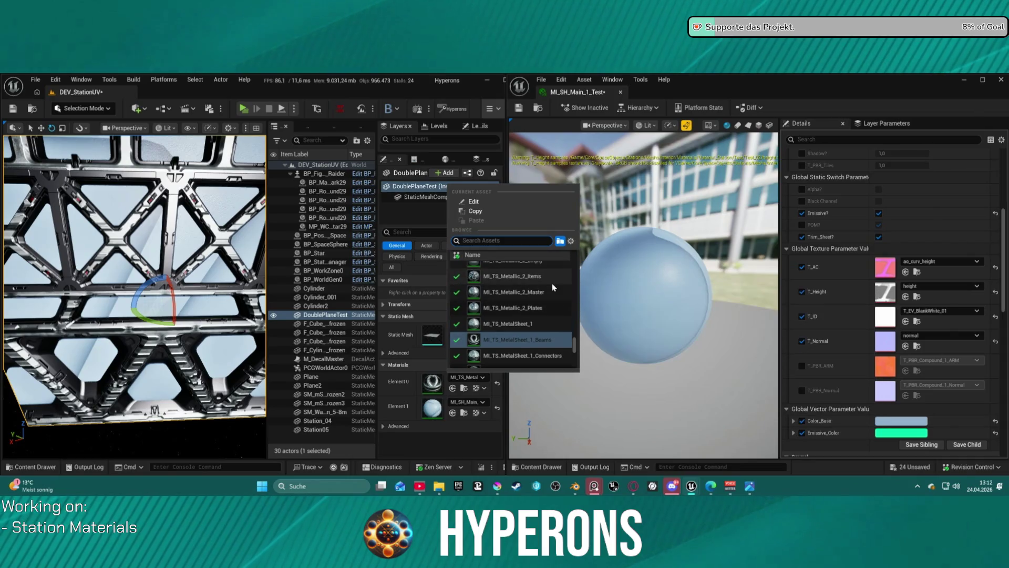
{"action": "scroll", "coordinate": [549, 284], "scroll_direction": "up", "scroll_amount": 3}
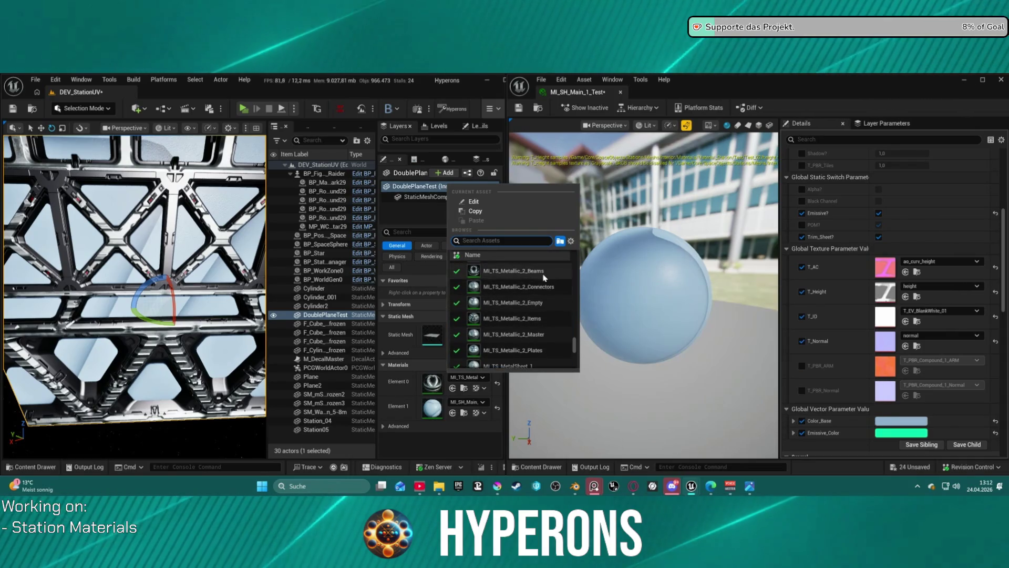
{"action": "left_click", "coordinate": [546, 279]}
{"action": "scroll", "coordinate": [135, 295], "scroll_direction": "down", "scroll_amount": 10}
{"action": "right_click_drag", "start_coordinate": [146, 303], "coordinate": [147, 303]}
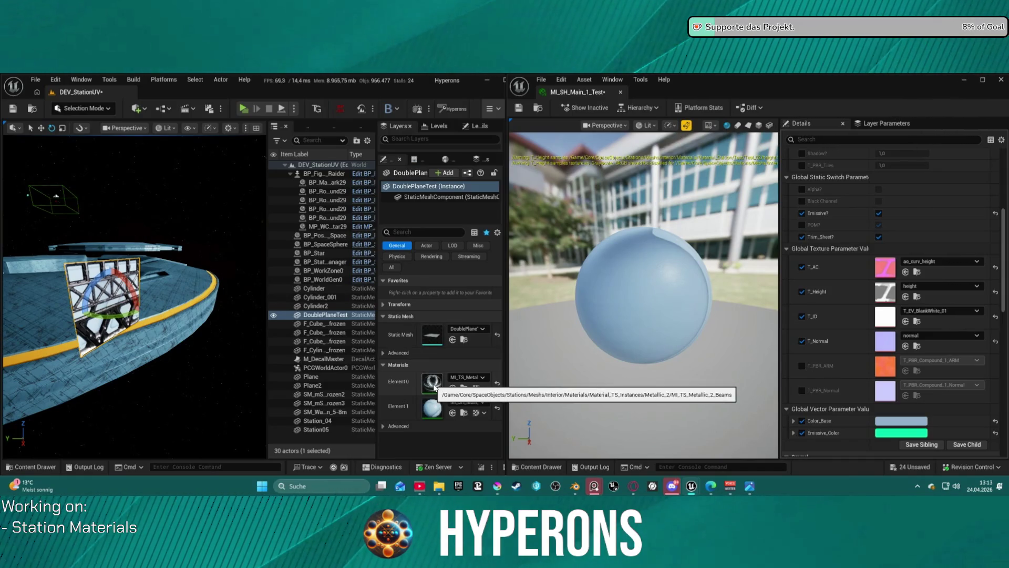
{"action": "mouse_move", "coordinate": [134, 294]}
{"action": "right_mouse_down"}
{"action": "mouse_move", "coordinate": [121, 294]}
{"action": "mouse_move", "coordinate": [147, 294]}
{"action": "mouse_move", "coordinate": [113, 292]}
{"action": "mouse_move", "coordinate": [72, 314]}
{"action": "right_mouse_up"}
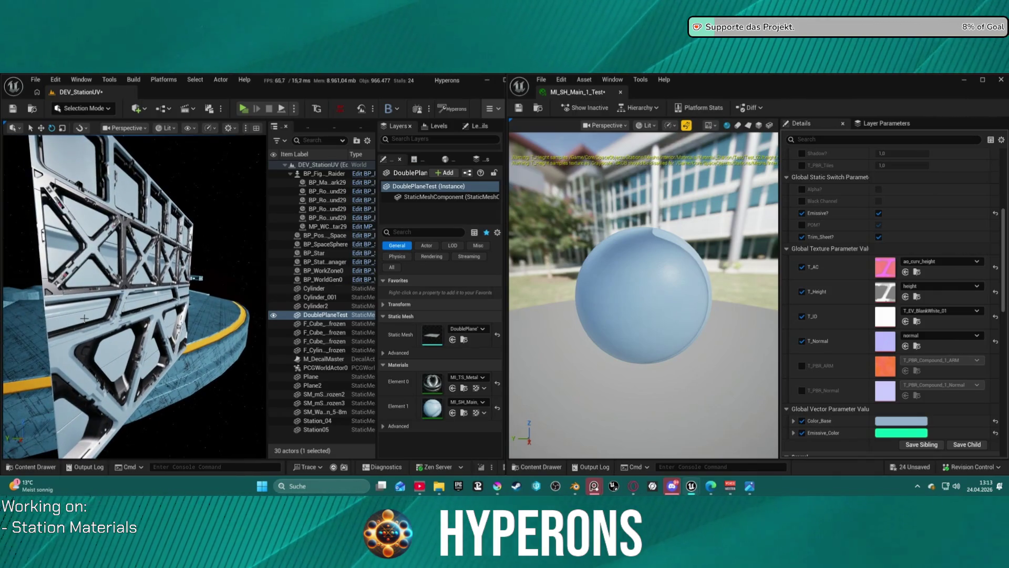
{"action": "double_click", "coordinate": [326, 244]}
{"action": "right_click_drag", "start_coordinate": [118, 273], "coordinate": [60, 272]}
{"action": "left_click", "coordinate": [55, 272]}
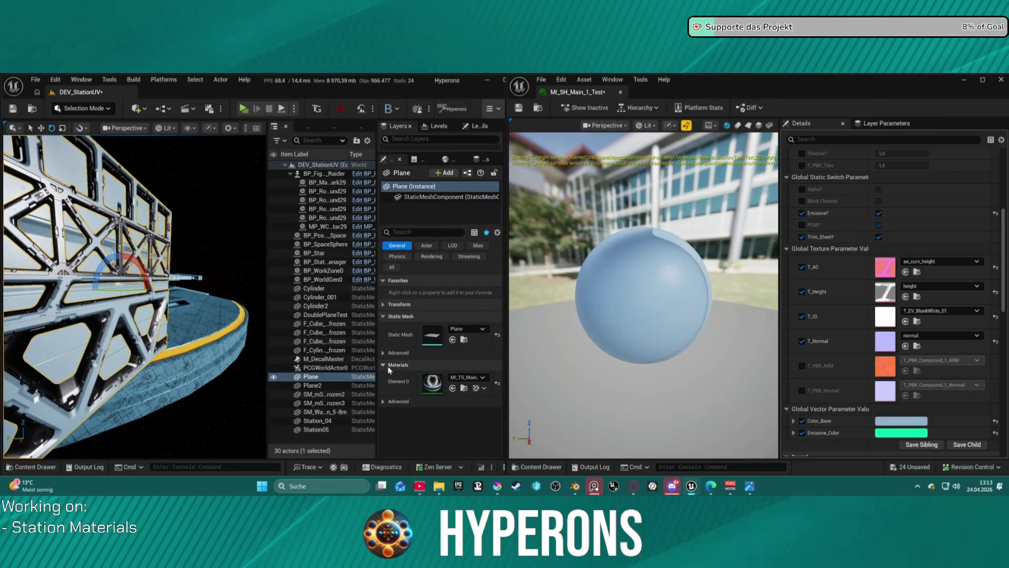
{"action": "mouse_move", "coordinate": [165, 307]}
{"action": "right_mouse_down"}
{"action": "mouse_move", "coordinate": [147, 305]}
{"action": "mouse_move", "coordinate": [165, 307]}
{"action": "mouse_move", "coordinate": [142, 292]}
{"action": "right_mouse_up"}
{"action": "left_click", "coordinate": [179, 307]}
{"action": "right_click_drag", "start_coordinate": [205, 314], "coordinate": [210, 315]}
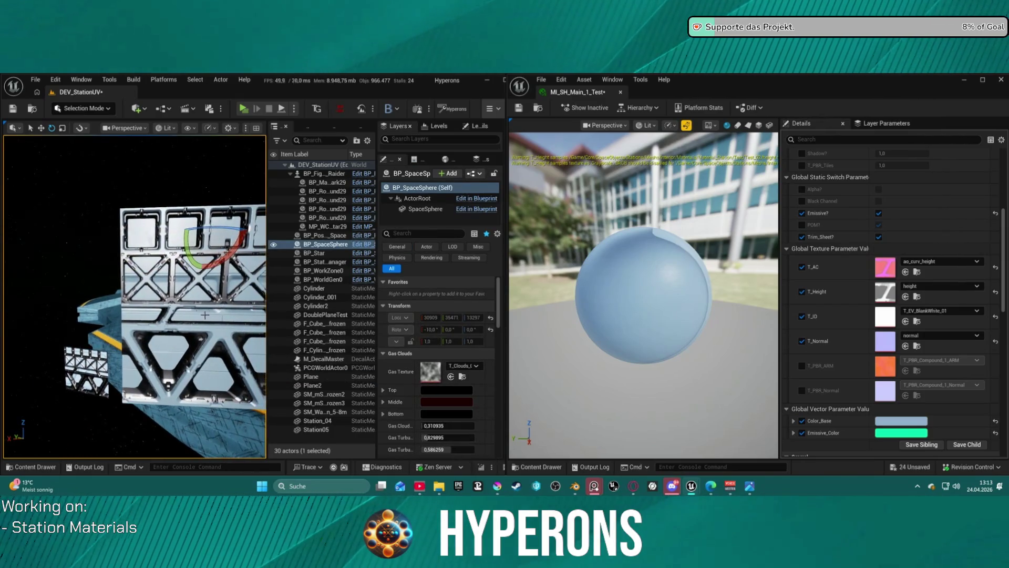
{"action": "left_click", "coordinate": [209, 315]}
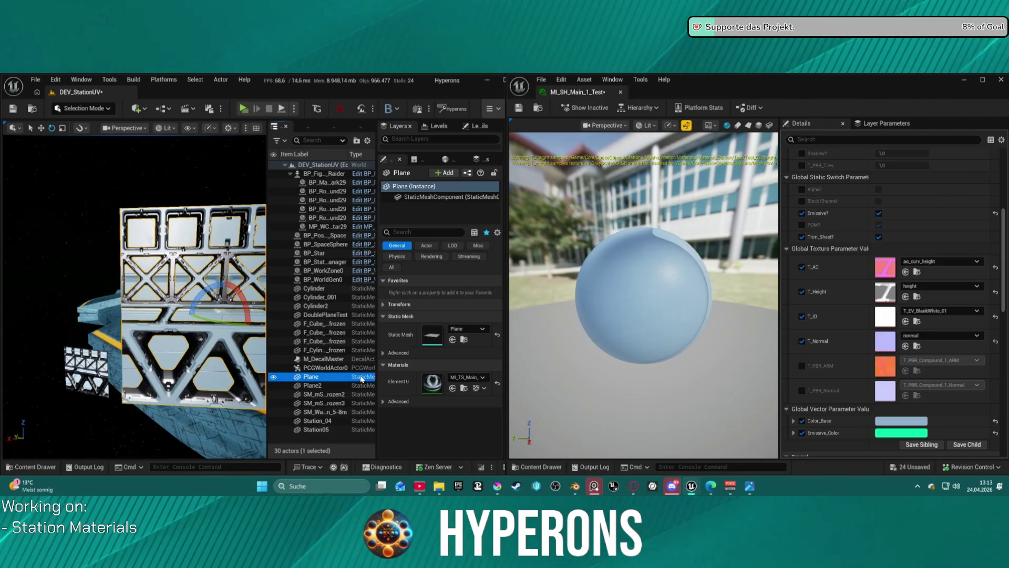
{"action": "left_click", "coordinate": [315, 387]}
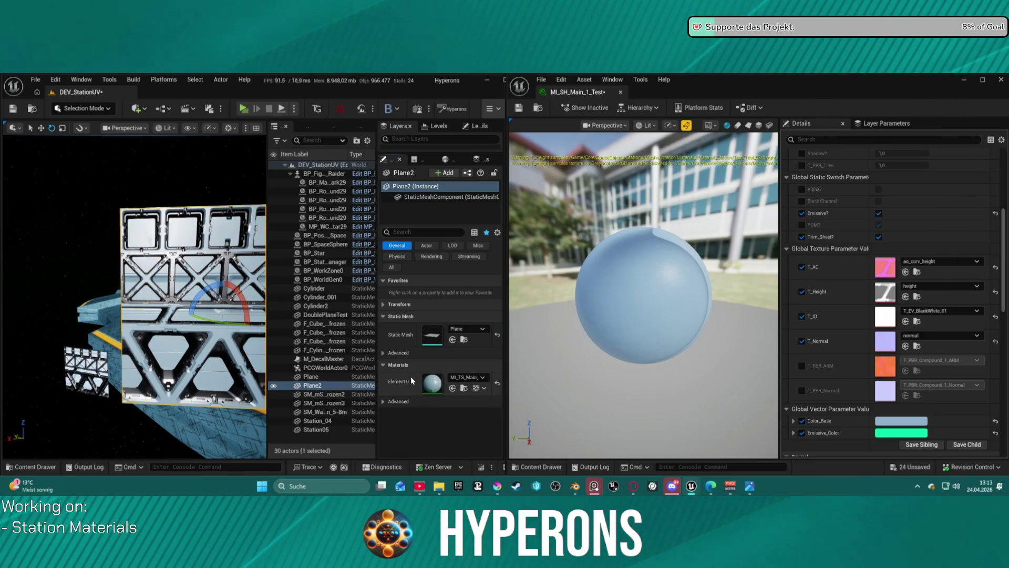
{"action": "key", "text": "e"}
{"action": "mouse_move", "coordinate": [190, 320]}
{"action": "left_mouse_down"}
{"action": "mouse_move", "coordinate": [260, 315]}
{"action": "mouse_move", "coordinate": [200, 310]}
{"action": "left_mouse_up"}
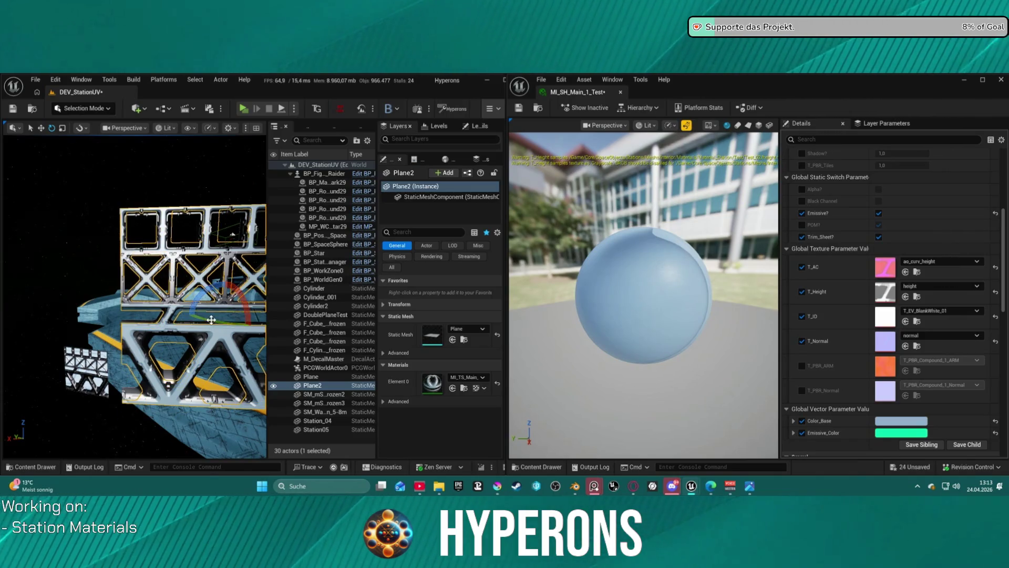
{"action": "left_click", "coordinate": [185, 420]}
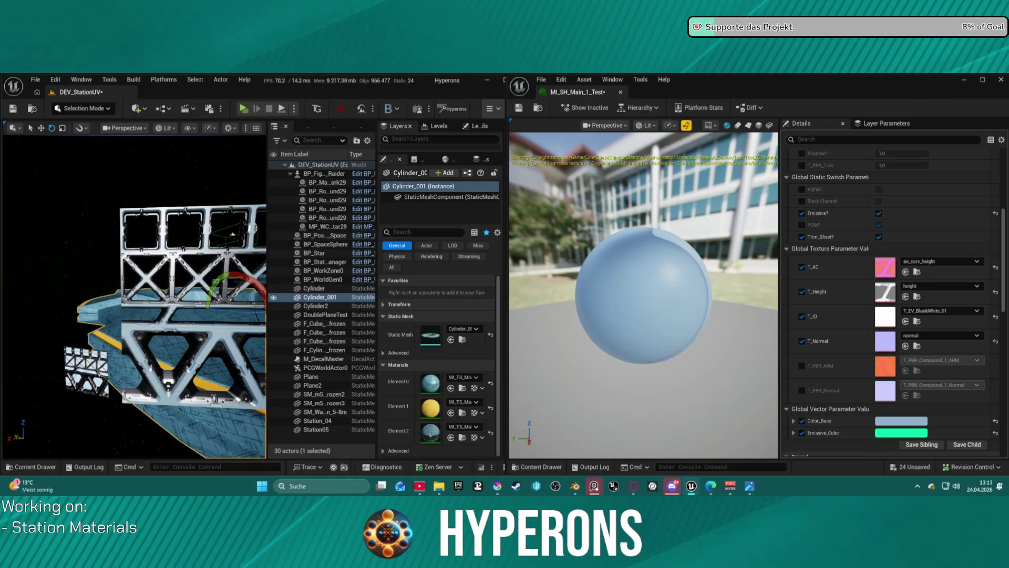
{"action": "key", "text": "f"}
{"action": "mouse_move", "coordinate": [119, 271]}
{"action": "right_mouse_down"}
{"action": "mouse_move", "coordinate": [247, 241]}
{"action": "mouse_move", "coordinate": [214, 327]}
{"action": "mouse_move", "coordinate": [226, 323]}
{"action": "right_mouse_up"}
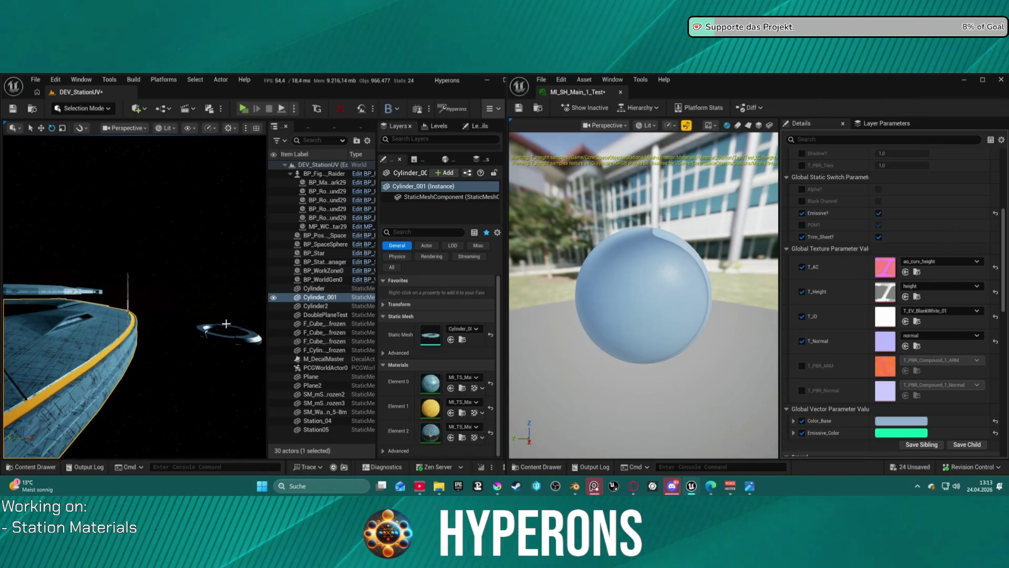
{"action": "left_click", "coordinate": [319, 306], "text": "ctrl"}
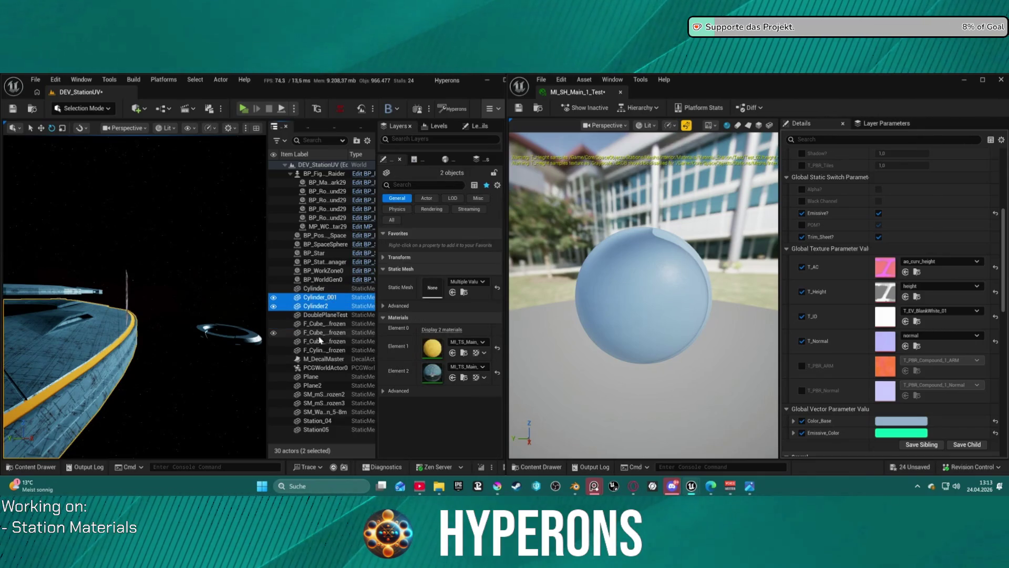
{"action": "left_click", "coordinate": [315, 377]}
{"action": "left_click", "coordinate": [319, 385], "text": "ctrl"}
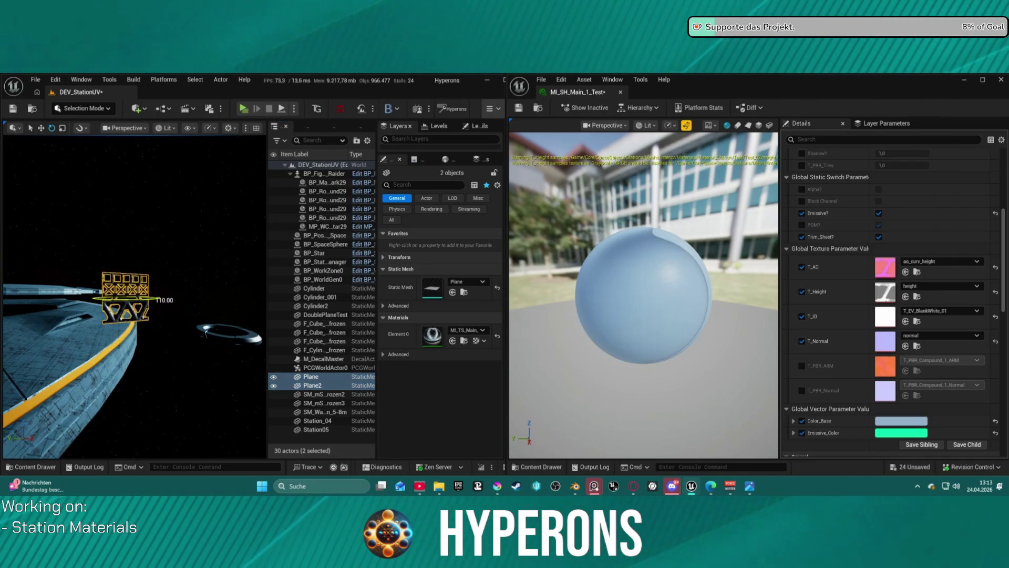
{"action": "key", "text": "f"}
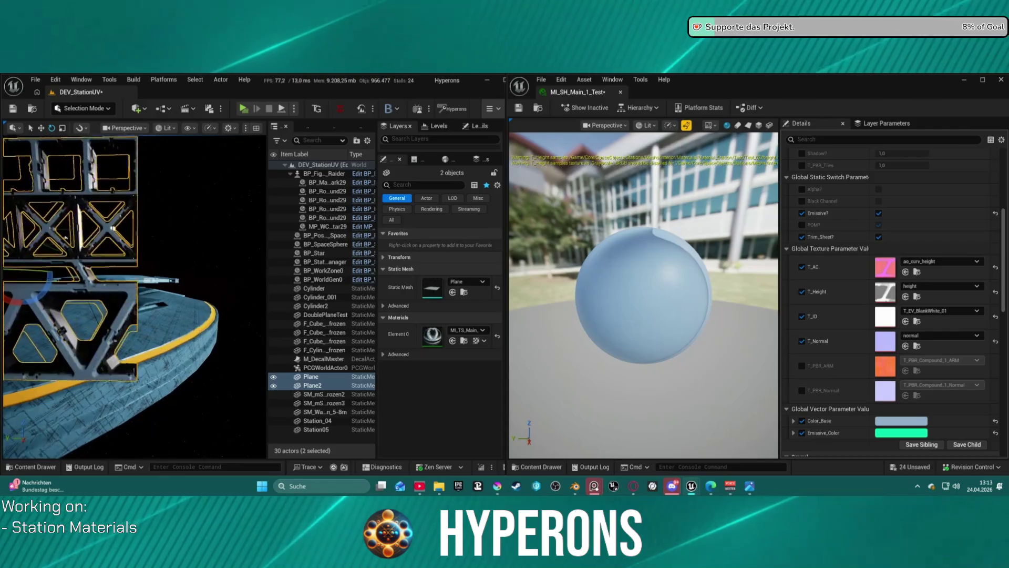
{"action": "left_click", "coordinate": [146, 287]}
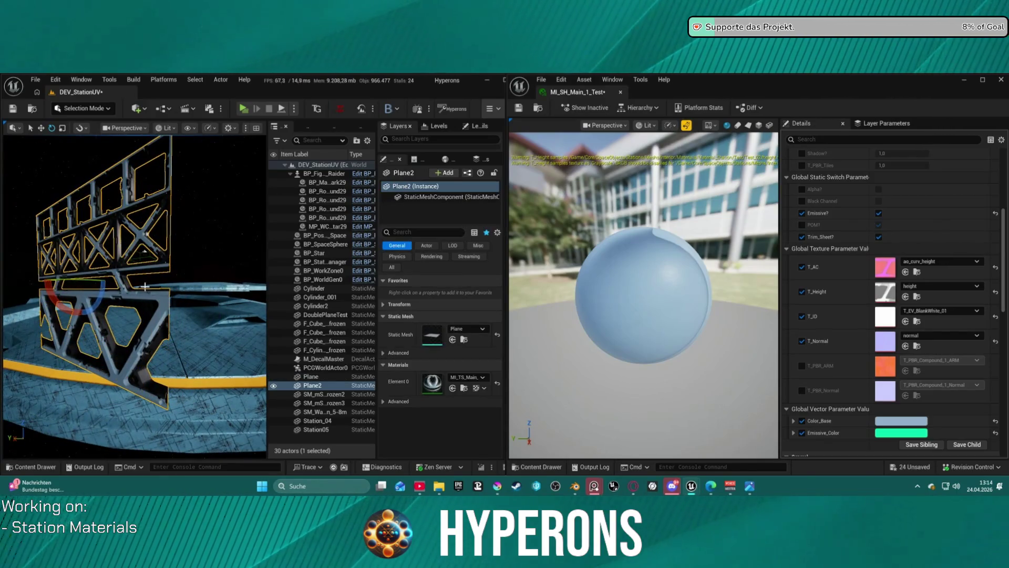
{"action": "mouse_move", "coordinate": [134, 294]}
{"action": "right_mouse_down"}
{"action": "mouse_move", "coordinate": [105, 299]}
{"action": "mouse_move", "coordinate": [194, 313]}
{"action": "right_mouse_up"}
{"action": "right_click_drag", "start_coordinate": [121, 293], "coordinate": [136, 297]}
{"action": "key", "text": "ctrl+z"}
{"action": "left_click", "coordinate": [318, 377], "text": "ctrl"}
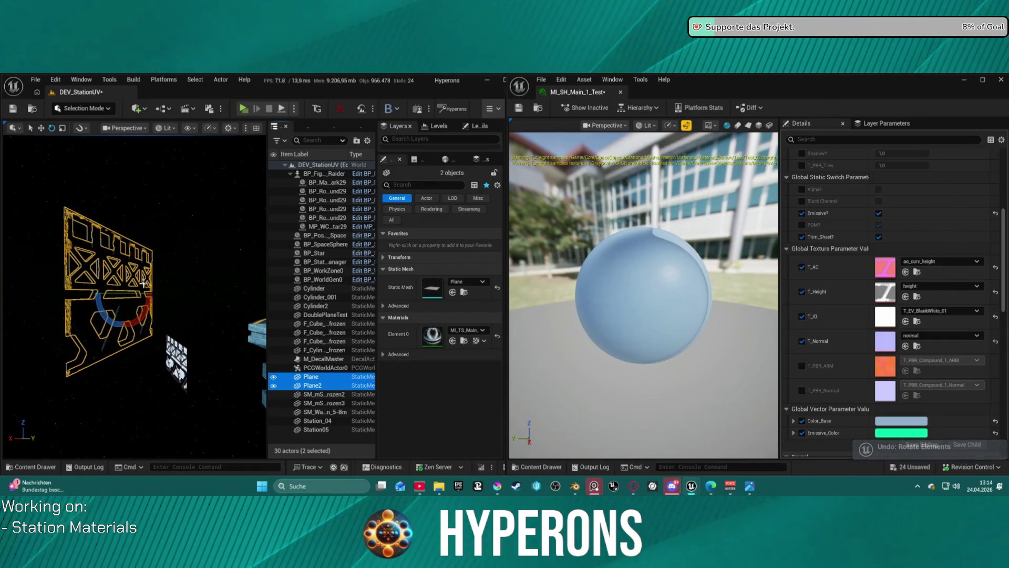
{"action": "left_click", "coordinate": [143, 116]}
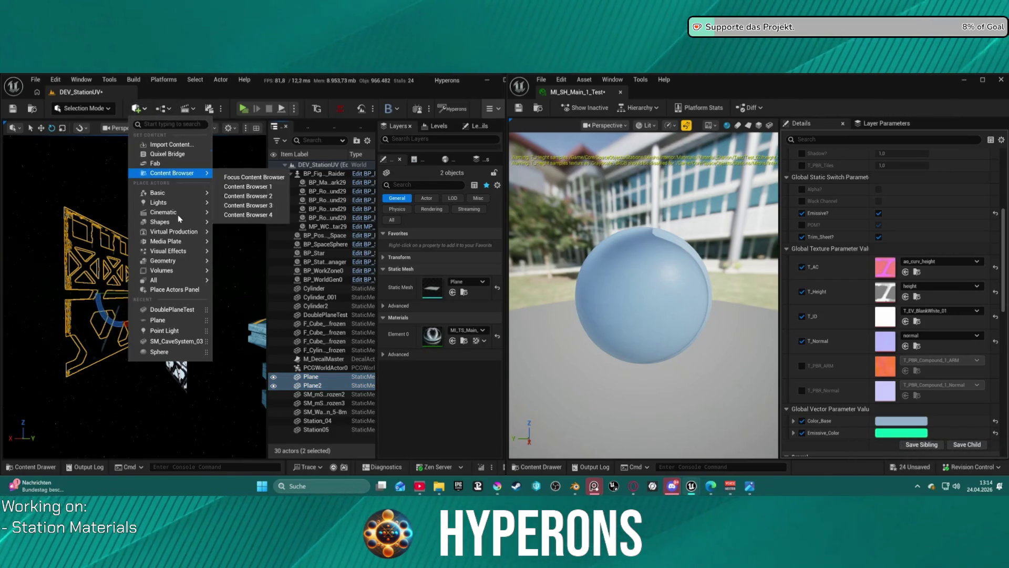
Step: Add a point light from Quick Add and place it beside the truss
{"action": "mouse_move", "coordinate": [182, 251]}
{"action": "left_click", "coordinate": [252, 230]}
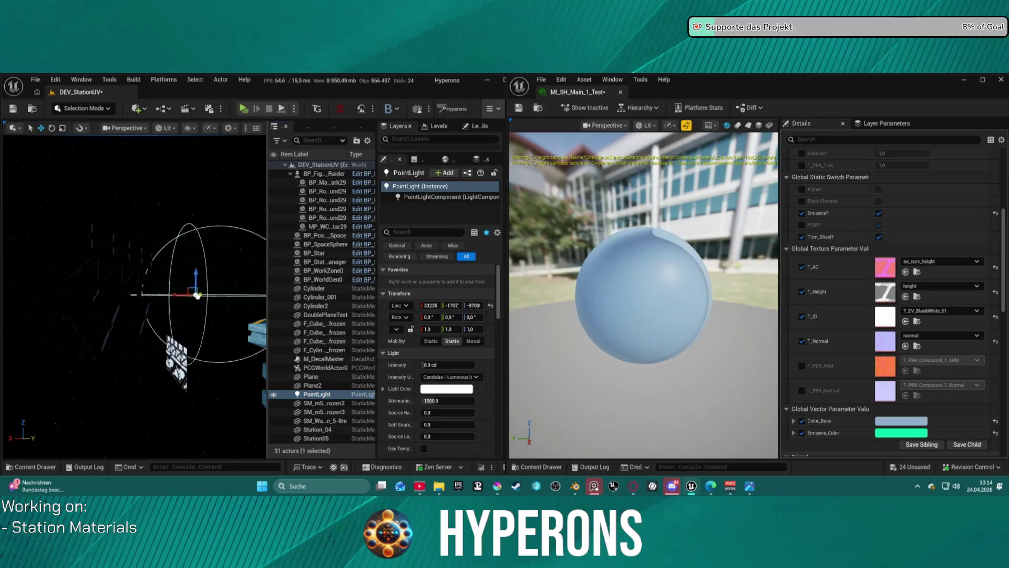
{"action": "mouse_move", "coordinate": [186, 303]}
{"action": "left_mouse_down"}
{"action": "mouse_move", "coordinate": [142, 298]}
{"action": "mouse_move", "coordinate": [231, 296]}
{"action": "mouse_move", "coordinate": [181, 294]}
{"action": "left_mouse_up"}
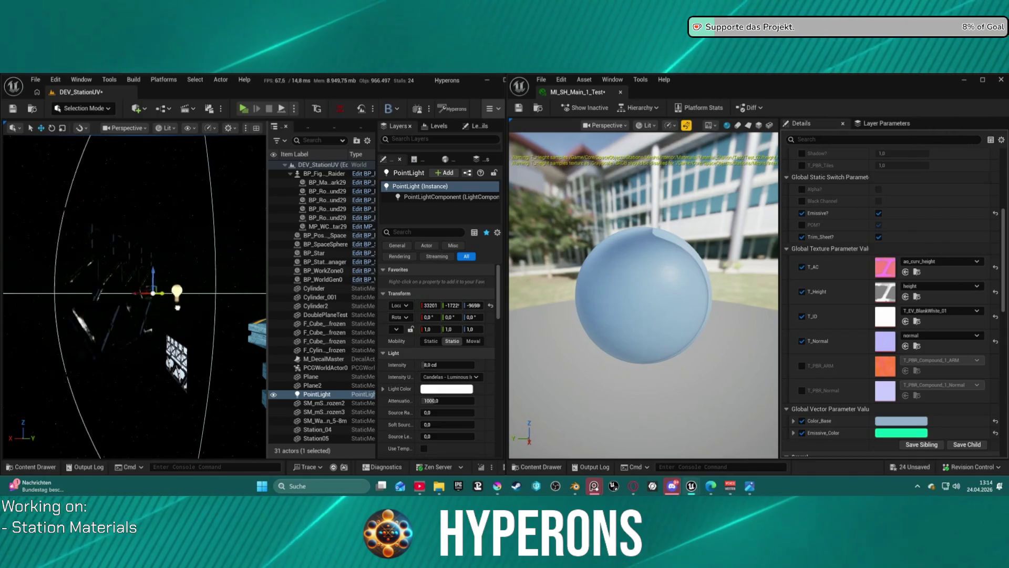
Step: Shift the point light along X to light the truss panels, then select the Plane truss actor
{"action": "mouse_move", "coordinate": [165, 293]}
{"action": "right_mouse_down"}
{"action": "mouse_move", "coordinate": [147, 292]}
{"action": "mouse_move", "coordinate": [158, 284]}
{"action": "right_mouse_up"}
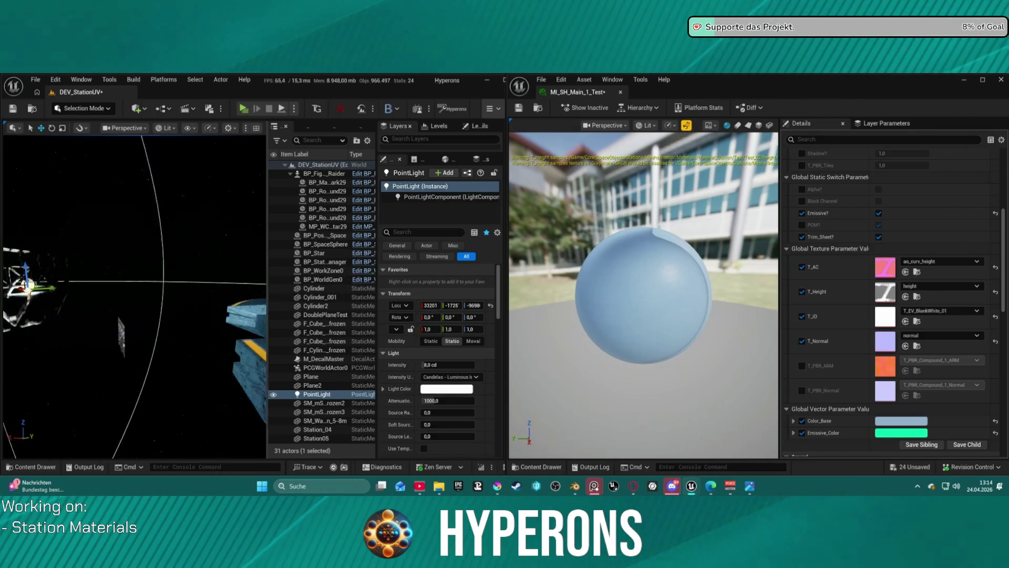
{"action": "right_click_drag", "start_coordinate": [158, 284], "coordinate": [179, 283]}
{"action": "left_click_drag", "start_coordinate": [75, 296], "coordinate": [192, 299]}
{"action": "right_click_drag", "start_coordinate": [135, 294], "coordinate": [58, 295]}
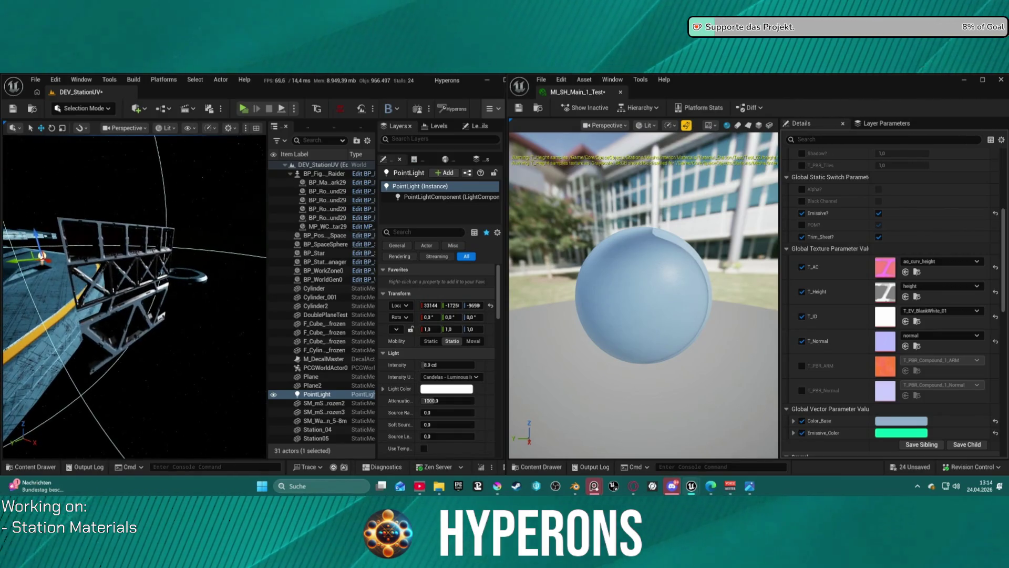
{"action": "right_click_drag", "start_coordinate": [58, 295], "coordinate": [42, 294]}
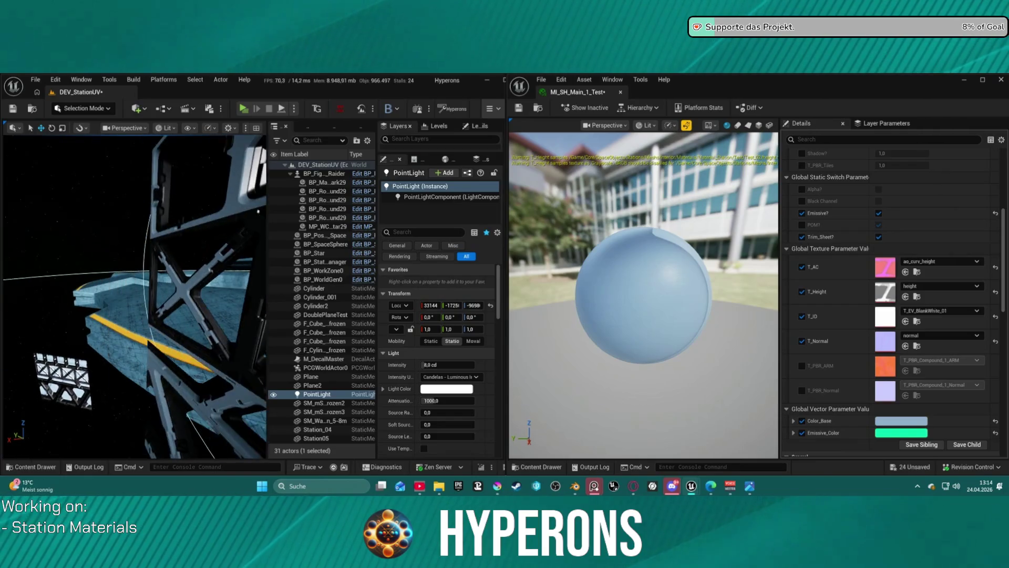
{"action": "right_click_drag", "start_coordinate": [42, 295], "coordinate": [68, 294]}
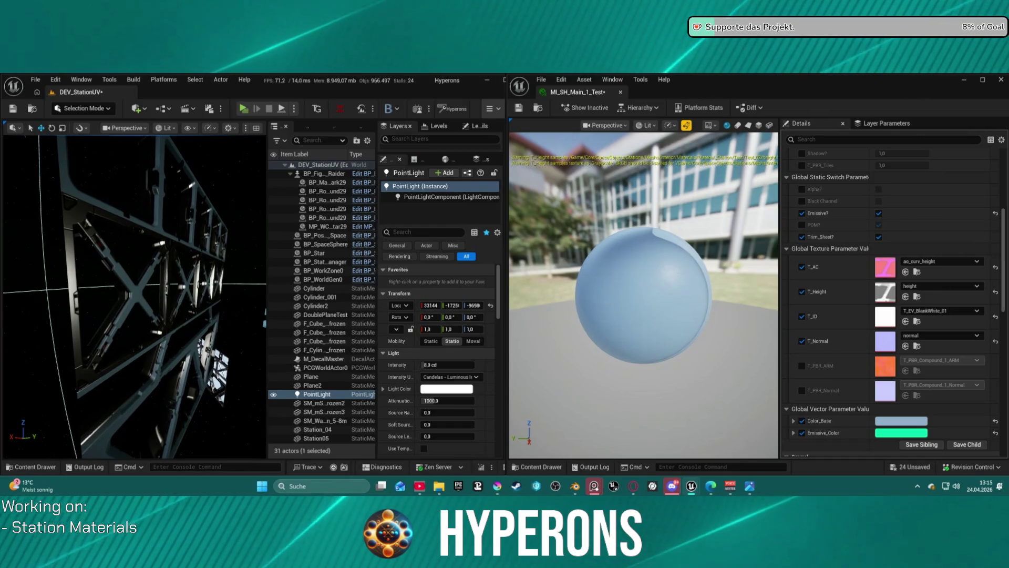
{"action": "left_click", "coordinate": [310, 377]}
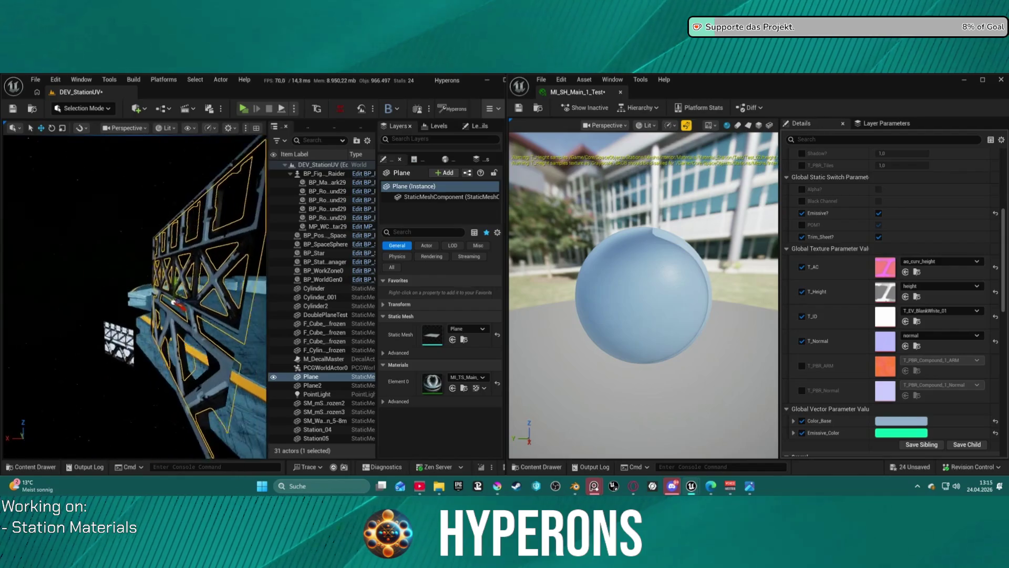
Step: Undo twice to remove the point light from the level
{"action": "right_click_drag", "start_coordinate": [134, 294], "coordinate": [134, 295]}
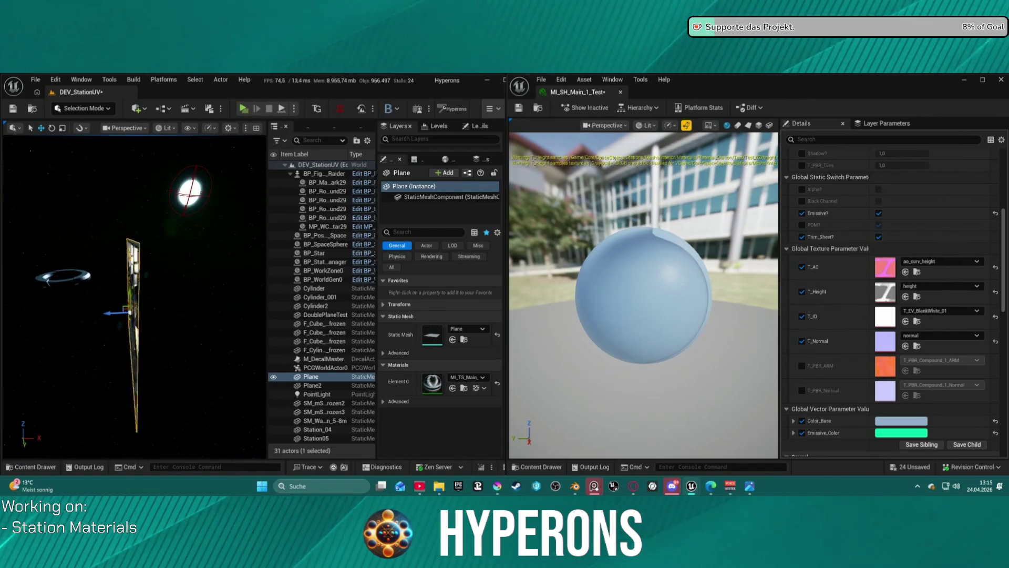
{"action": "key", "text": "ctrl+z"}
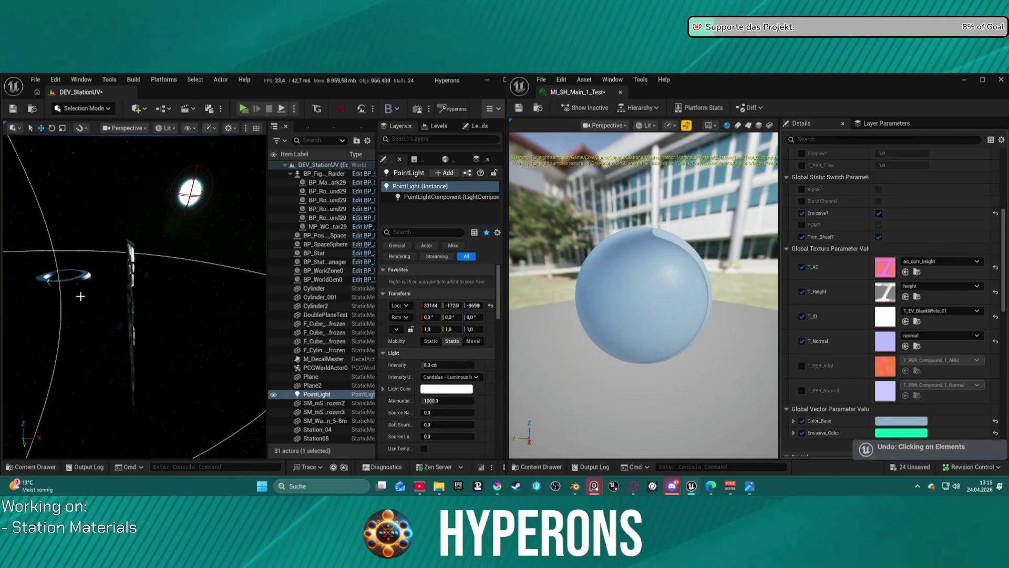
{"action": "key", "text": "ctrl+z"}
{"action": "key", "text": "ctrl+z"}
{"action": "key", "text": "ctrl+z"}
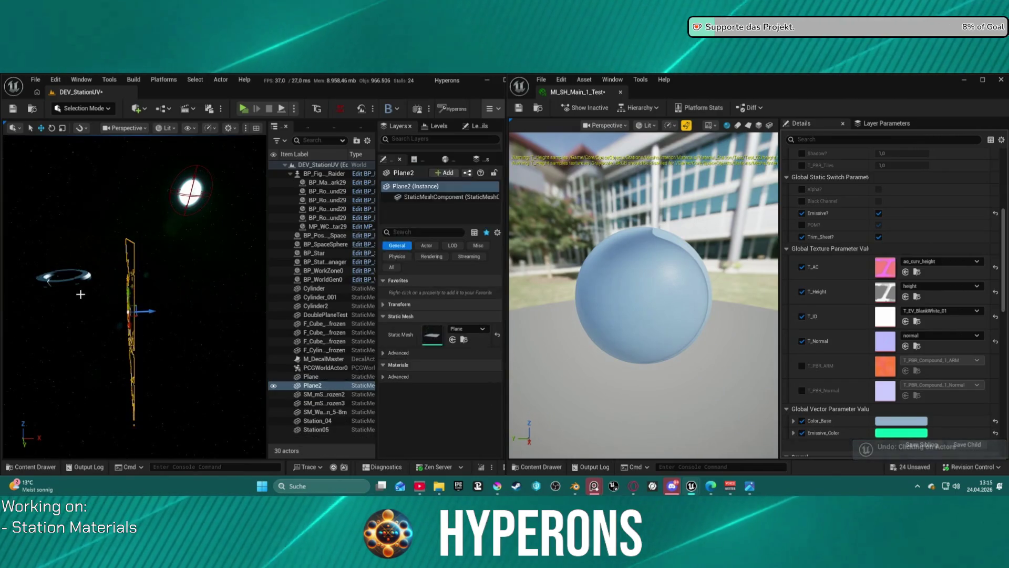
{"action": "right_click_drag", "start_coordinate": [134, 295], "coordinate": [134, 294]}
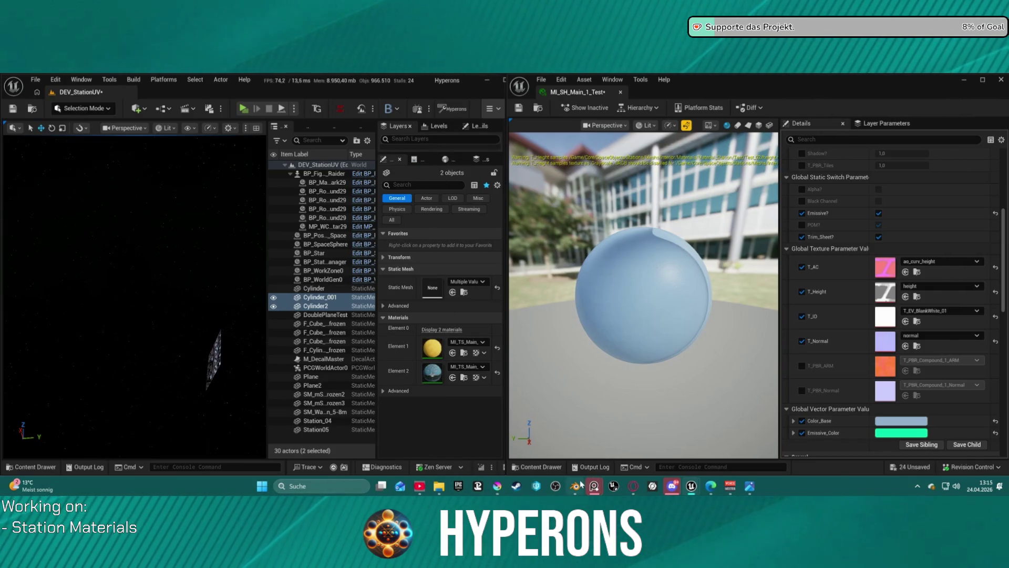
Step: Switch back to Blender's Material_Test_01 scene with the plain grey plane
{"action": "left_click", "coordinate": [581, 485]}
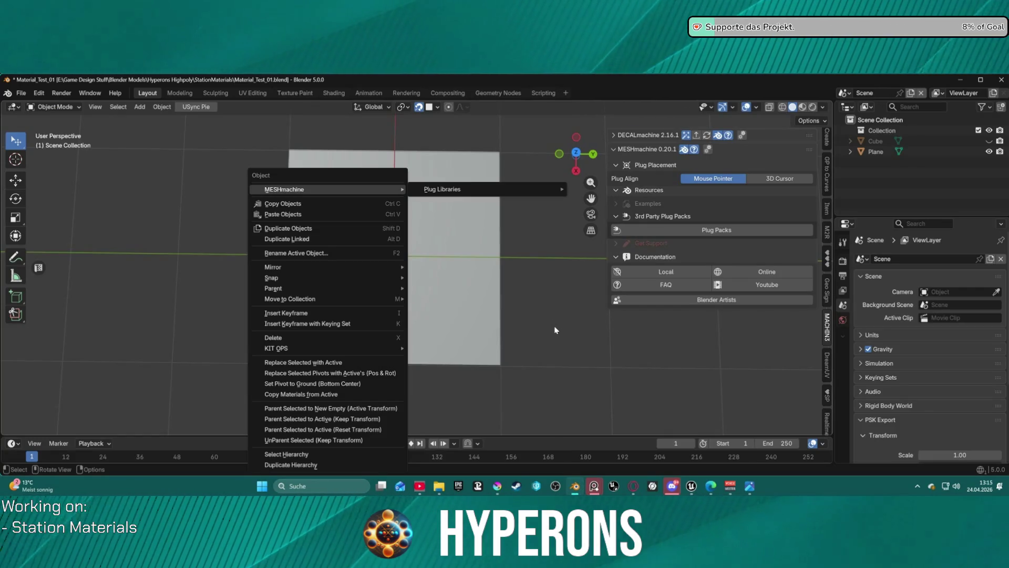
{"action": "mouse_move", "coordinate": [634, 485]}
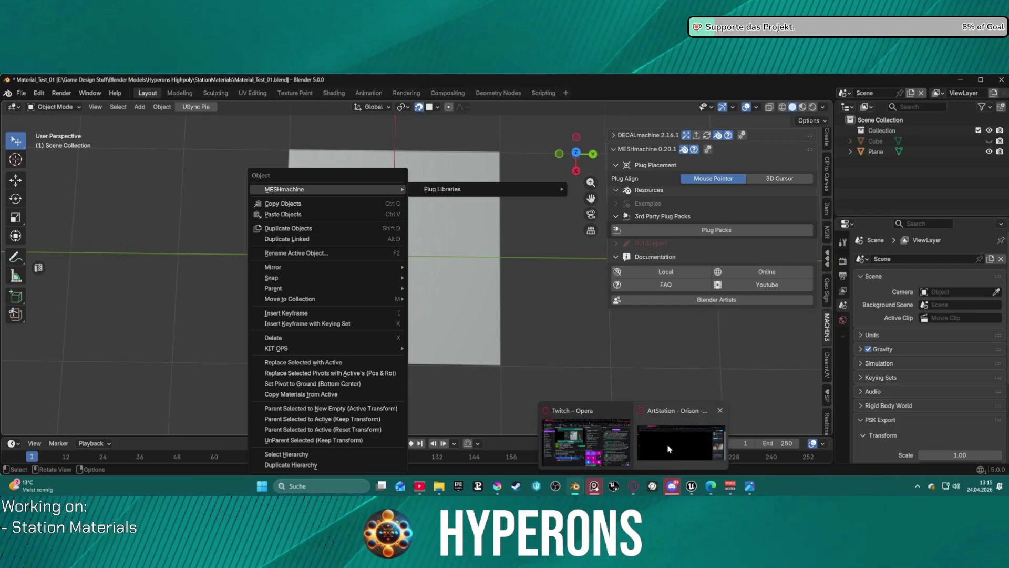
{"action": "left_click", "coordinate": [681, 436]}
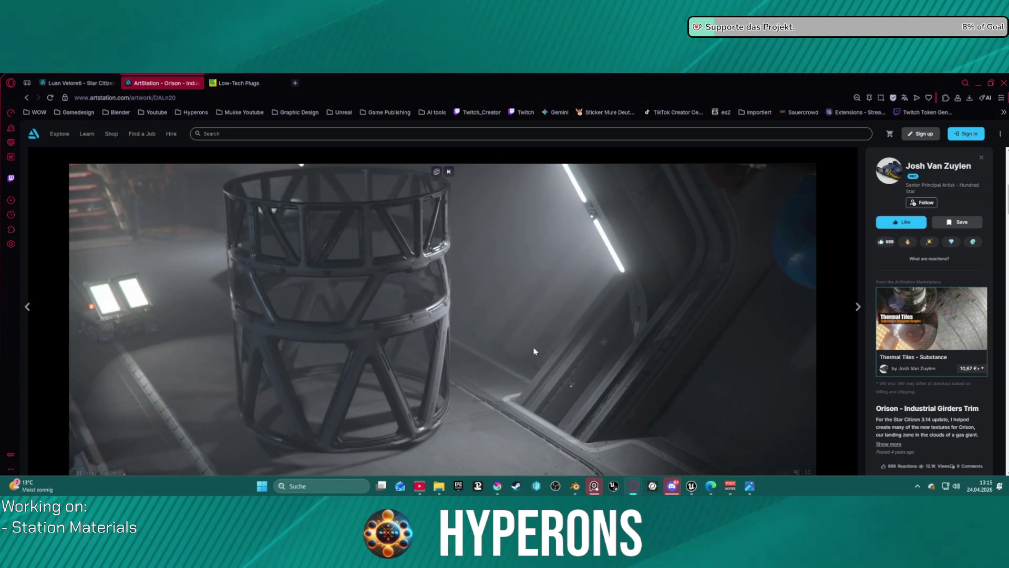
Step: Scroll the Orison – Industrial Girders Trim page through its girder videos to the cylinder clip
{"action": "right_click", "coordinate": [542, 322]}
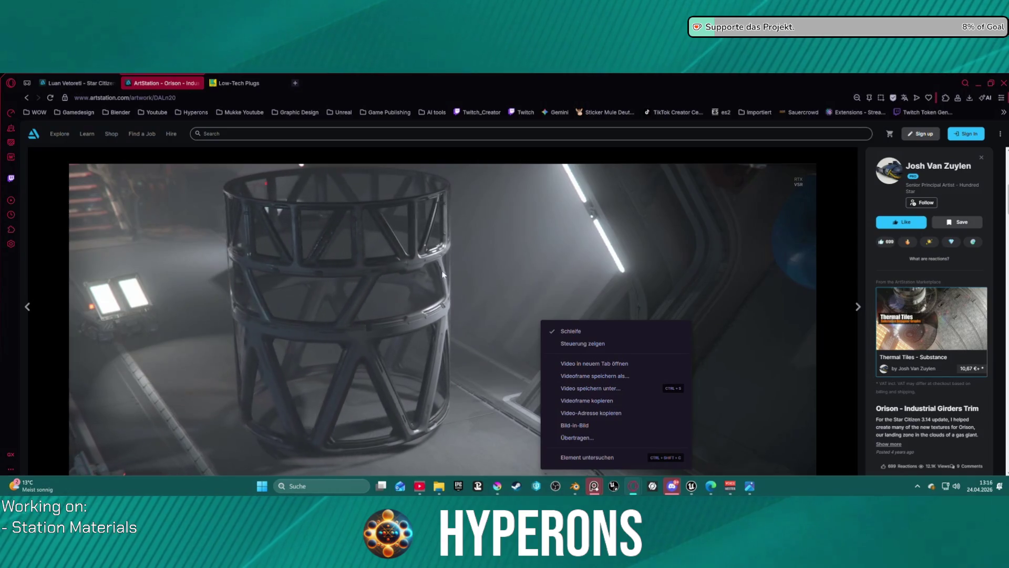
{"action": "left_click", "coordinate": [455, 355]}
{"action": "scroll", "coordinate": [450, 362], "scroll_direction": "down", "scroll_amount": 6}
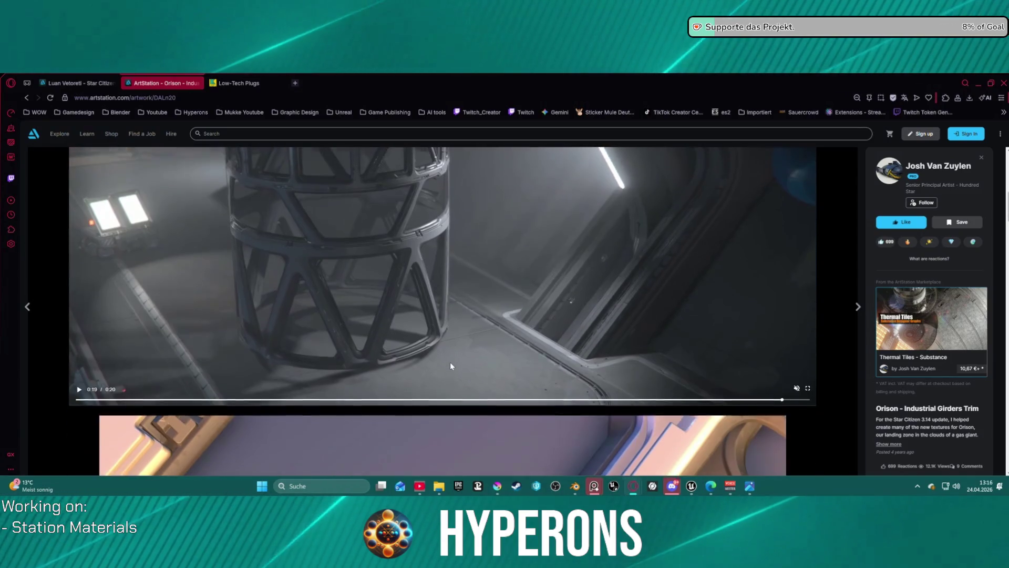
{"action": "scroll", "coordinate": [443, 339], "scroll_direction": "down", "scroll_amount": 2}
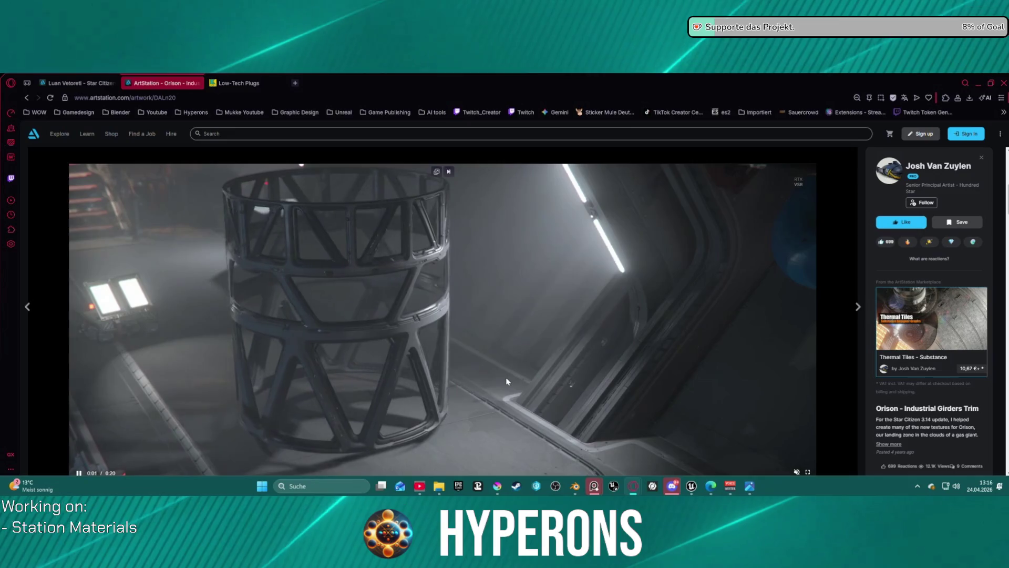
{"action": "scroll", "coordinate": [462, 291], "scroll_direction": "down", "scroll_amount": 5}
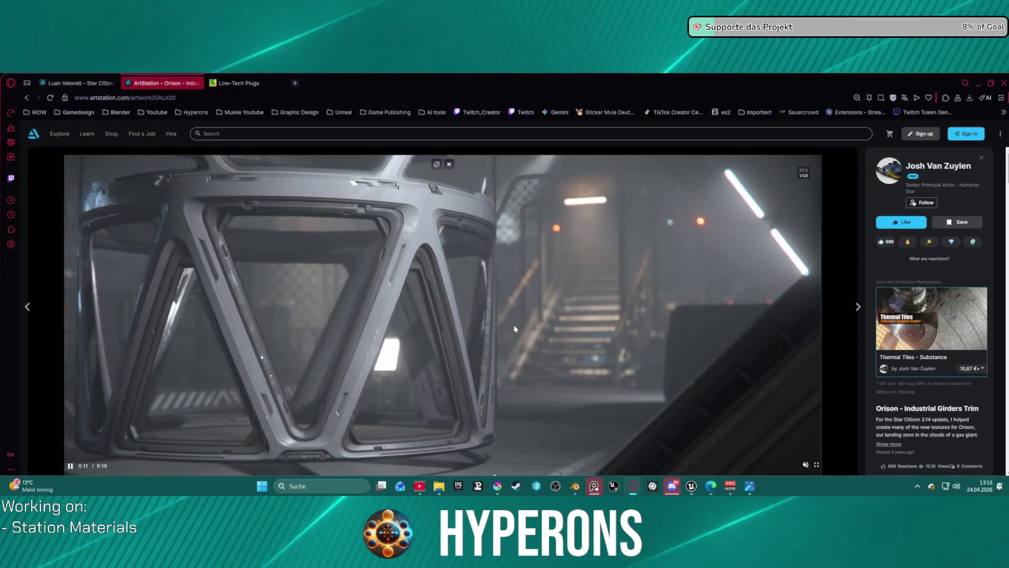
{"action": "scroll", "coordinate": [468, 305], "scroll_direction": "down", "scroll_amount": 2}
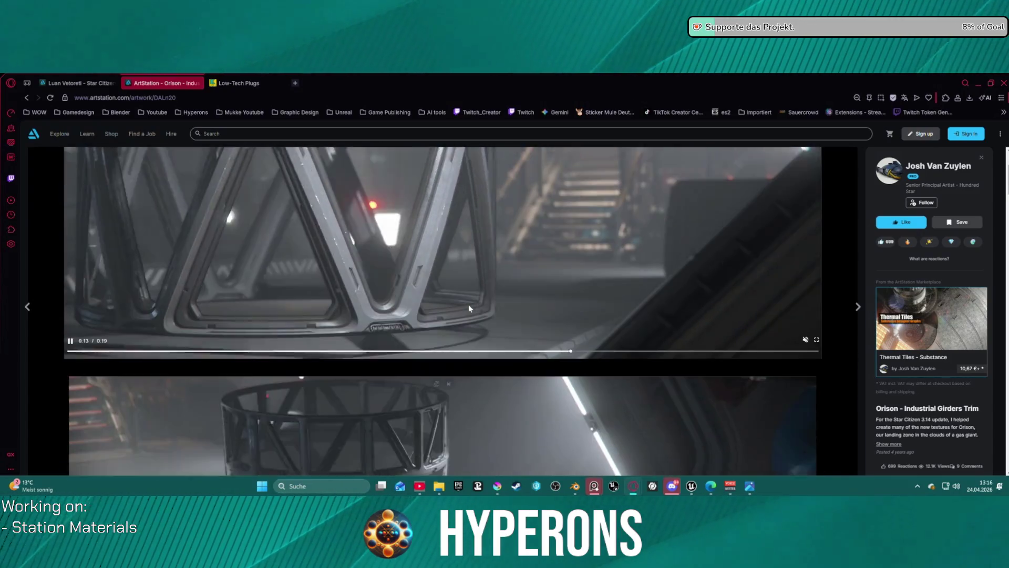
{"action": "scroll", "coordinate": [469, 308], "scroll_direction": "up", "scroll_amount": 3}
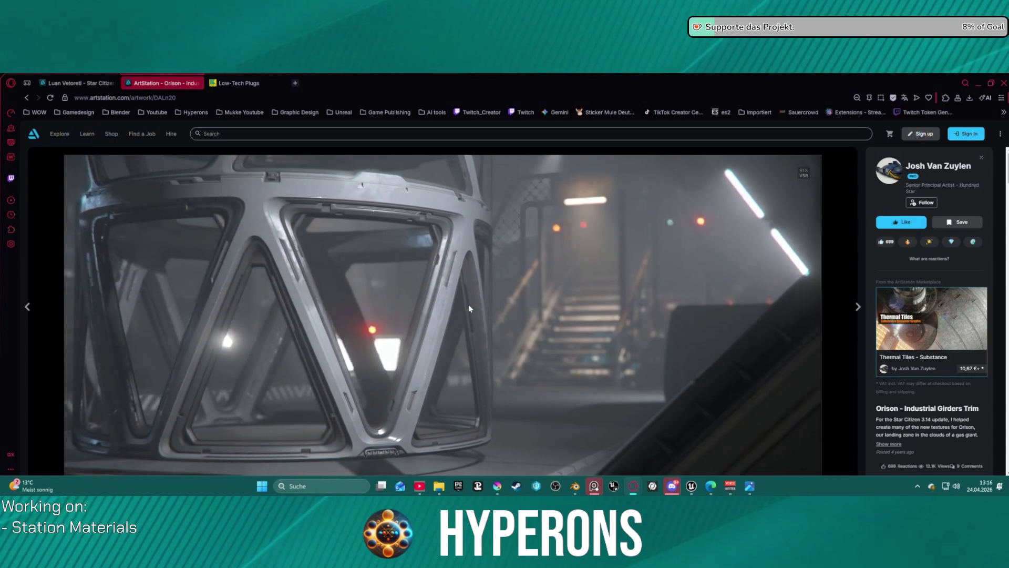
{"action": "scroll", "coordinate": [469, 306], "scroll_direction": "down", "scroll_amount": 8}
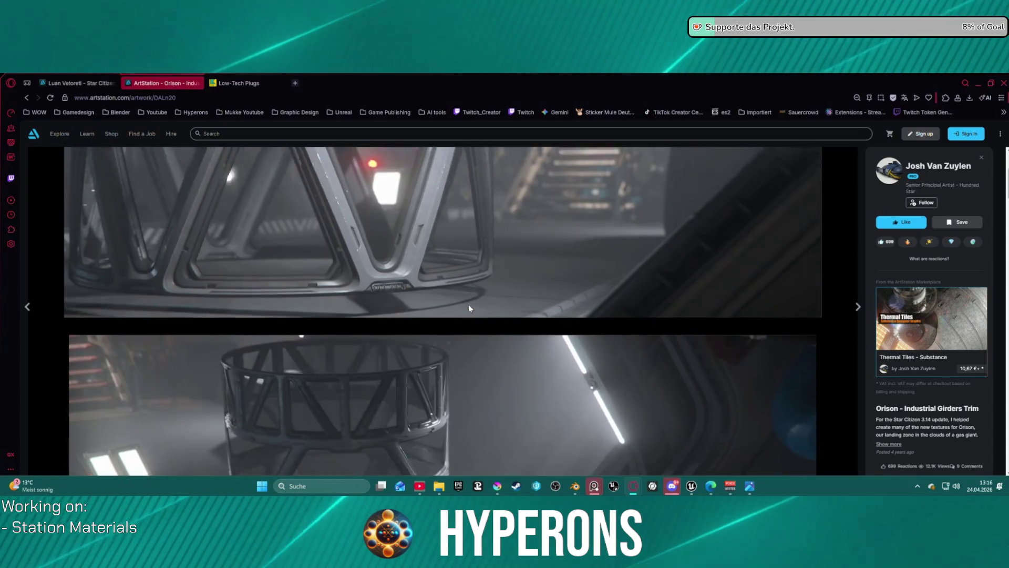
{"action": "scroll", "coordinate": [469, 309], "scroll_direction": "down", "scroll_amount": 3}
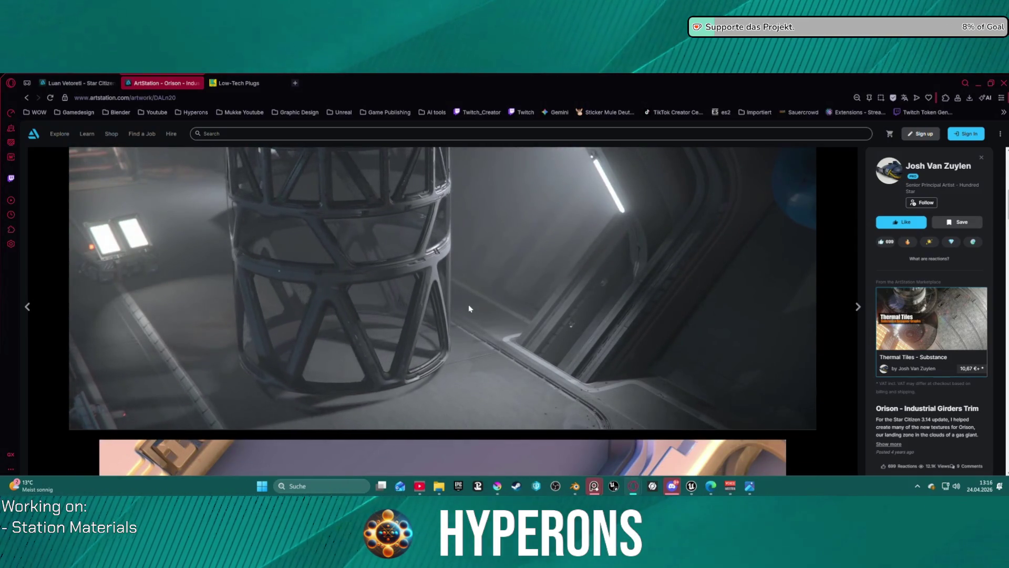
{"action": "scroll", "coordinate": [469, 309], "scroll_direction": "up", "scroll_amount": 1}
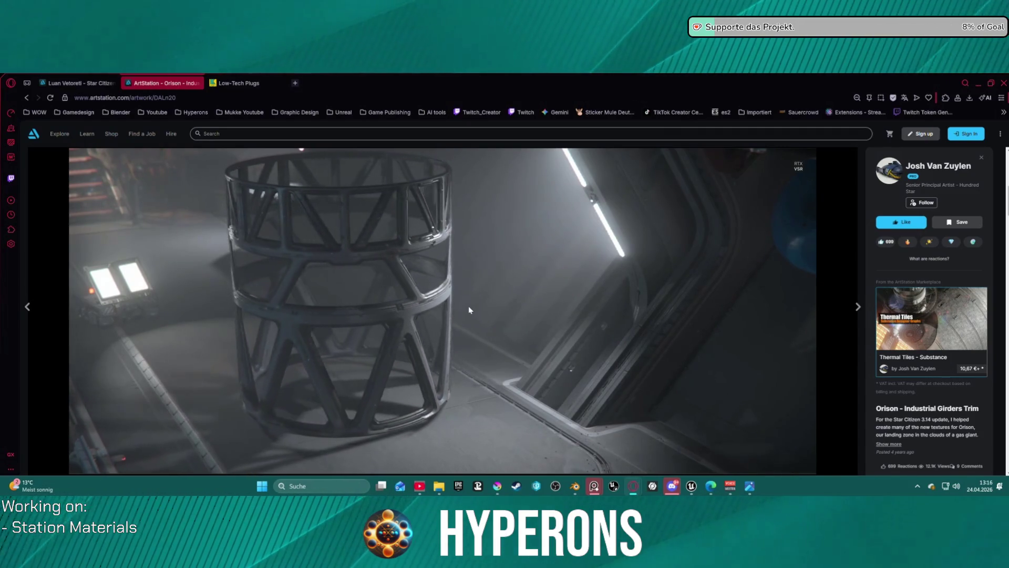
{"action": "scroll", "coordinate": [469, 305], "scroll_direction": "down", "scroll_amount": 10}
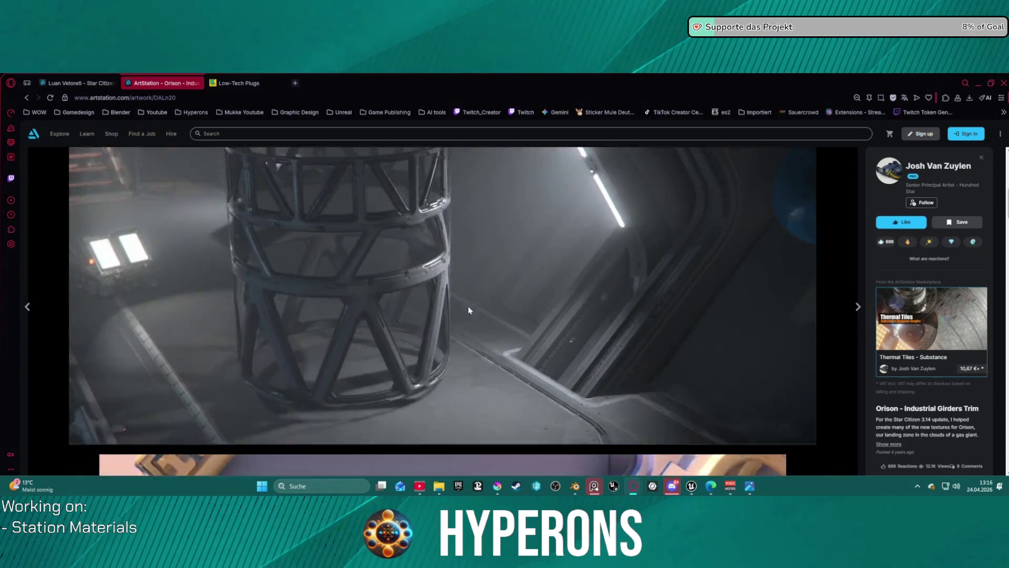
Step: Browse the girder trim images and bring up, then dismiss, the close-up image's options menu
{"action": "scroll", "coordinate": [469, 309], "scroll_direction": "down", "scroll_amount": 8}
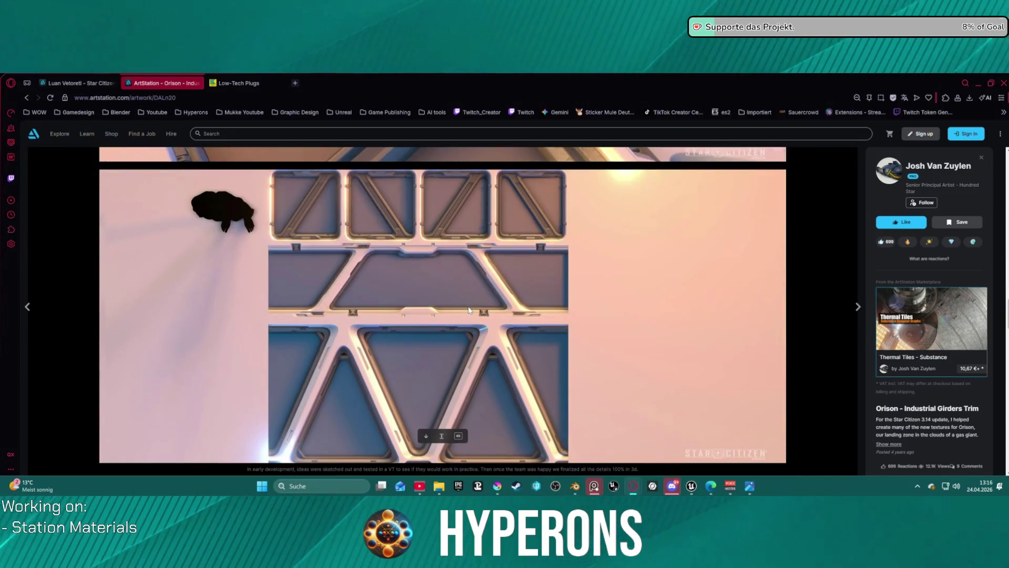
{"action": "scroll", "coordinate": [468, 306], "scroll_direction": "down", "scroll_amount": 3}
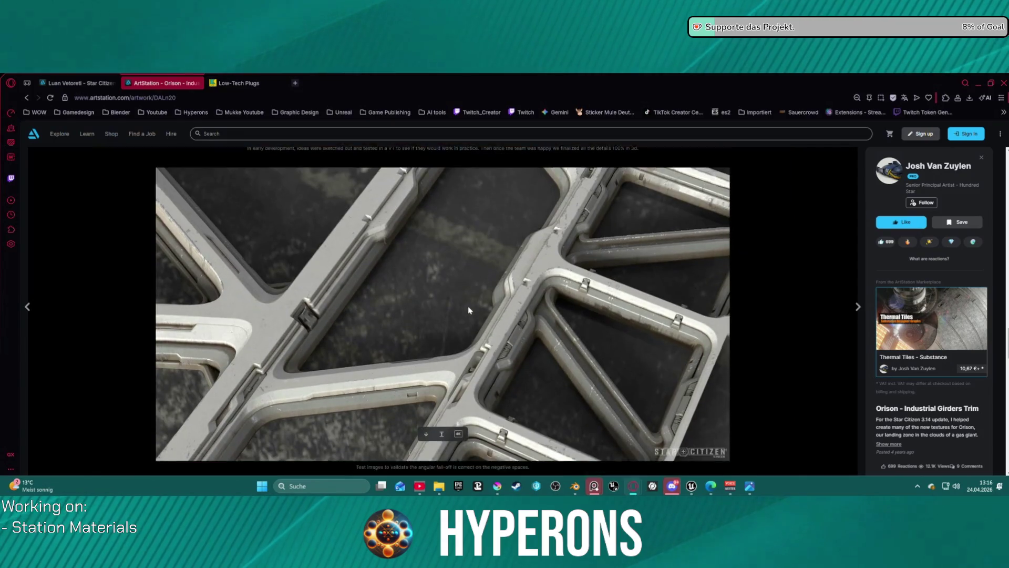
{"action": "scroll", "coordinate": [469, 303], "scroll_direction": "up", "scroll_amount": 1}
{"action": "scroll", "coordinate": [469, 301], "scroll_direction": "up", "scroll_amount": 6}
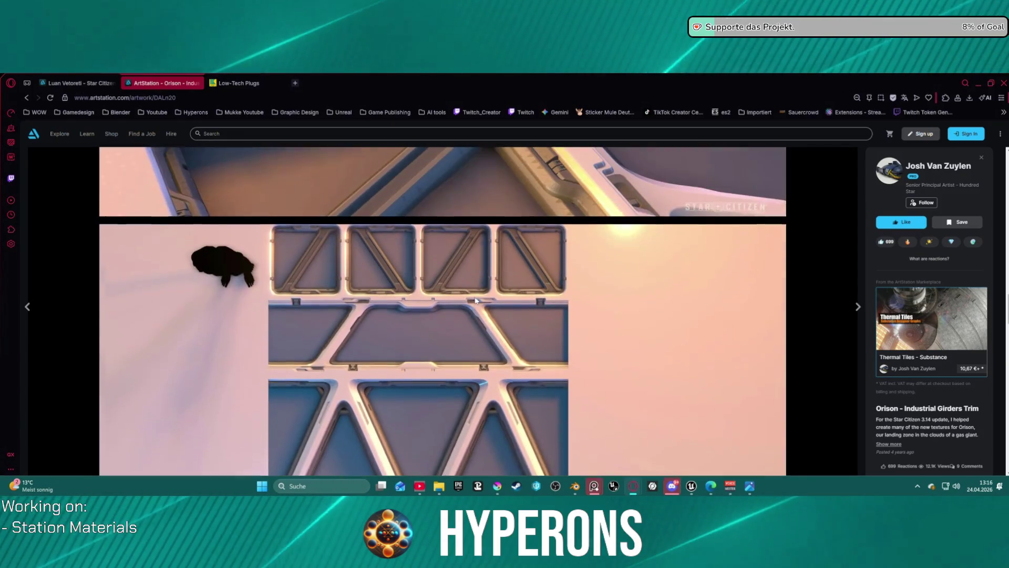
{"action": "scroll", "coordinate": [473, 302], "scroll_direction": "down", "scroll_amount": 1}
{"action": "scroll", "coordinate": [475, 301], "scroll_direction": "down", "scroll_amount": 8}
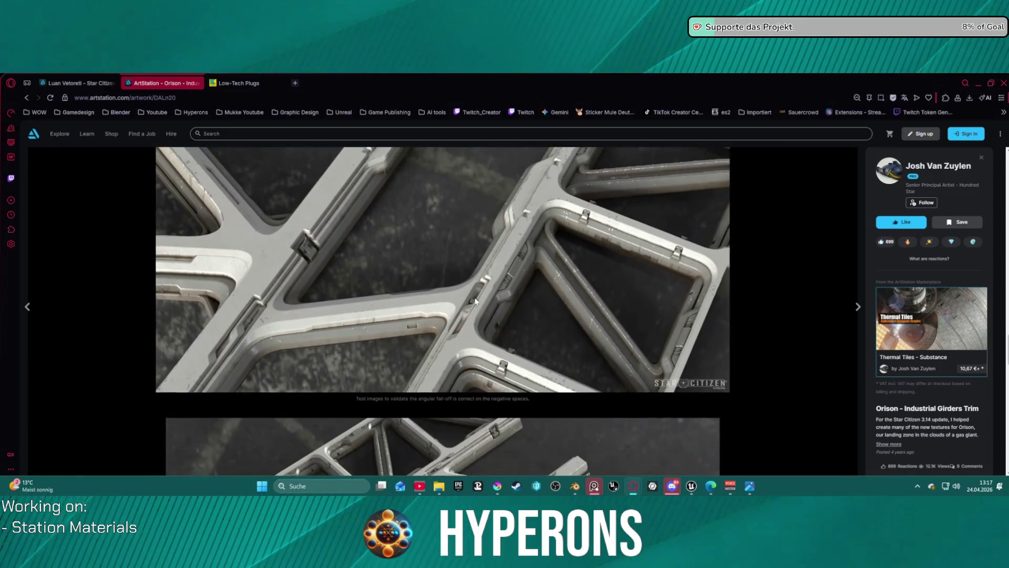
{"action": "scroll", "coordinate": [475, 301], "scroll_direction": "down", "scroll_amount": 2}
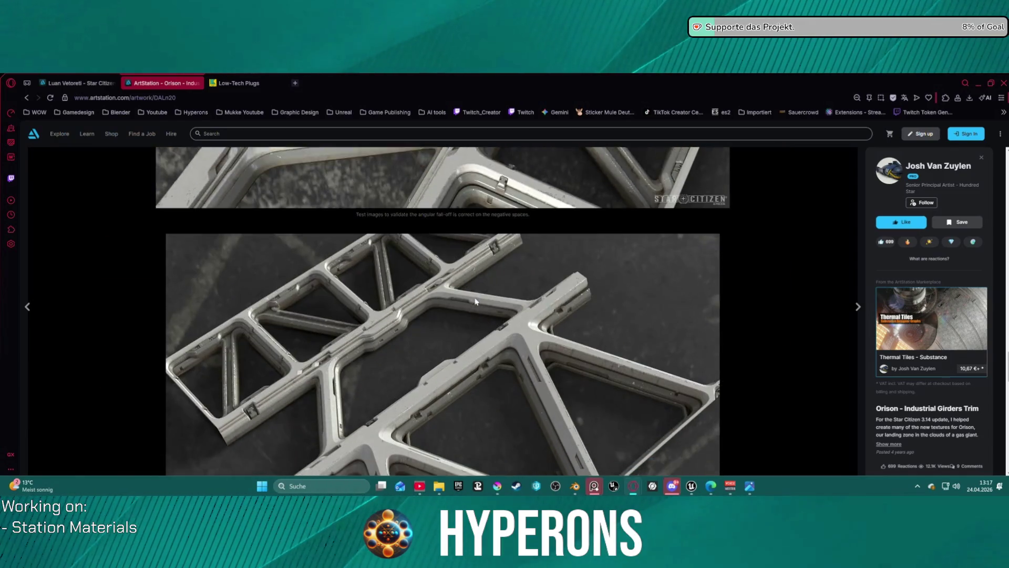
{"action": "scroll", "coordinate": [475, 301], "scroll_direction": "down", "scroll_amount": 2}
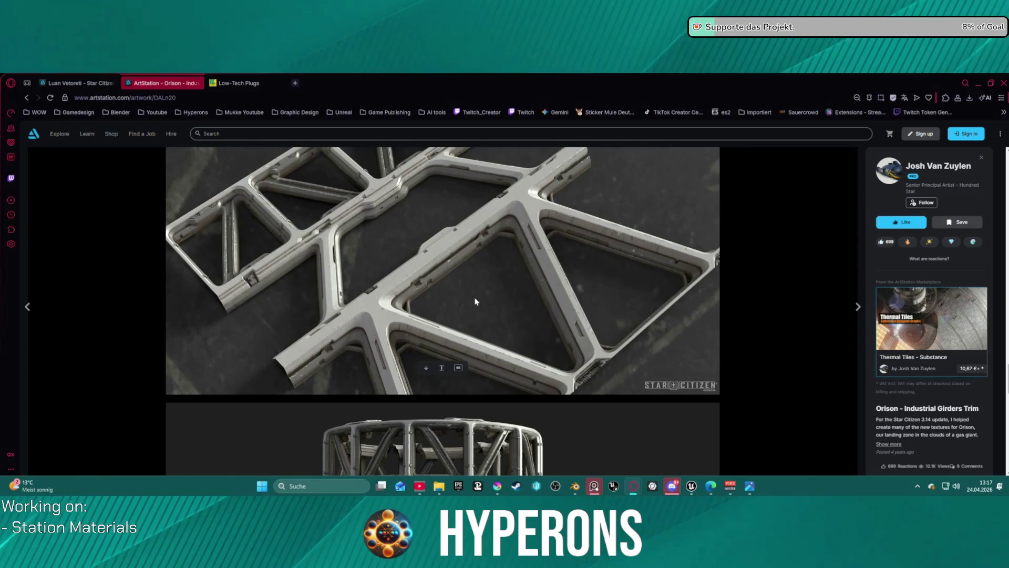
{"action": "right_click", "coordinate": [439, 314]}
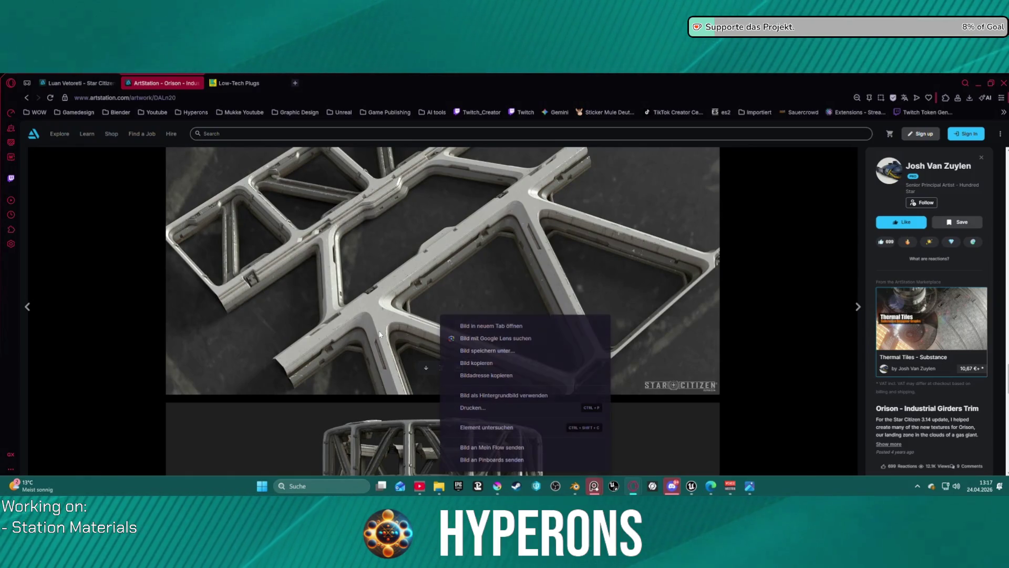
{"action": "left_click", "coordinate": [278, 374]}
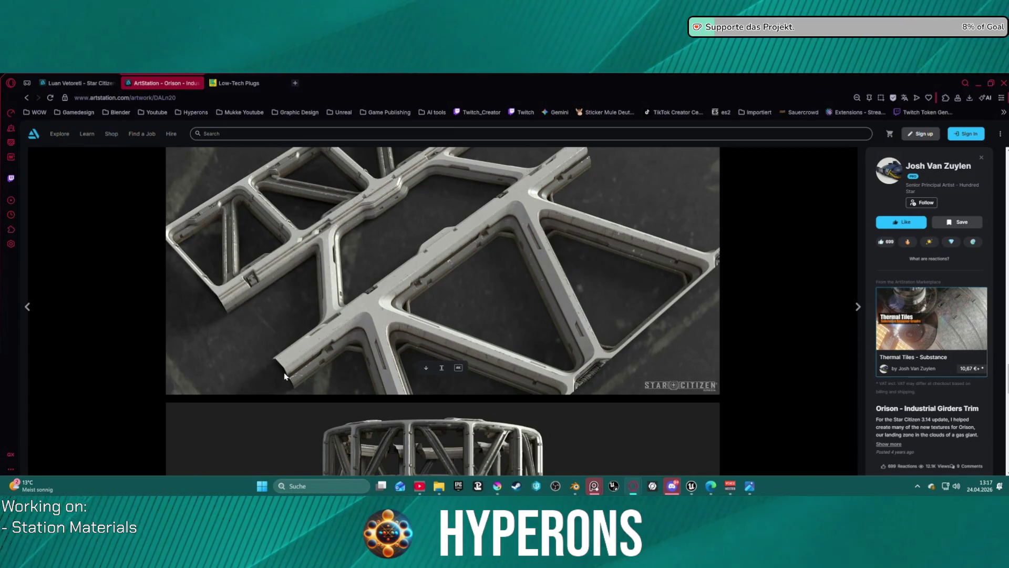
Step: Scroll through the remaining girder images, then go back to the artist's portfolio grid
{"action": "scroll", "coordinate": [431, 382], "scroll_direction": "down", "scroll_amount": 4}
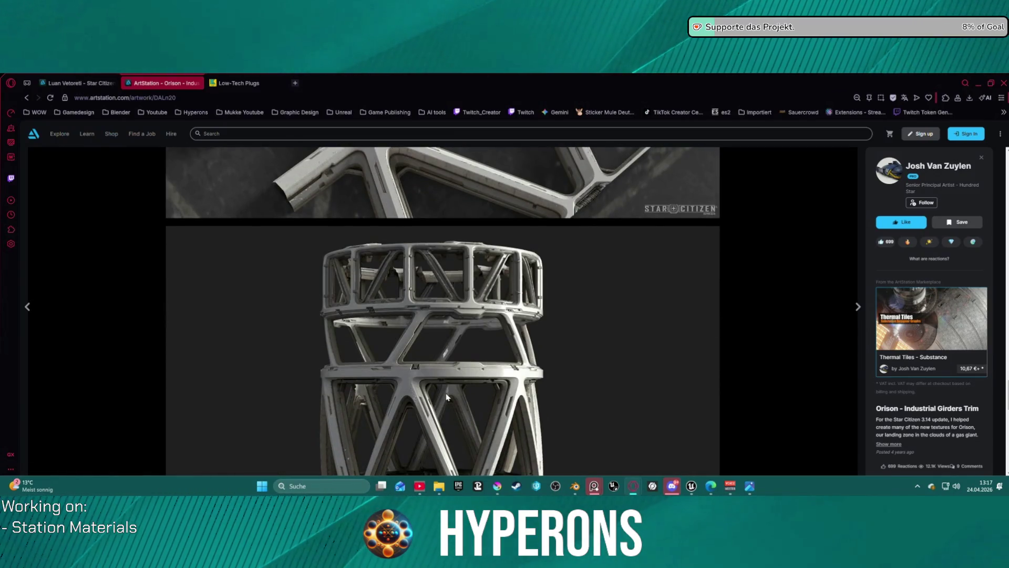
{"action": "scroll", "coordinate": [447, 397], "scroll_direction": "down", "scroll_amount": 2}
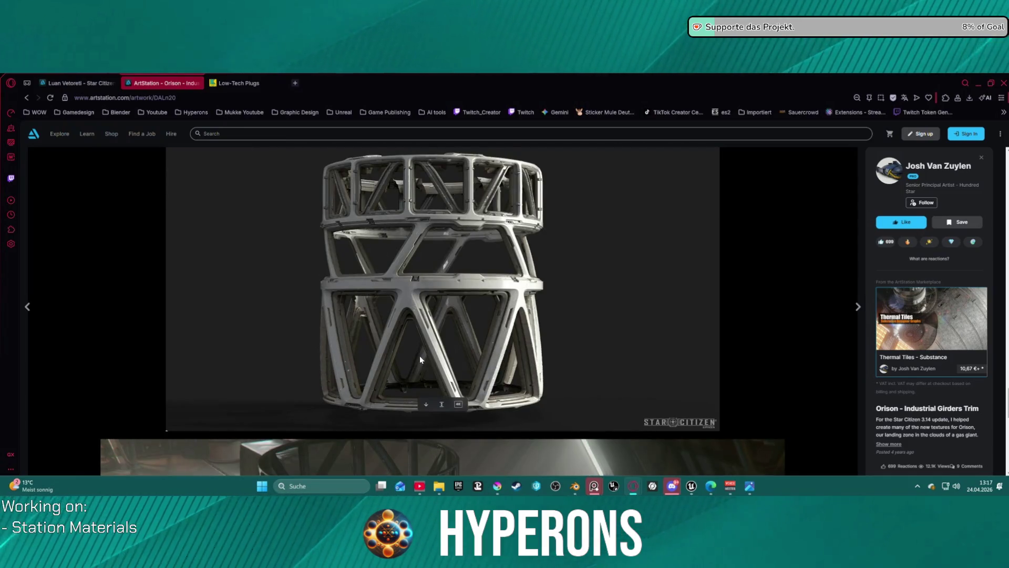
{"action": "scroll", "coordinate": [420, 358], "scroll_direction": "down", "scroll_amount": 15}
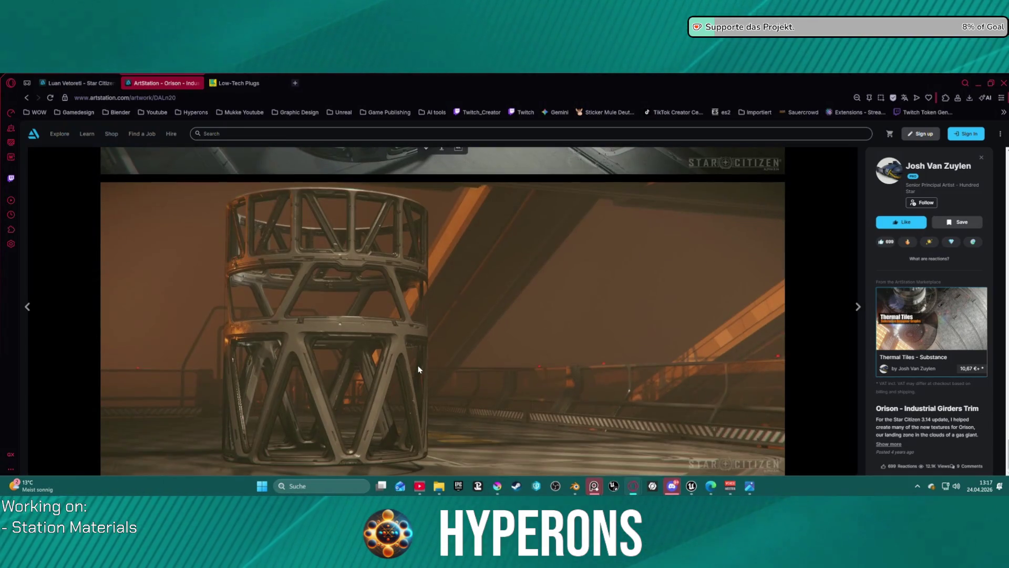
{"action": "scroll", "coordinate": [419, 370], "scroll_direction": "up", "scroll_amount": 15}
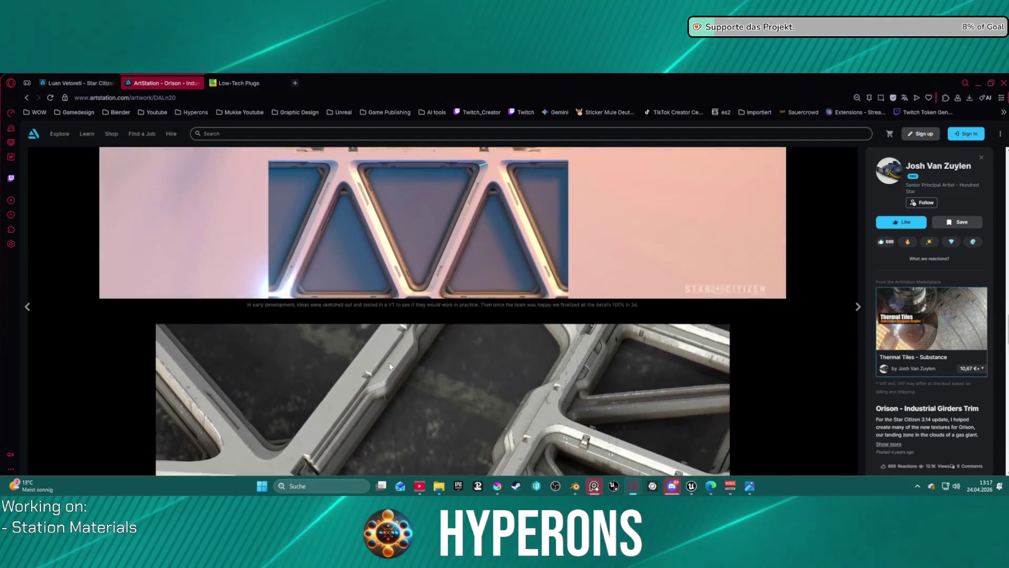
{"action": "scroll", "coordinate": [396, 365], "scroll_direction": "down", "scroll_amount": 1}
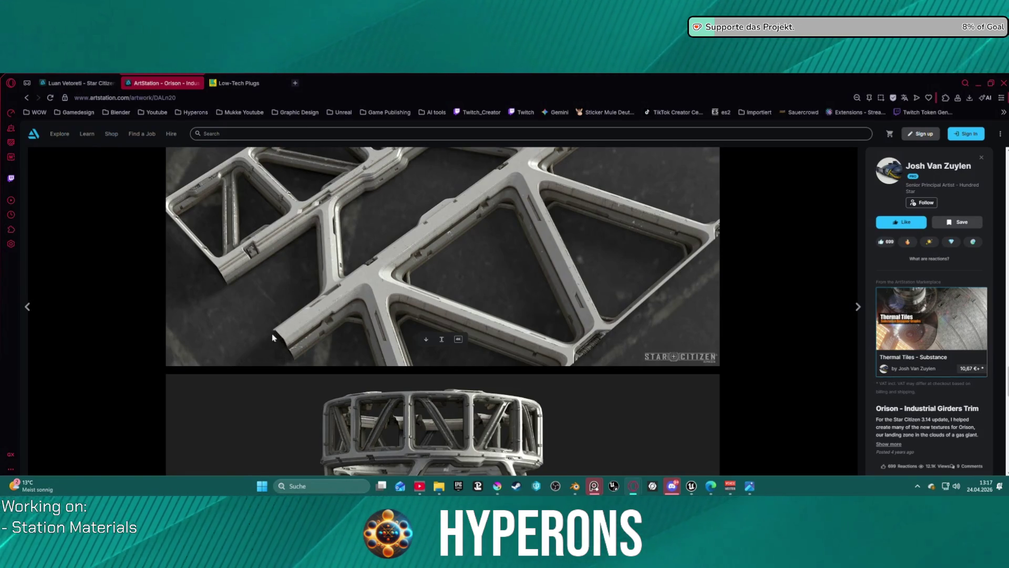
{"action": "scroll", "coordinate": [427, 321], "scroll_direction": "down", "scroll_amount": 5}
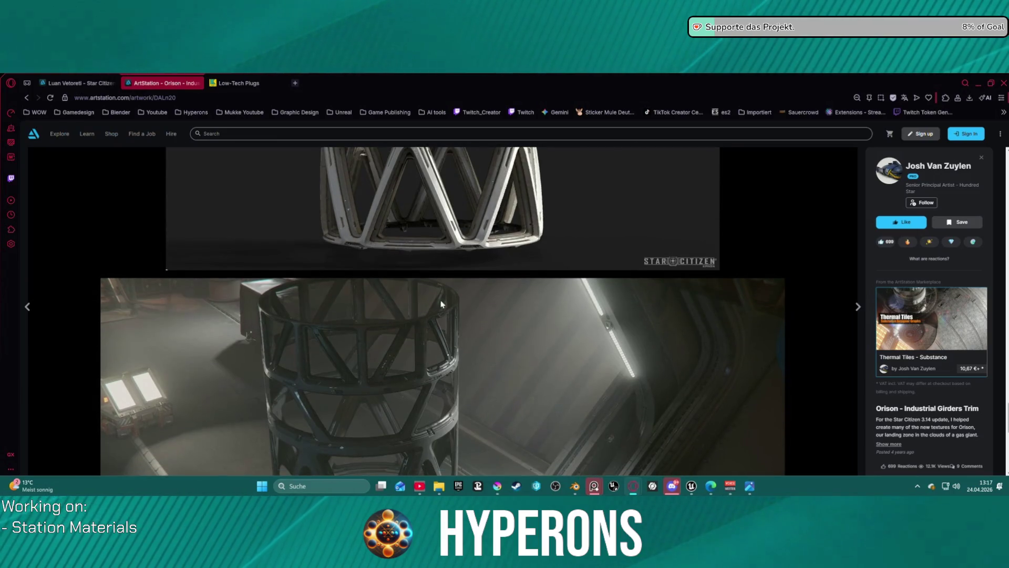
{"action": "scroll", "coordinate": [437, 307], "scroll_direction": "up", "scroll_amount": 8}
{"action": "scroll", "coordinate": [447, 308], "scroll_direction": "down", "scroll_amount": 6}
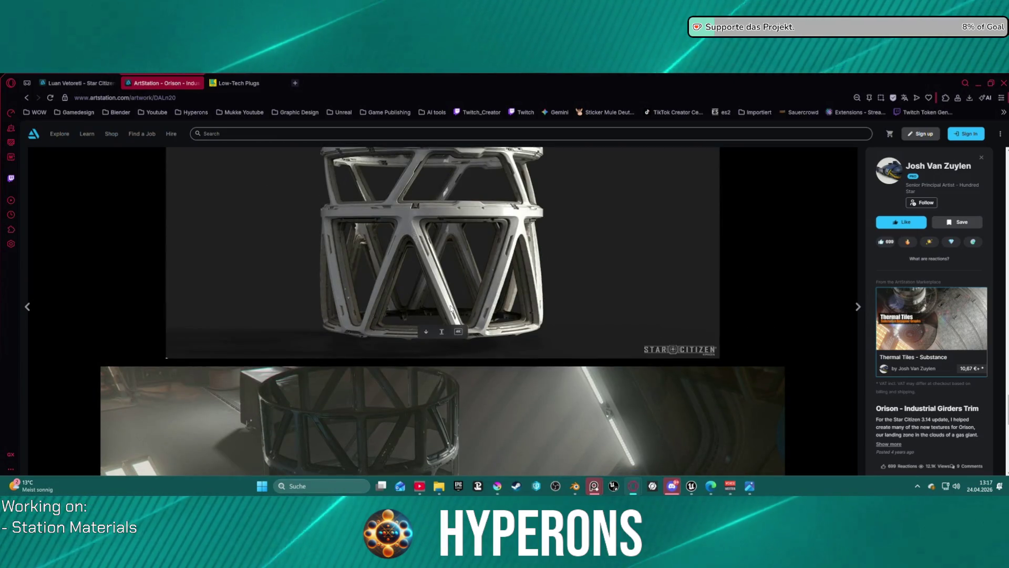
{"action": "scroll", "coordinate": [473, 316], "scroll_direction": "up", "scroll_amount": 1}
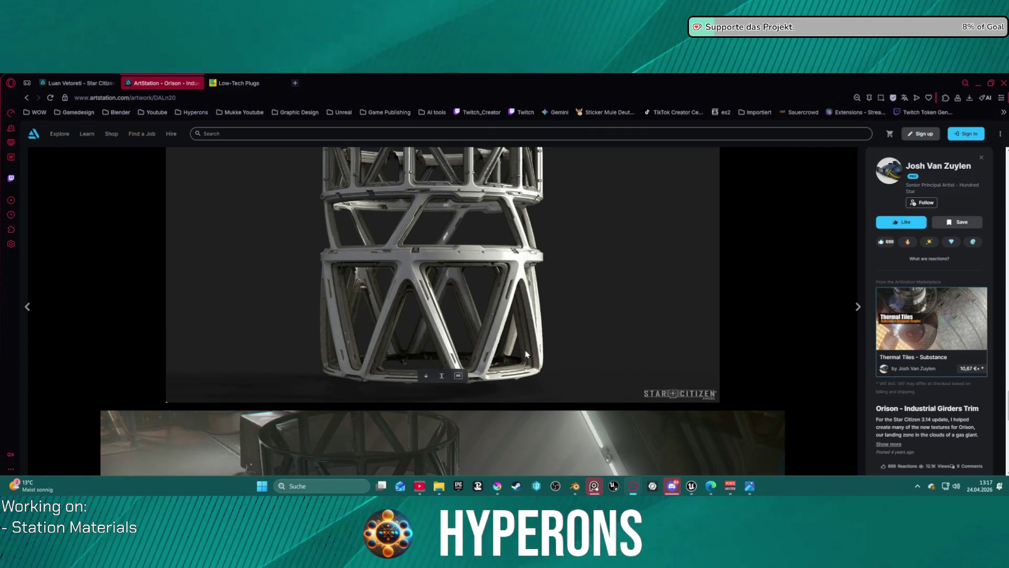
{"action": "scroll", "coordinate": [456, 305], "scroll_direction": "down", "scroll_amount": 5}
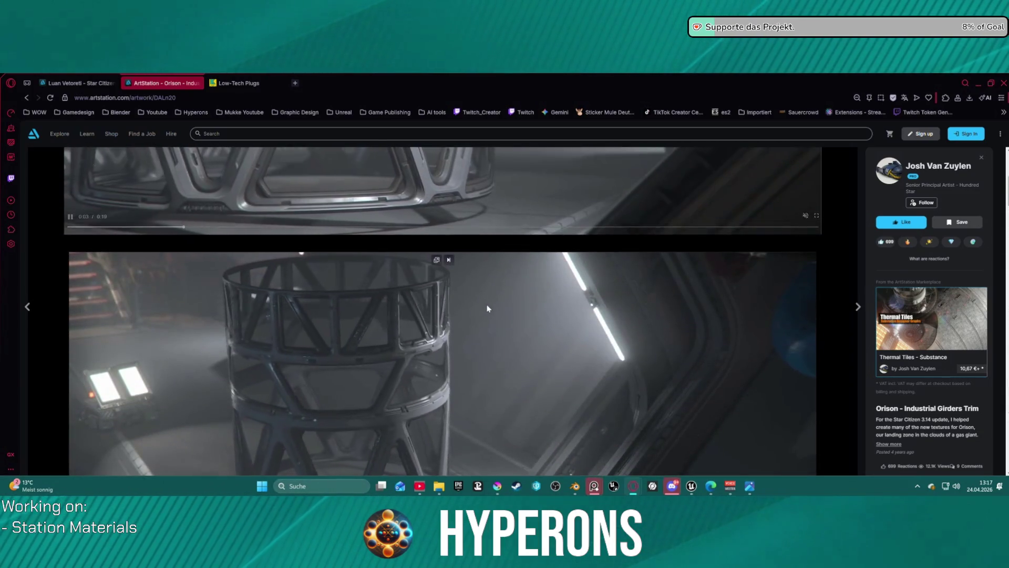
{"action": "scroll", "coordinate": [507, 322], "scroll_direction": "down", "scroll_amount": 5}
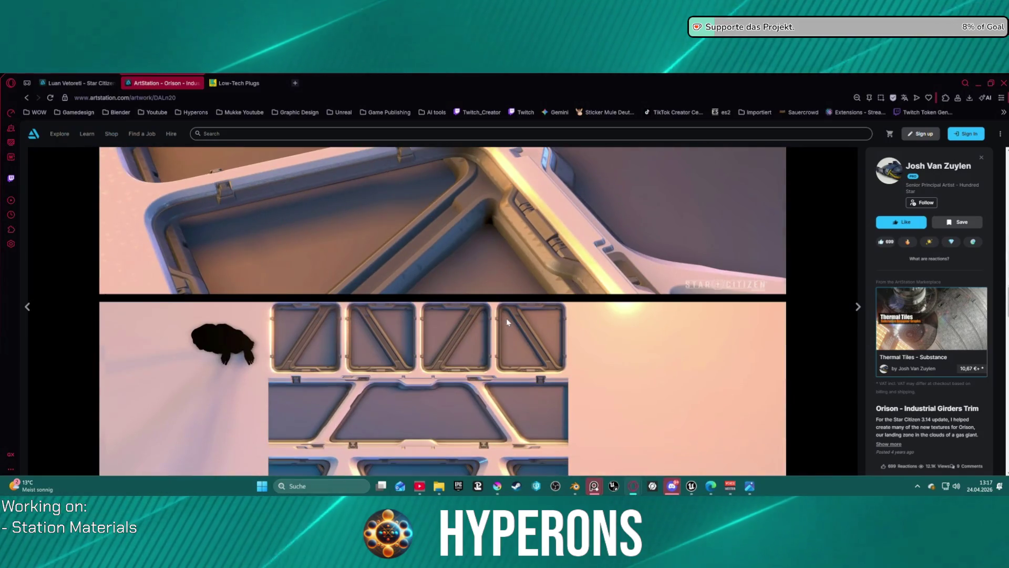
{"action": "scroll", "coordinate": [507, 320], "scroll_direction": "up", "scroll_amount": 2}
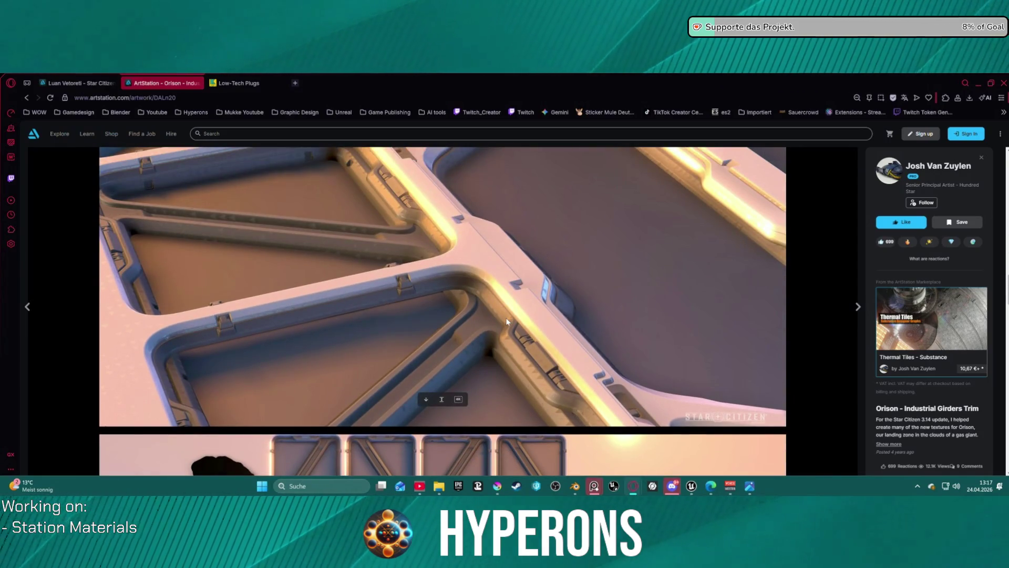
{"action": "scroll", "coordinate": [507, 321], "scroll_direction": "down", "scroll_amount": 1}
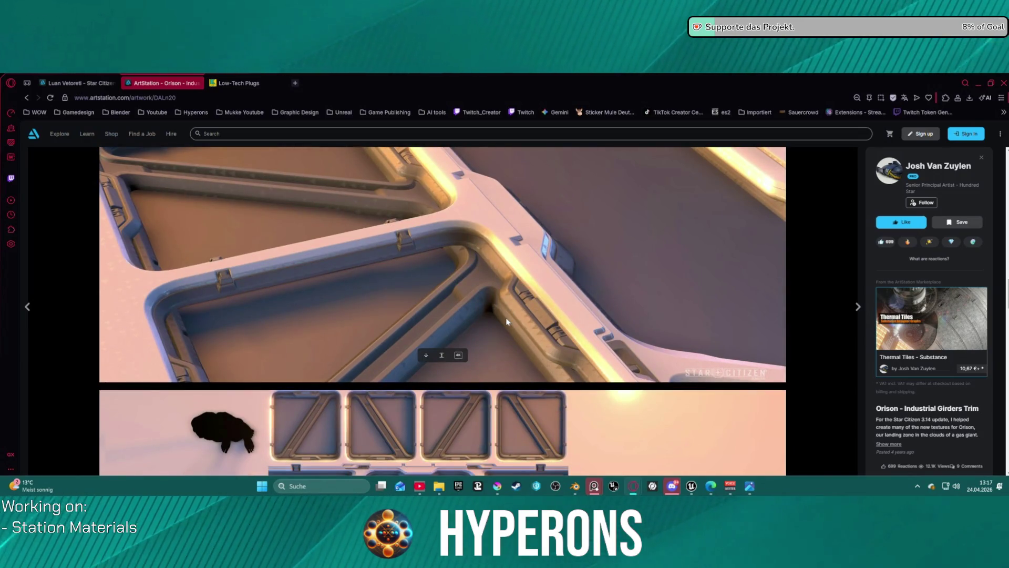
{"action": "scroll", "coordinate": [506, 321], "scroll_direction": "down", "scroll_amount": 10}
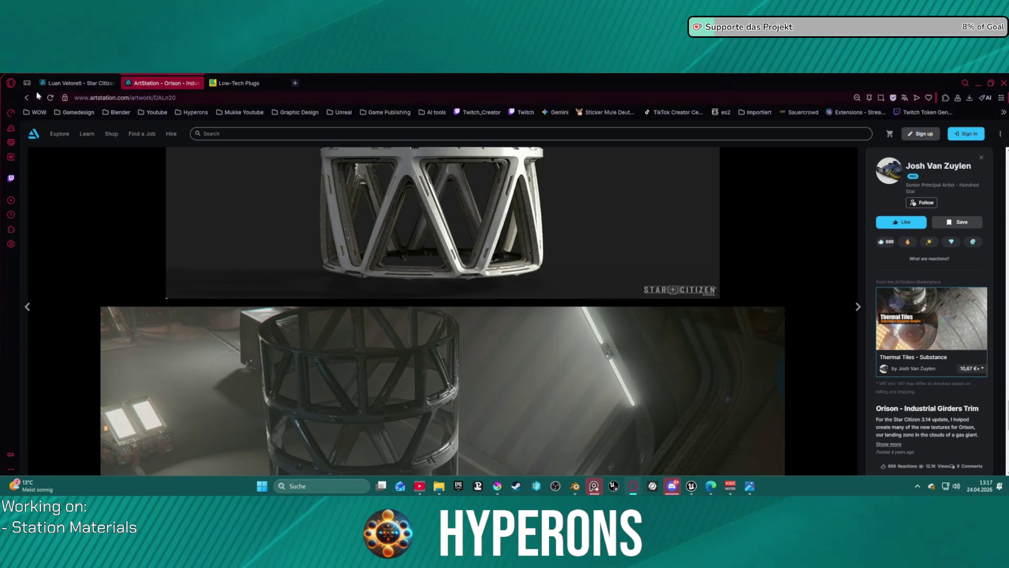
{"action": "left_click", "coordinate": [26, 97]}
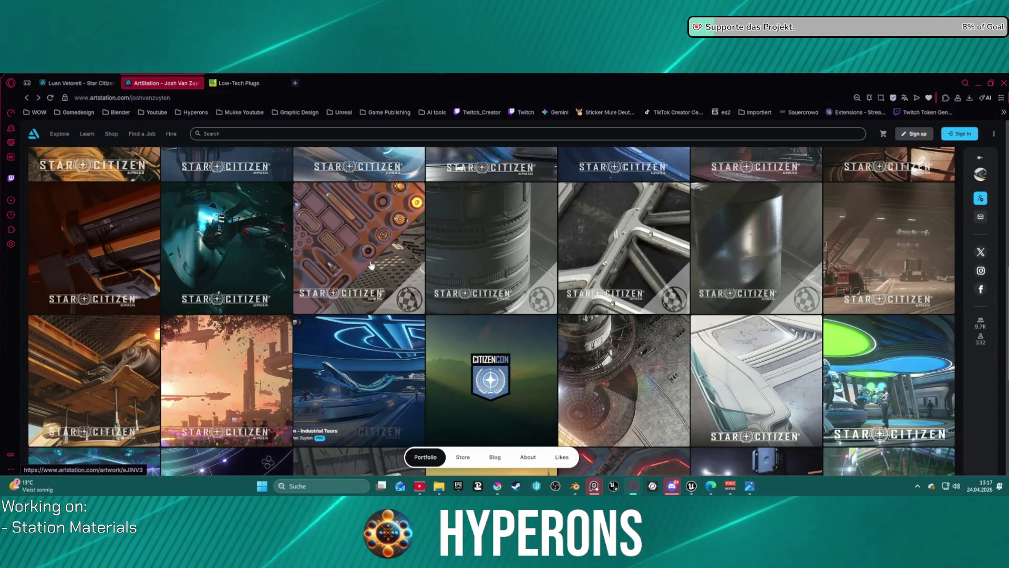
Step: Open the StarCitizen – High-tech Mesh Decals artwork and view its first renders
{"action": "left_click", "coordinate": [399, 276]}
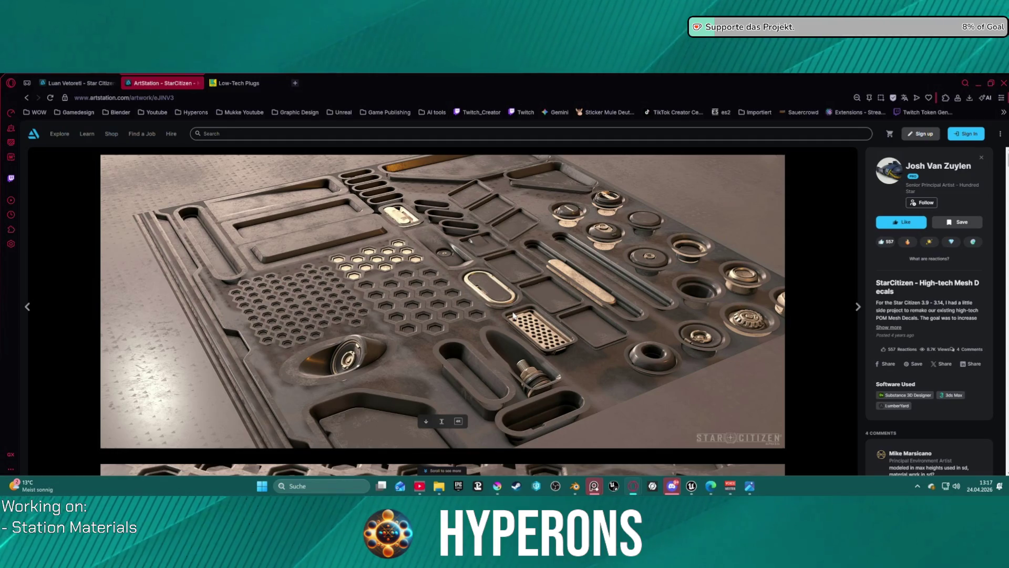
{"action": "scroll", "coordinate": [514, 316], "scroll_direction": "down", "scroll_amount": 9}
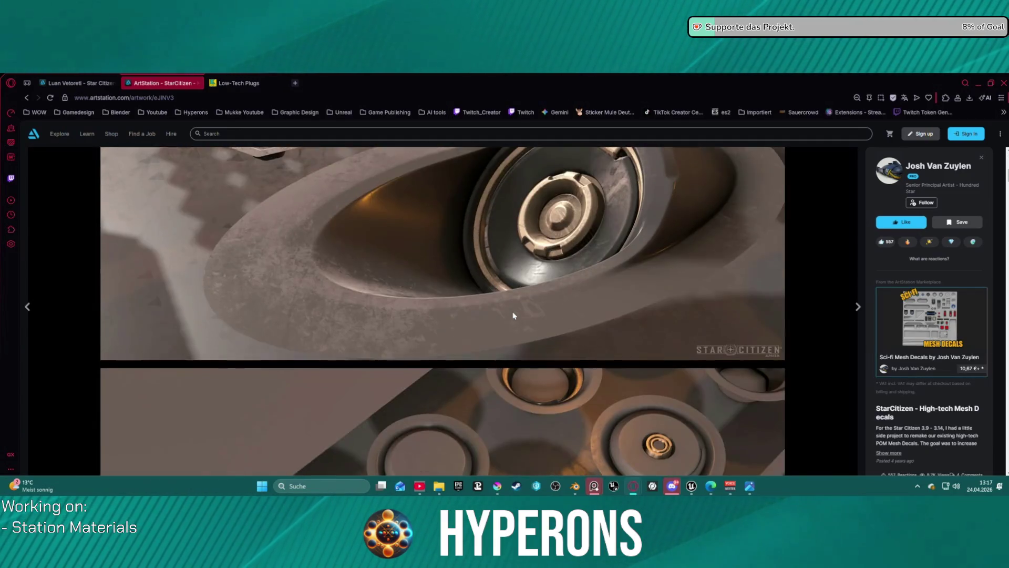
{"action": "scroll", "coordinate": [513, 315], "scroll_direction": "down", "scroll_amount": 3}
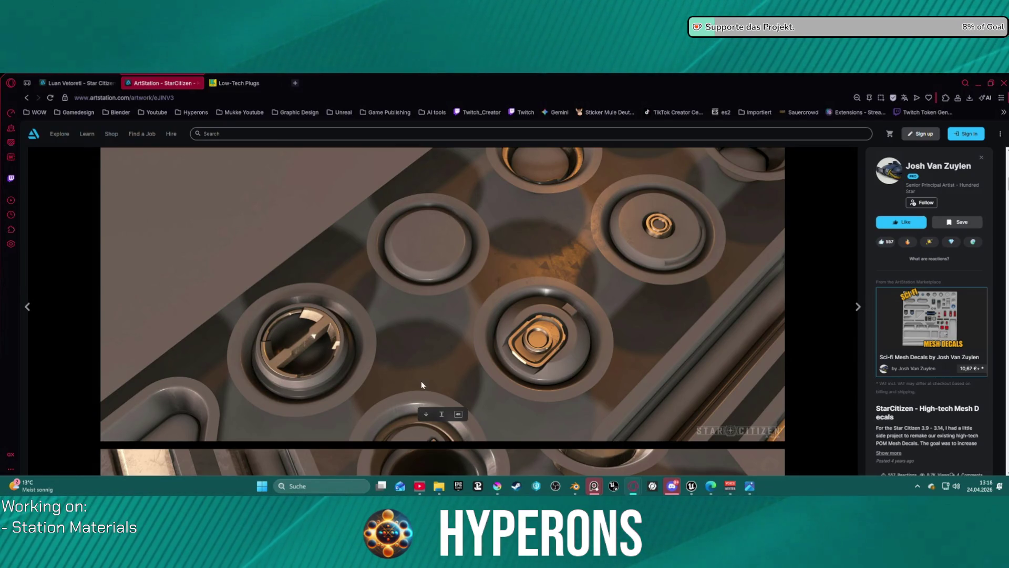
{"action": "scroll", "coordinate": [422, 384], "scroll_direction": "down", "scroll_amount": 7}
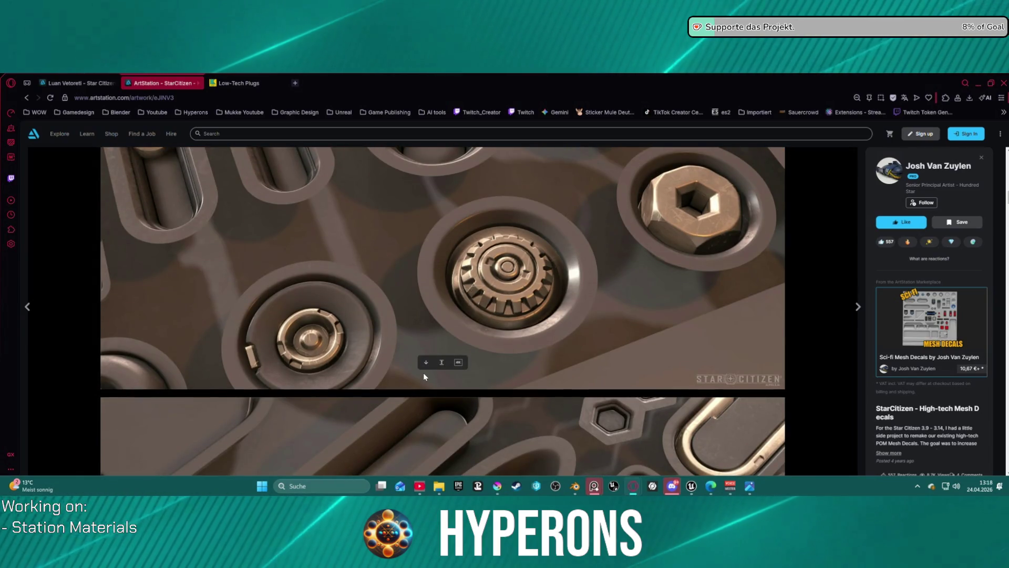
{"action": "scroll", "coordinate": [424, 373], "scroll_direction": "down", "scroll_amount": 5}
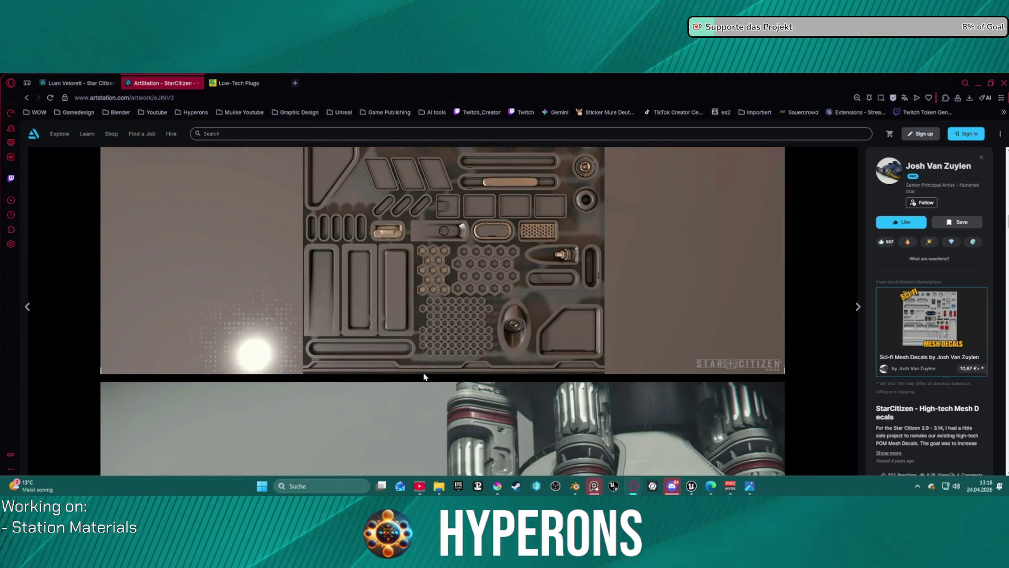
{"action": "scroll", "coordinate": [449, 361], "scroll_direction": "up", "scroll_amount": 1}
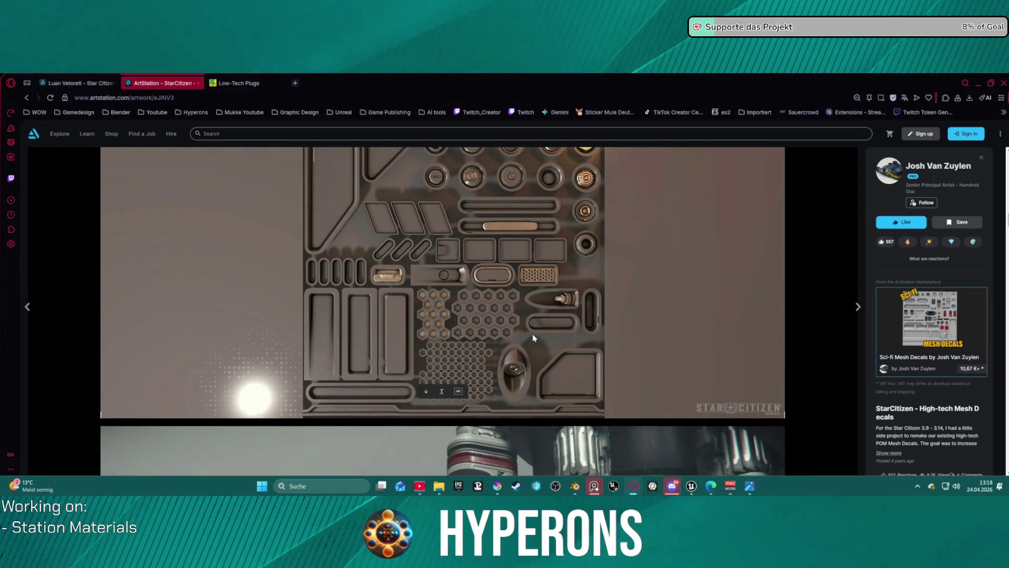
{"action": "scroll", "coordinate": [532, 345], "scroll_direction": "down", "scroll_amount": 5}
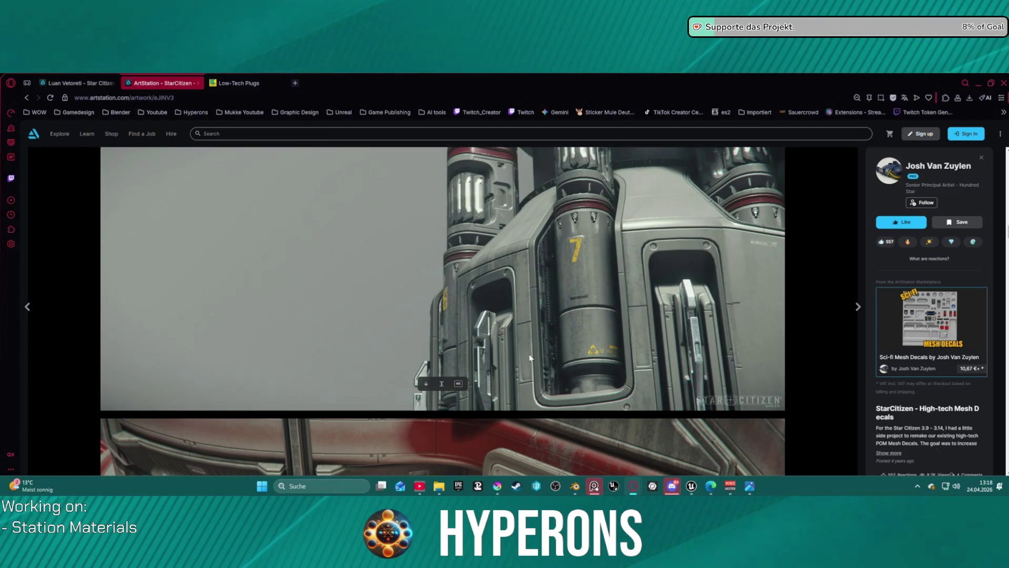
{"action": "scroll", "coordinate": [530, 357], "scroll_direction": "down", "scroll_amount": 7}
{"action": "scroll", "coordinate": [530, 358], "scroll_direction": "up", "scroll_amount": 2}
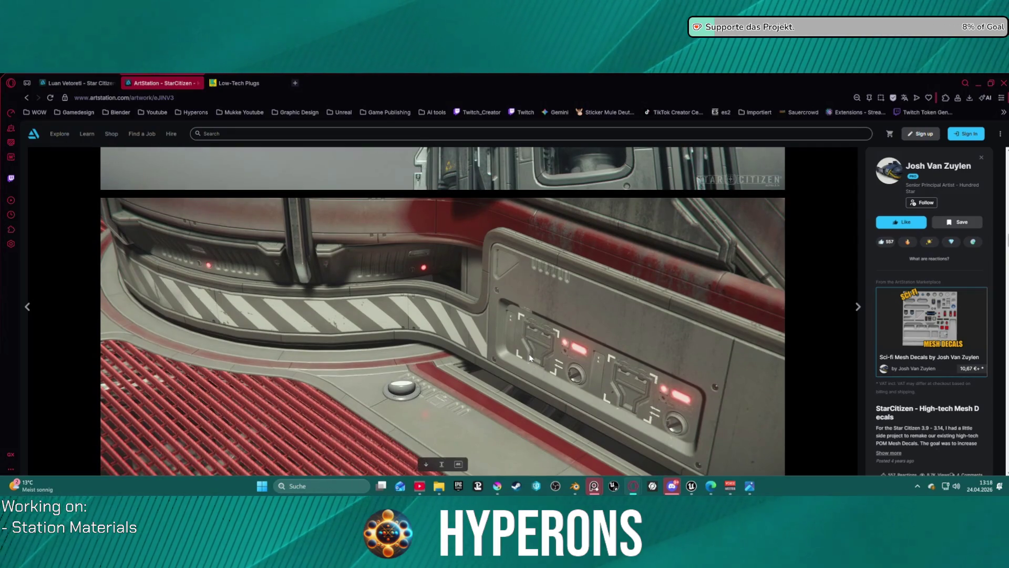
{"action": "scroll", "coordinate": [530, 357], "scroll_direction": "down", "scroll_amount": 6}
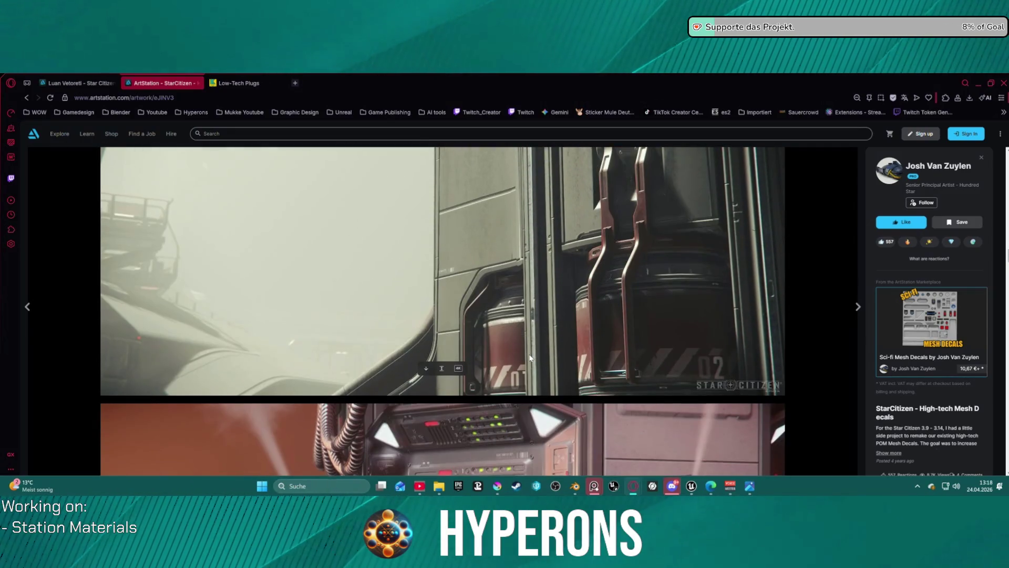
{"action": "scroll", "coordinate": [530, 357], "scroll_direction": "down", "scroll_amount": 2}
Step: Scroll further down to view the remaining station hull panel renders
{"action": "scroll", "coordinate": [530, 357], "scroll_direction": "down", "scroll_amount": 3}
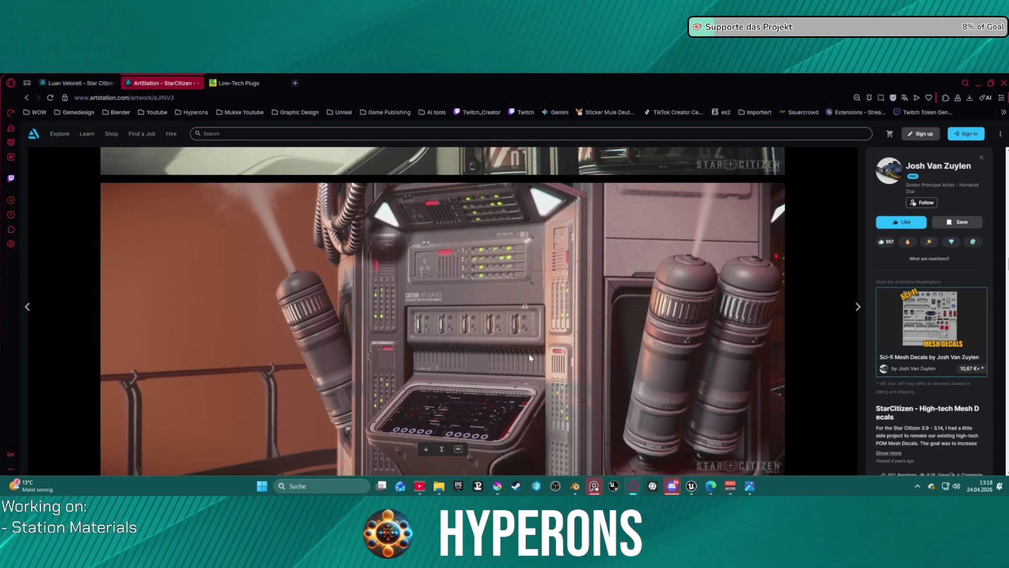
{"action": "scroll", "coordinate": [530, 358], "scroll_direction": "down", "scroll_amount": 6}
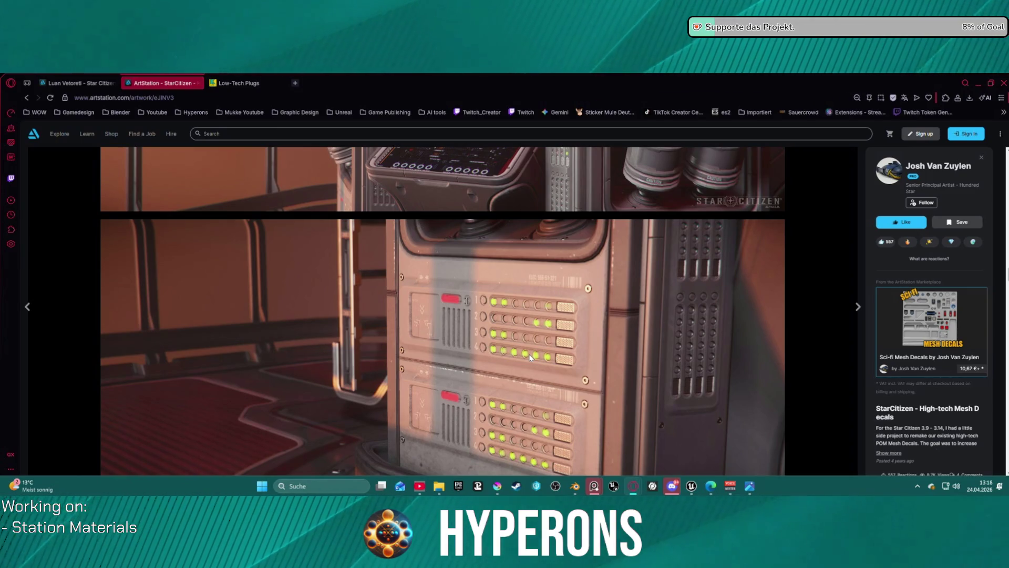
{"action": "scroll", "coordinate": [530, 357], "scroll_direction": "down", "scroll_amount": 10}
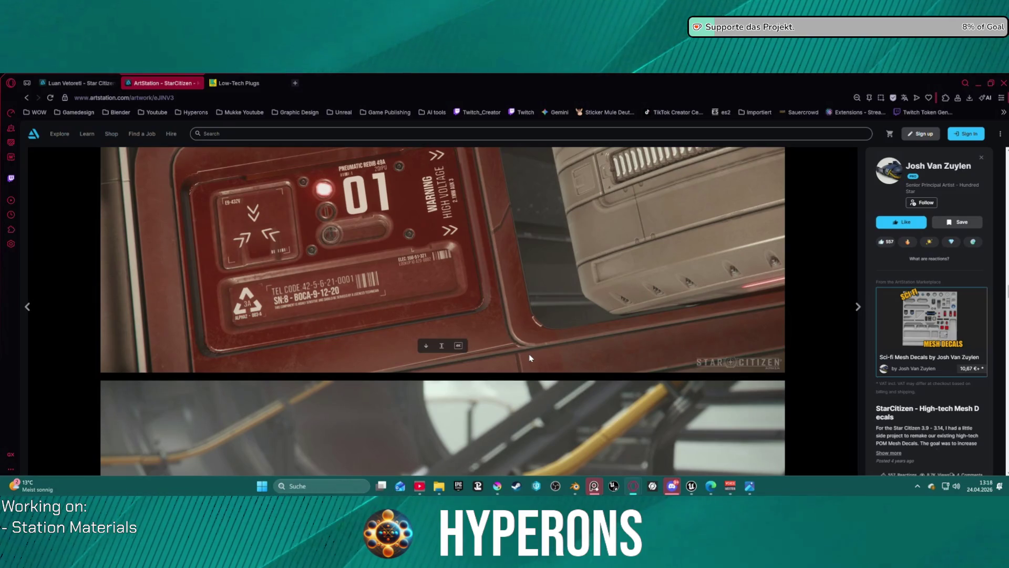
{"action": "scroll", "coordinate": [530, 358], "scroll_direction": "down", "scroll_amount": 10}
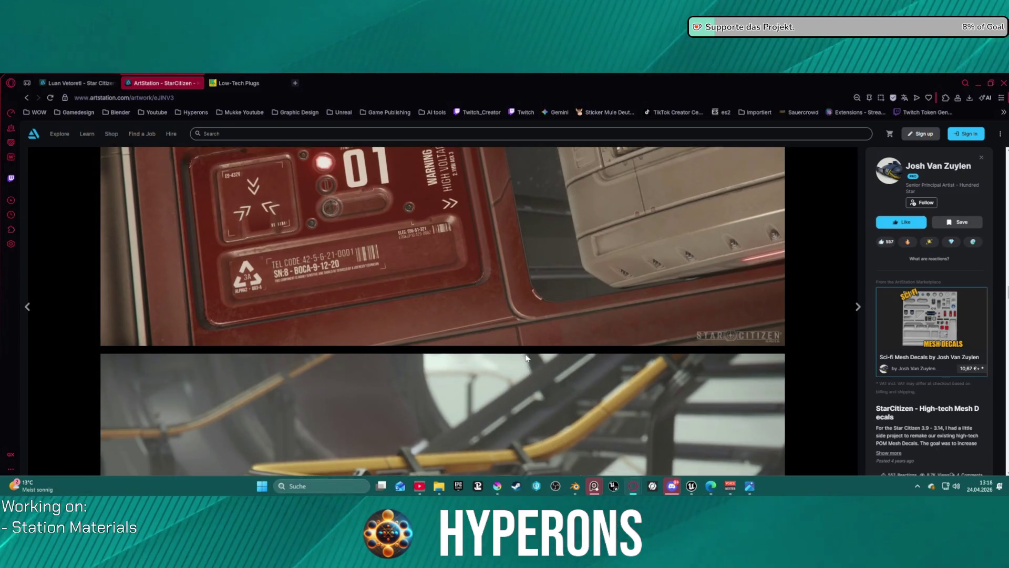
{"action": "scroll", "coordinate": [526, 357], "scroll_direction": "down", "scroll_amount": 10}
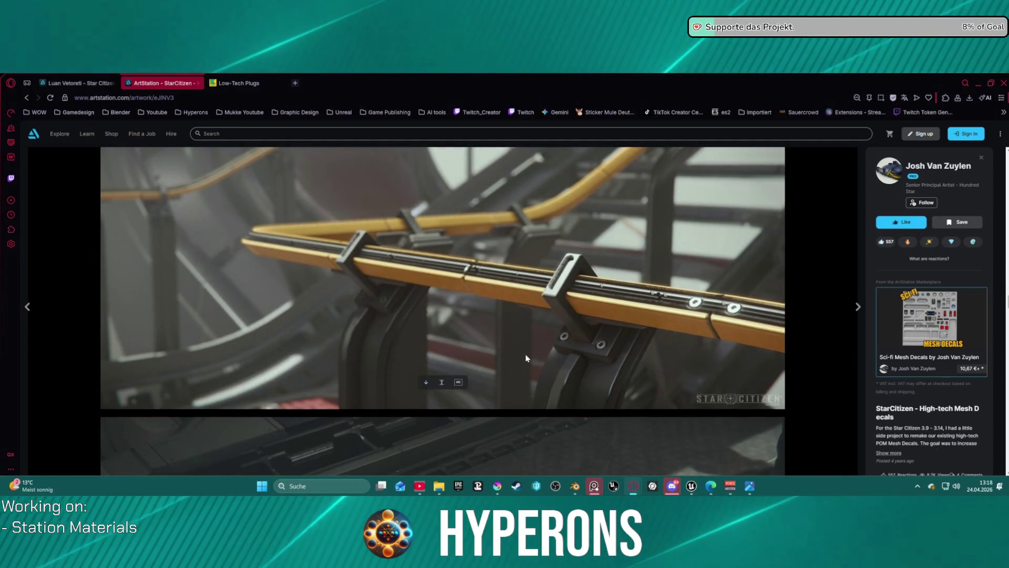
{"action": "scroll", "coordinate": [526, 358], "scroll_direction": "down", "scroll_amount": 10}
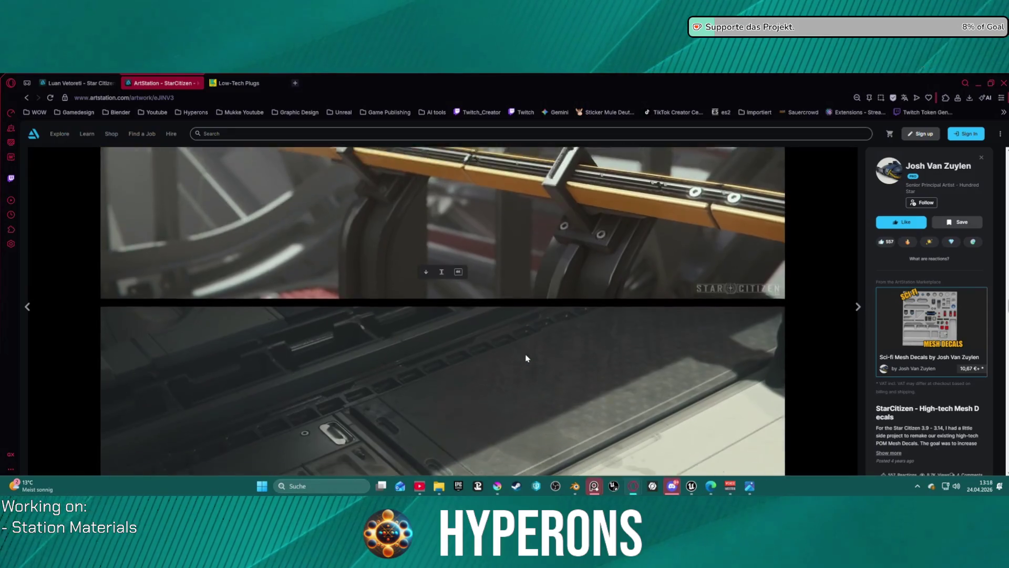
{"action": "scroll", "coordinate": [526, 358], "scroll_direction": "down", "scroll_amount": 8}
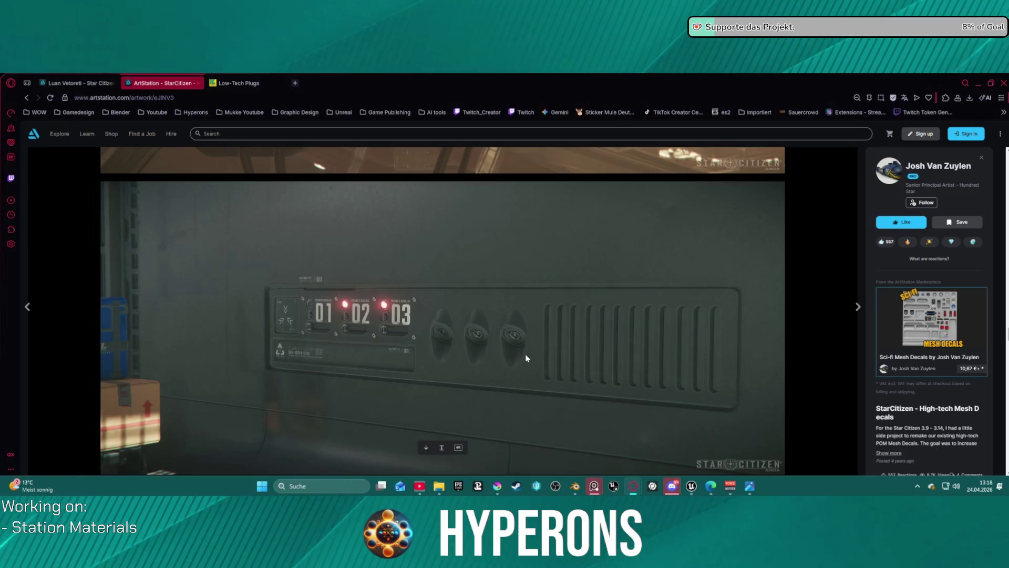
{"action": "scroll", "coordinate": [526, 358], "scroll_direction": "down", "scroll_amount": 5}
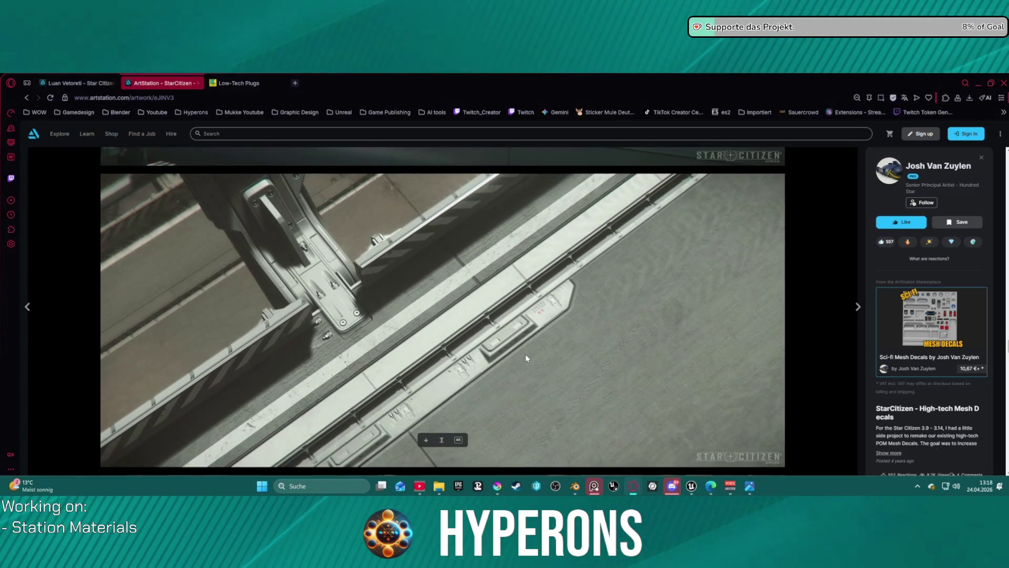
{"action": "scroll", "coordinate": [526, 358], "scroll_direction": "down", "scroll_amount": 3}
{"action": "scroll", "coordinate": [526, 358], "scroll_direction": "down", "scroll_amount": 7}
{"action": "scroll", "coordinate": [526, 358], "scroll_direction": "down", "scroll_amount": 2}
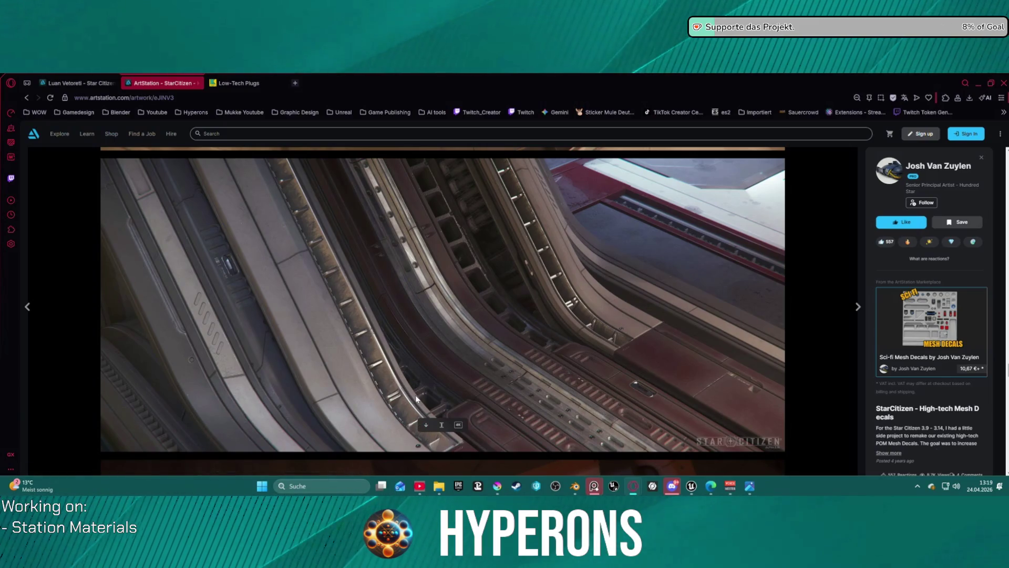
{"action": "scroll", "coordinate": [410, 368], "scroll_direction": "down", "scroll_amount": 10}
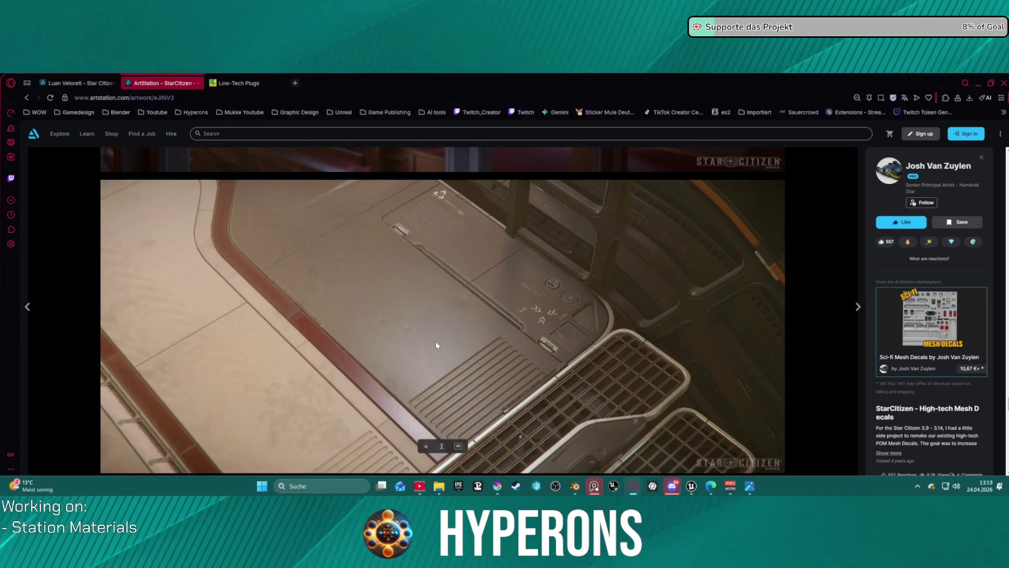
{"action": "scroll", "coordinate": [556, 353], "scroll_direction": "down", "scroll_amount": 10}
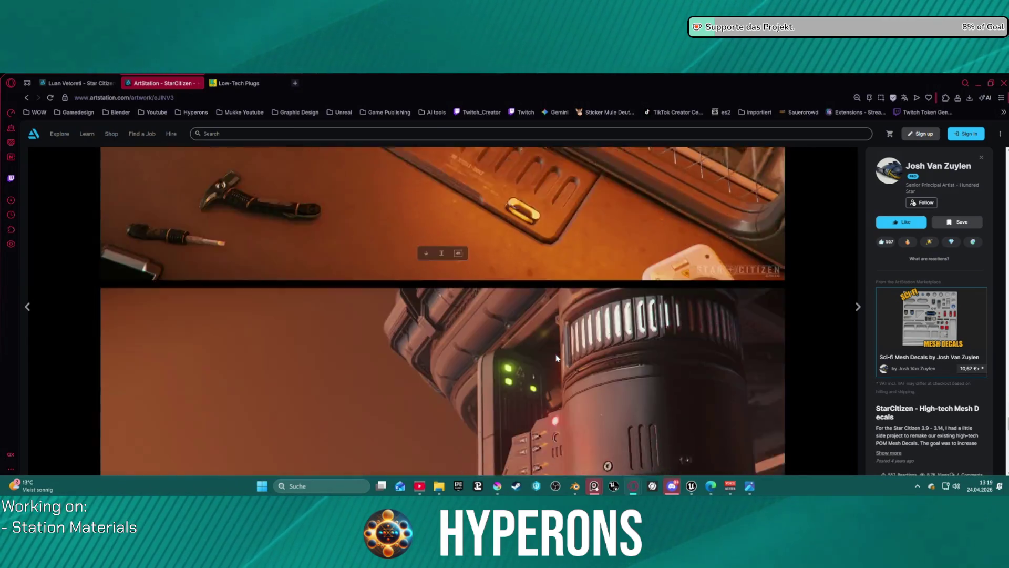
{"action": "scroll", "coordinate": [556, 357], "scroll_direction": "down", "scroll_amount": 10}
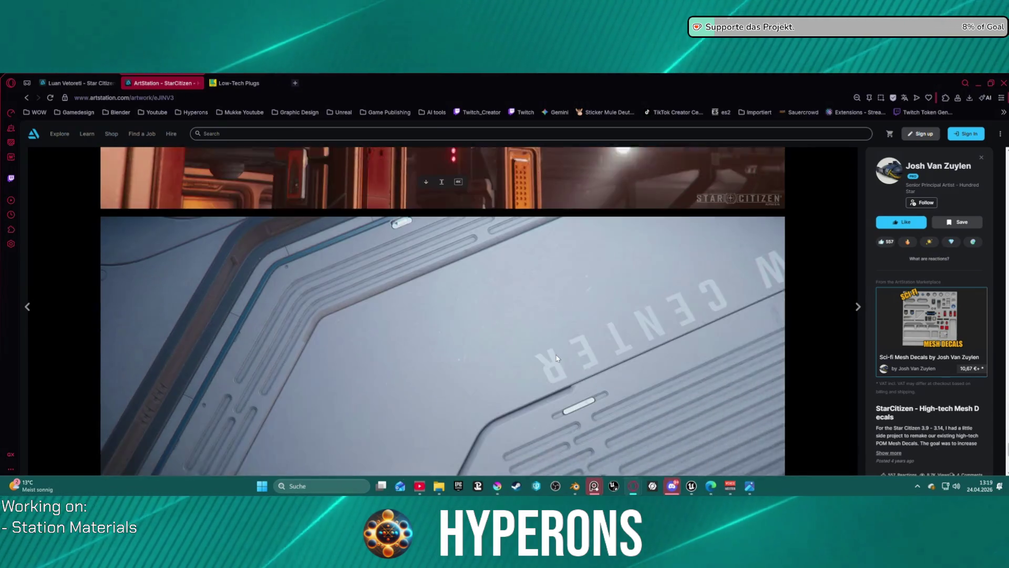
{"action": "scroll", "coordinate": [556, 357], "scroll_direction": "down", "scroll_amount": 8}
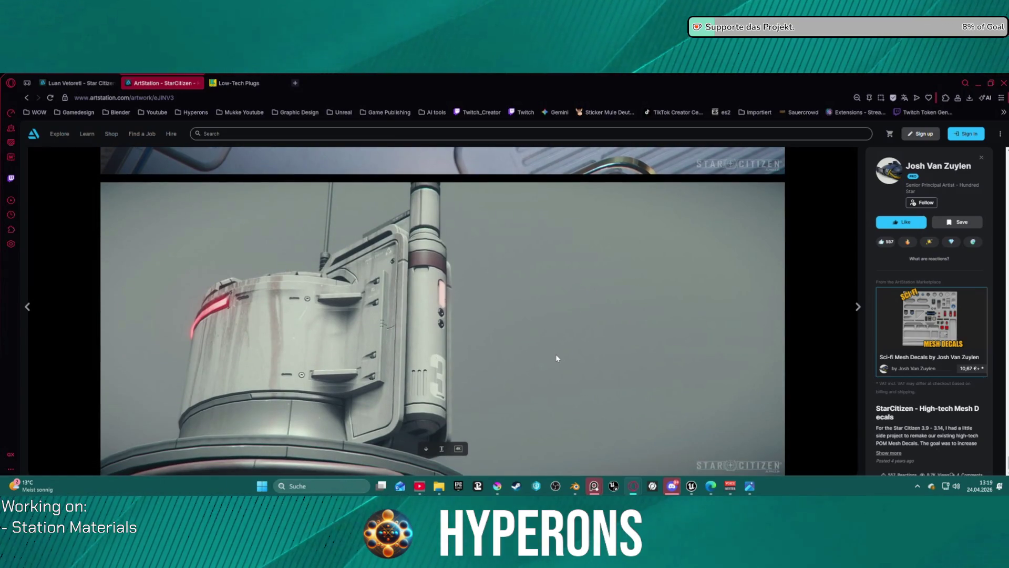
{"action": "scroll", "coordinate": [555, 357], "scroll_direction": "down", "scroll_amount": 10}
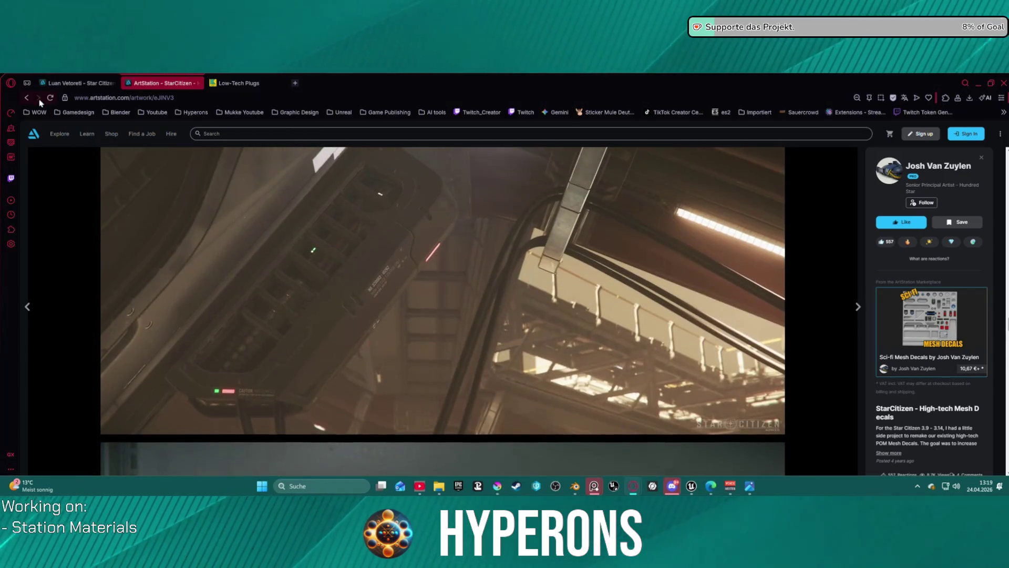
Step: Go back to the artist's 40-artwork portfolio grid and scroll through its pieces
{"action": "left_click", "coordinate": [26, 97]}
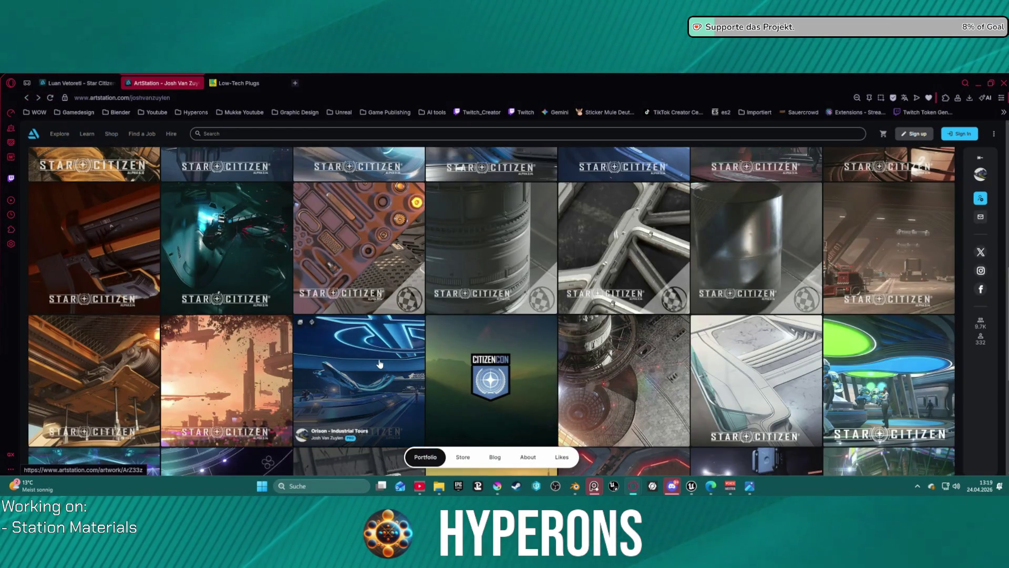
{"action": "scroll", "coordinate": [179, 306], "scroll_direction": "up", "scroll_amount": 3}
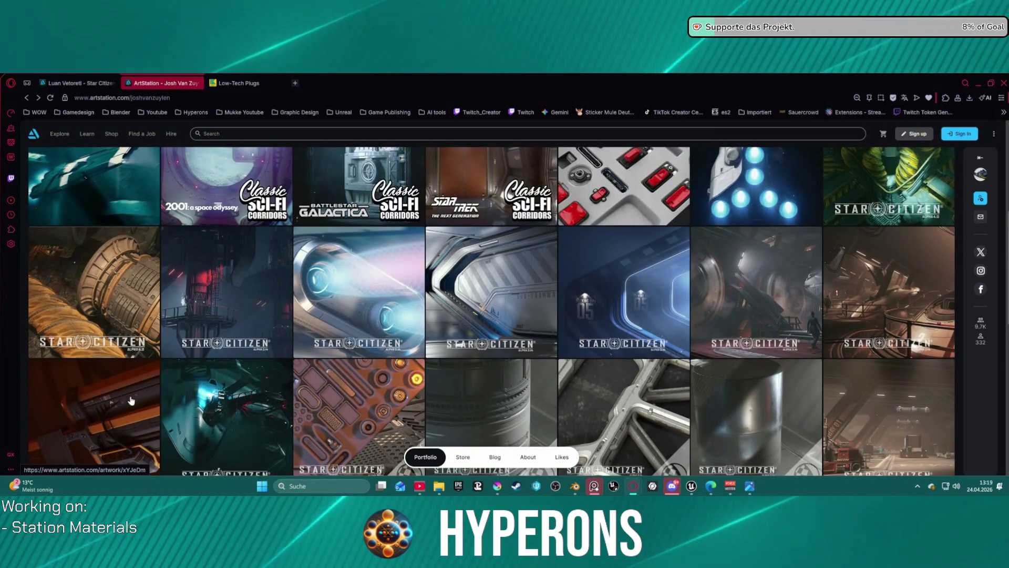
{"action": "scroll", "coordinate": [140, 392], "scroll_direction": "up", "scroll_amount": 3}
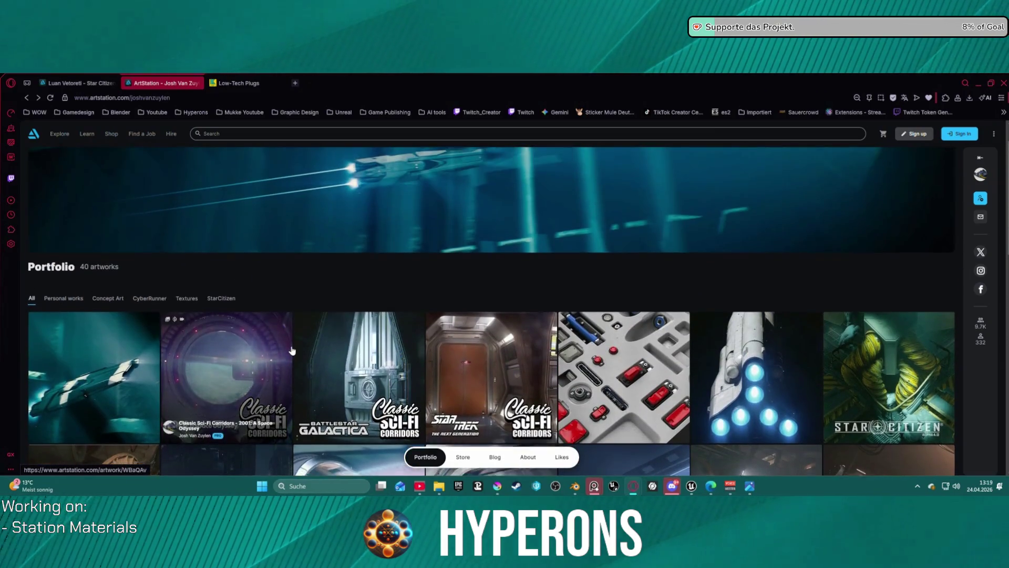
{"action": "scroll", "coordinate": [310, 351], "scroll_direction": "down", "scroll_amount": 7}
{"action": "scroll", "coordinate": [311, 351], "scroll_direction": "down", "scroll_amount": 5}
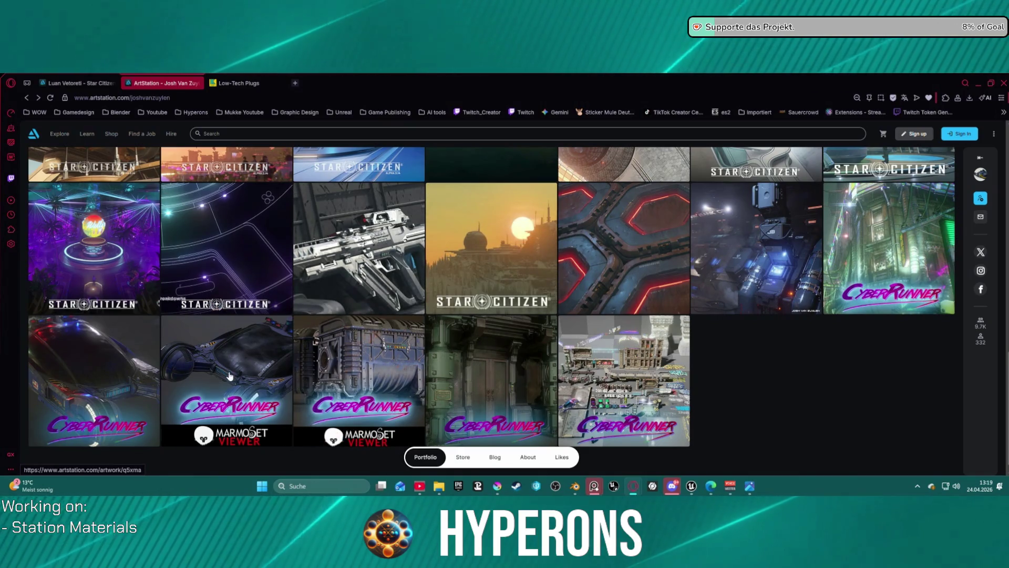
{"action": "scroll", "coordinate": [235, 387], "scroll_direction": "up", "scroll_amount": 4}
{"action": "scroll", "coordinate": [239, 395], "scroll_direction": "up", "scroll_amount": 3}
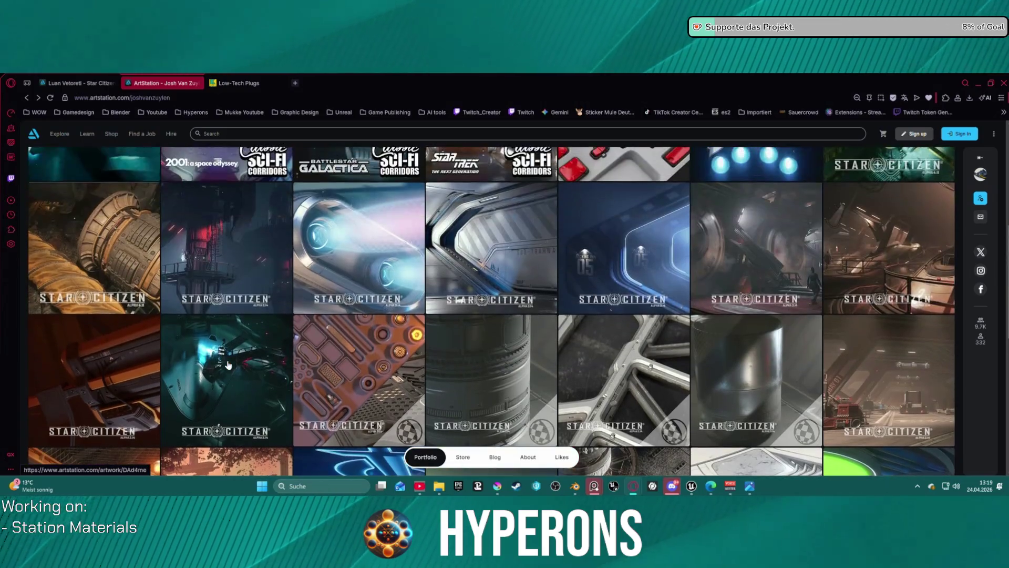
Step: Open the Orison – Ship Production Line artwork and scroll down to the teal station interior
{"action": "left_click", "coordinate": [237, 341]}
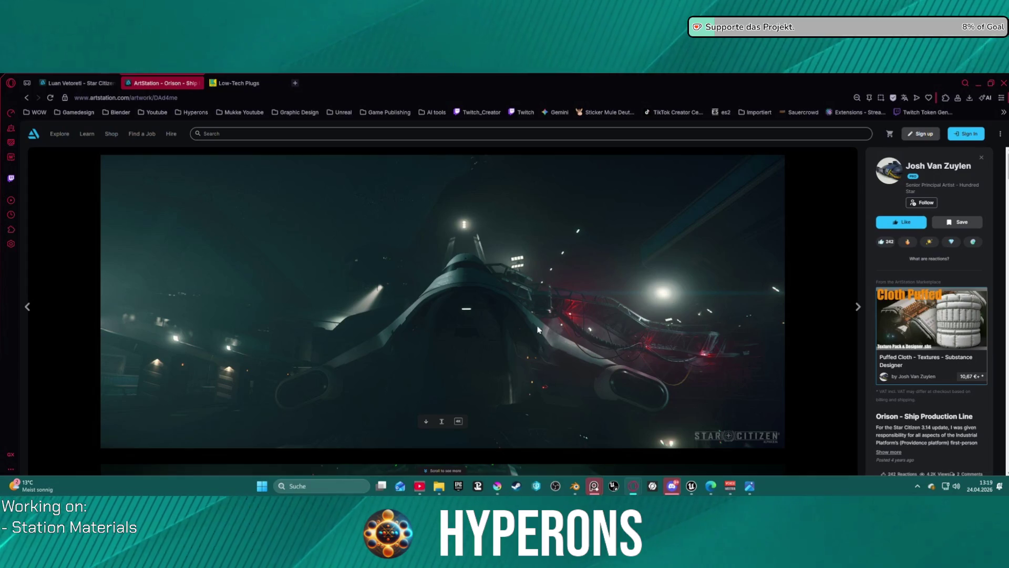
{"action": "scroll", "coordinate": [538, 330], "scroll_direction": "down", "scroll_amount": 2}
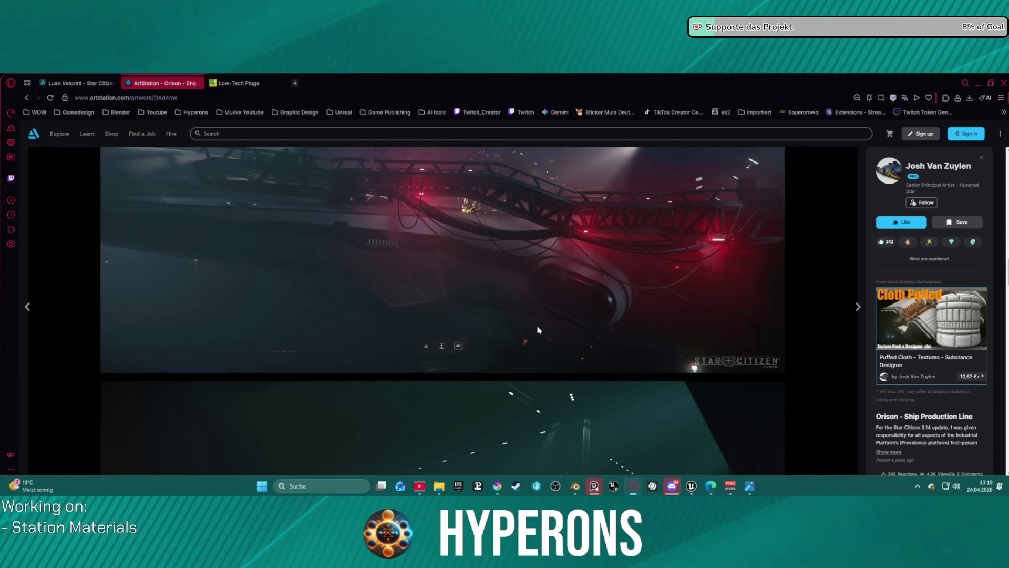
{"action": "scroll", "coordinate": [538, 330], "scroll_direction": "down", "scroll_amount": 3}
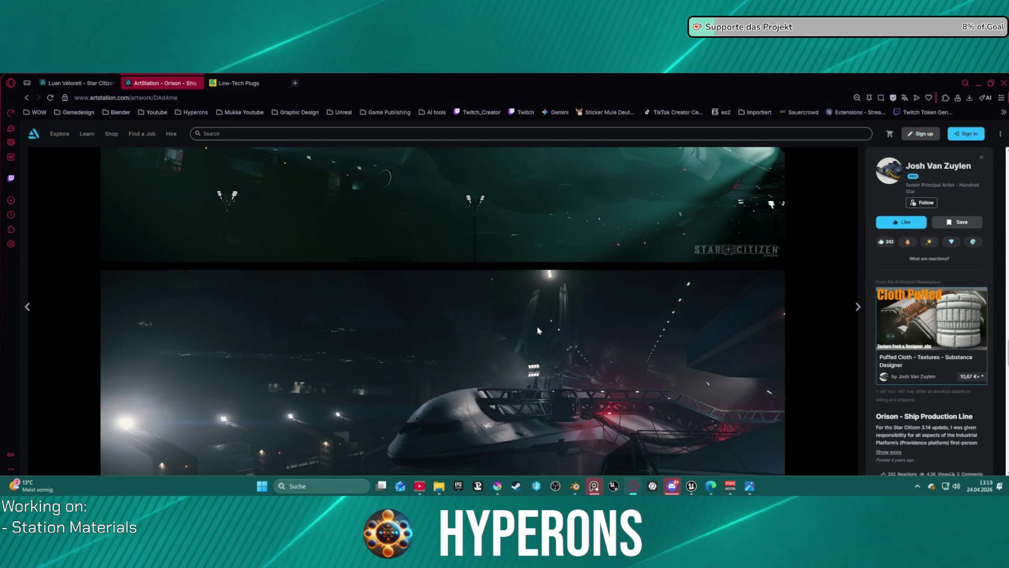
{"action": "scroll", "coordinate": [538, 329], "scroll_direction": "down", "scroll_amount": 10}
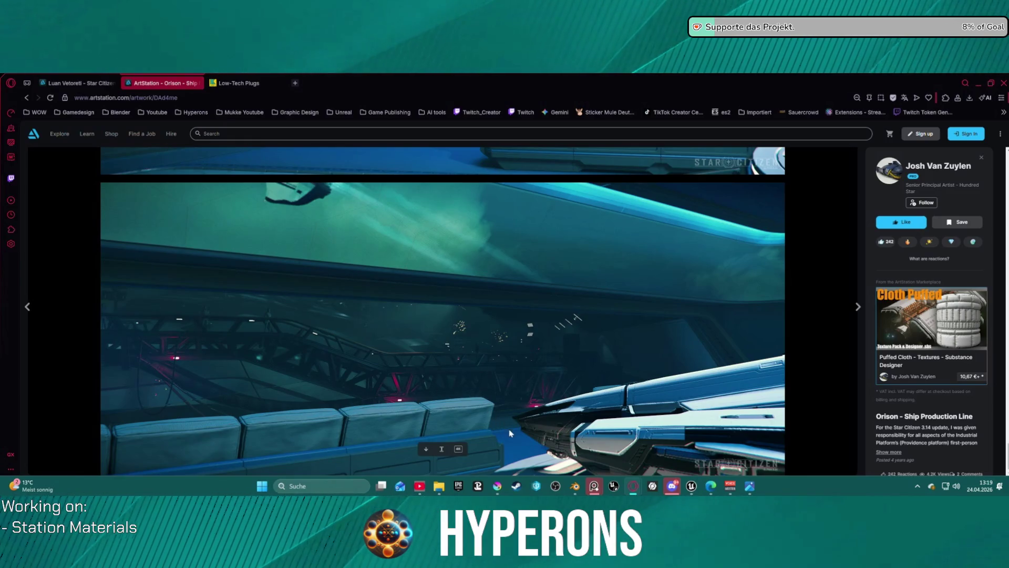
{"action": "left_click", "coordinate": [575, 490]}
{"action": "mouse_move", "coordinate": [366, 195]}
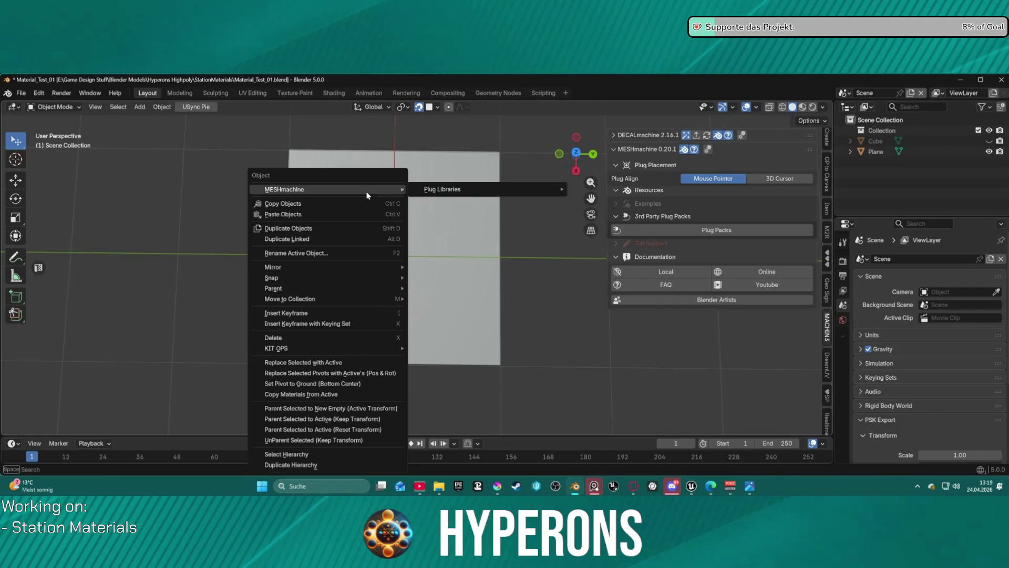
{"action": "left_click", "coordinate": [444, 193]}
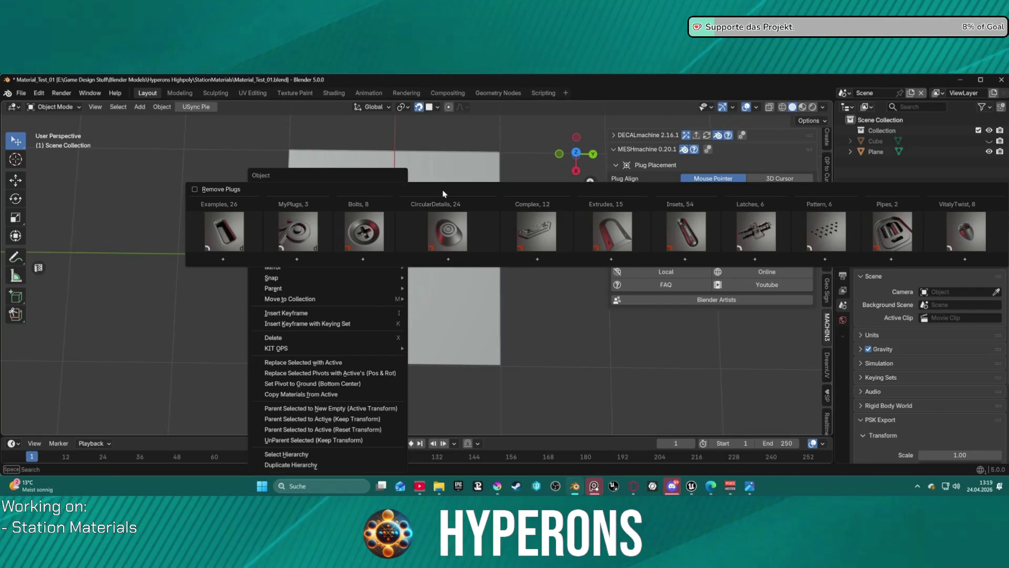
{"action": "left_click", "coordinate": [540, 247]}
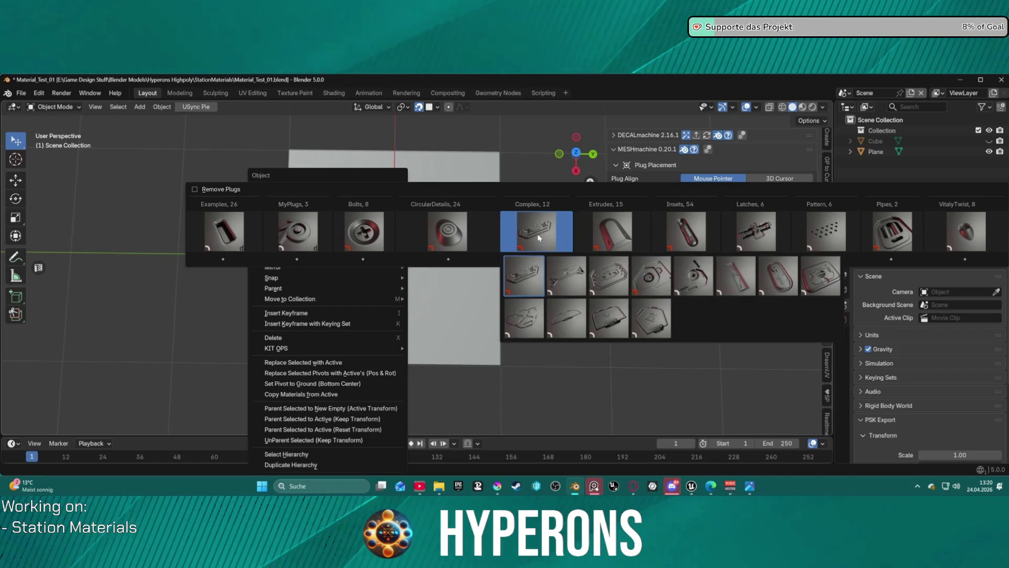
{"action": "key", "text": "Escape"}
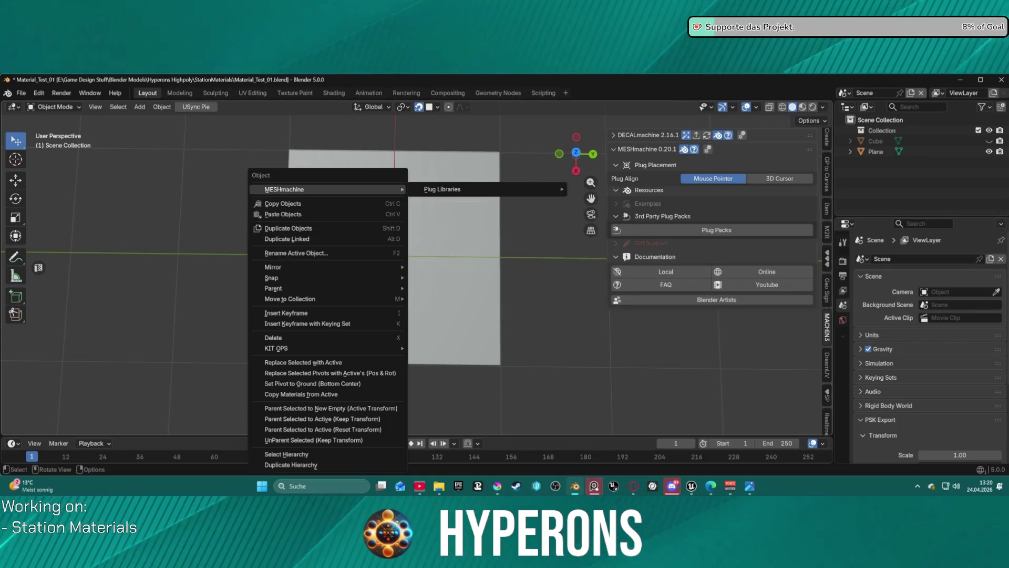
{"action": "mouse_move", "coordinate": [595, 486]}
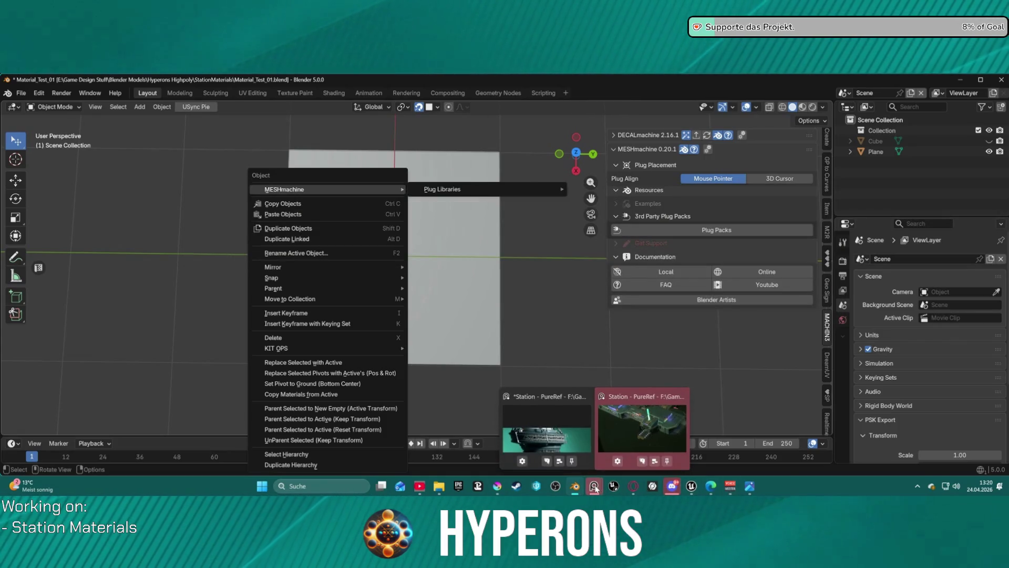
{"action": "left_click", "coordinate": [547, 429]}
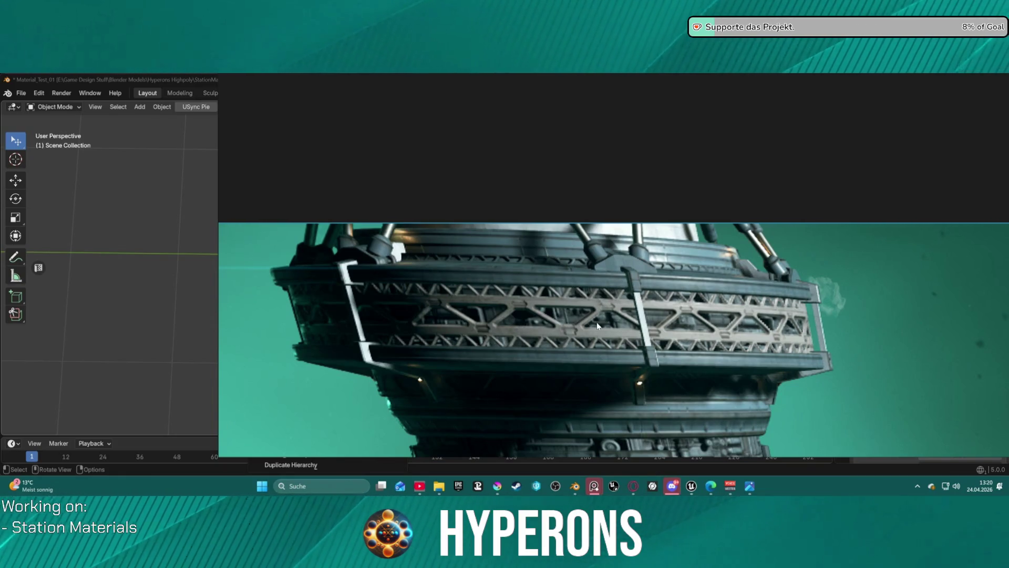
Step: Bring PureRef's Station board, showing the deck ringed with truss framework, to the front
{"action": "mouse_move", "coordinate": [634, 492]}
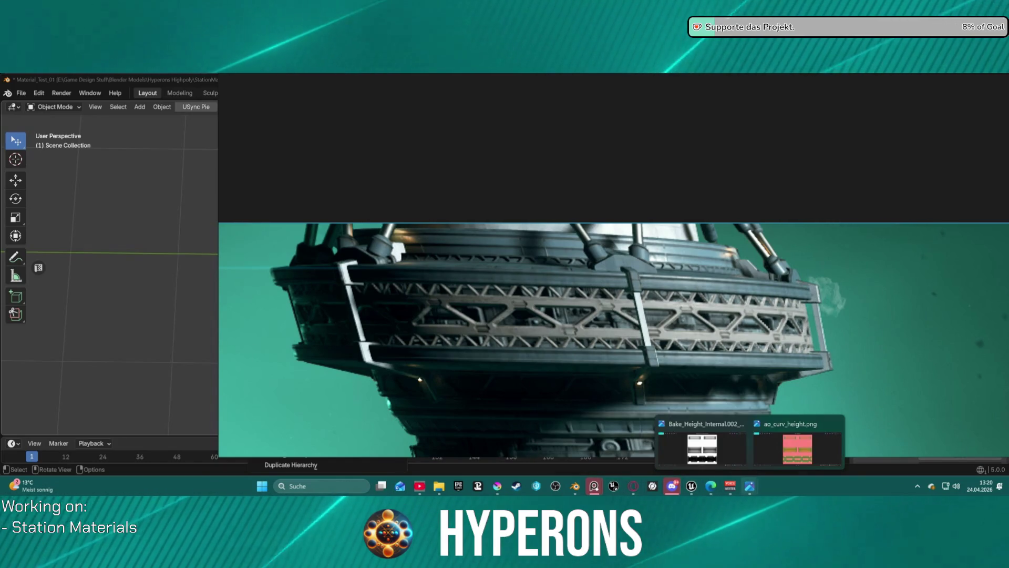
Step: Insert the CircularDetails17_handle plug from MESHmachine's CircularDetails library beside the plane
{"action": "mouse_move", "coordinate": [731, 490]}
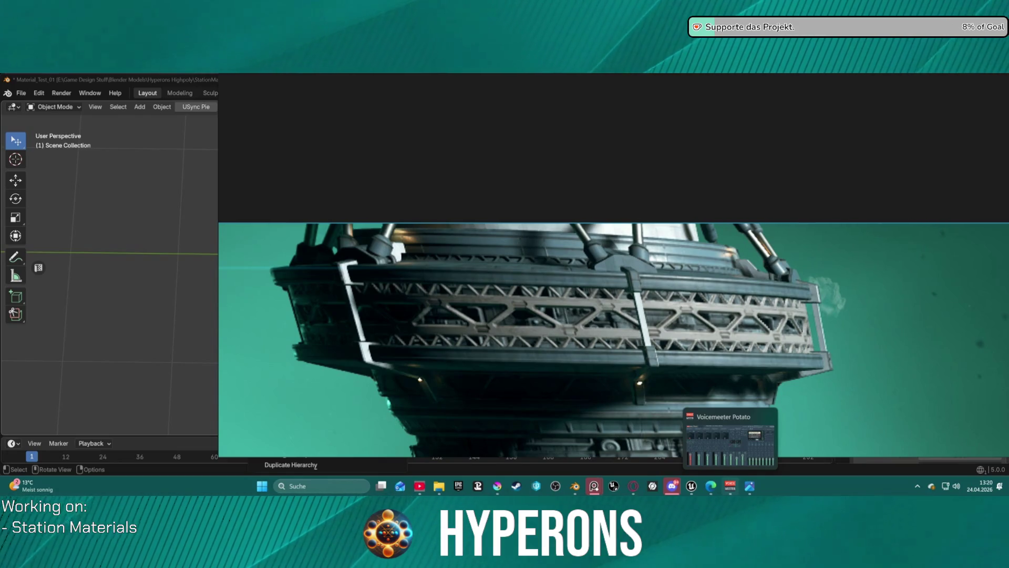
{"action": "mouse_move", "coordinate": [689, 491]}
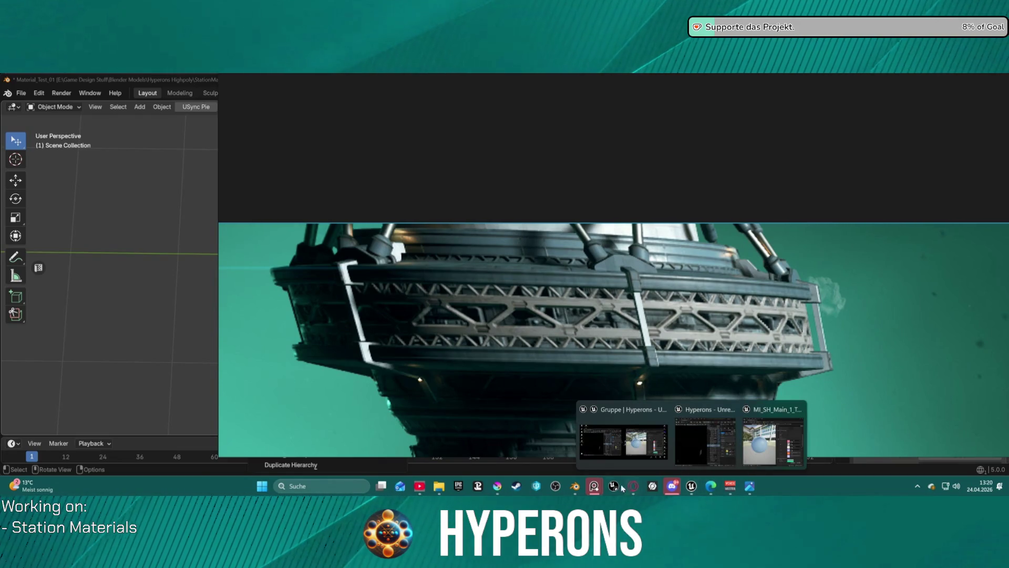
{"action": "left_click", "coordinate": [573, 487]}
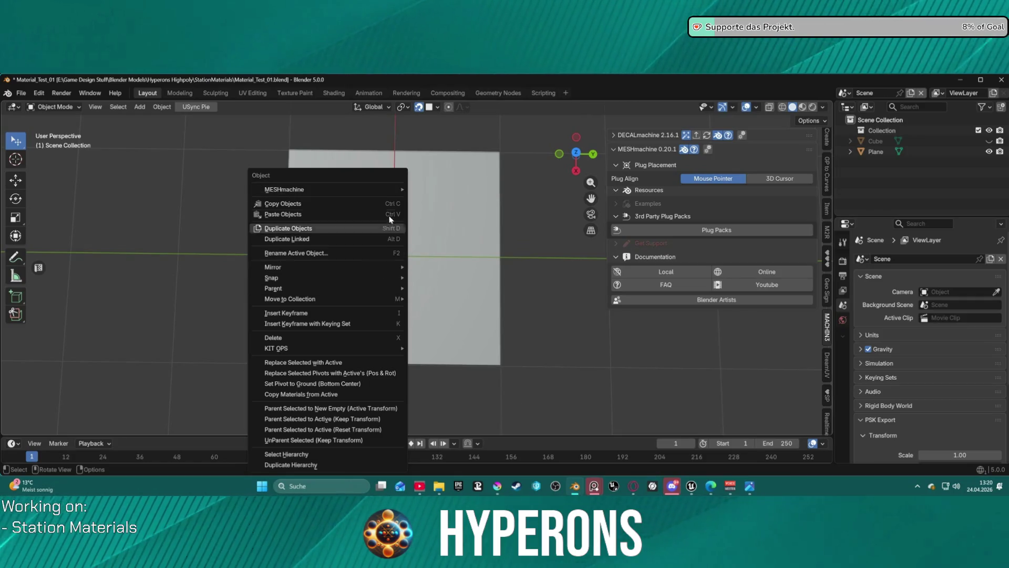
{"action": "mouse_move", "coordinate": [428, 190]}
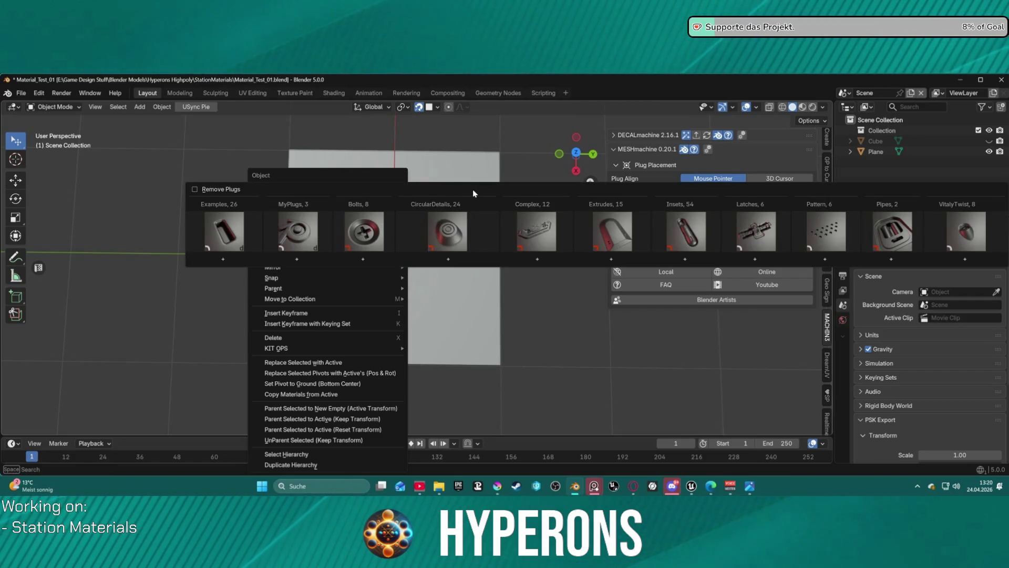
{"action": "left_click", "coordinate": [444, 240]}
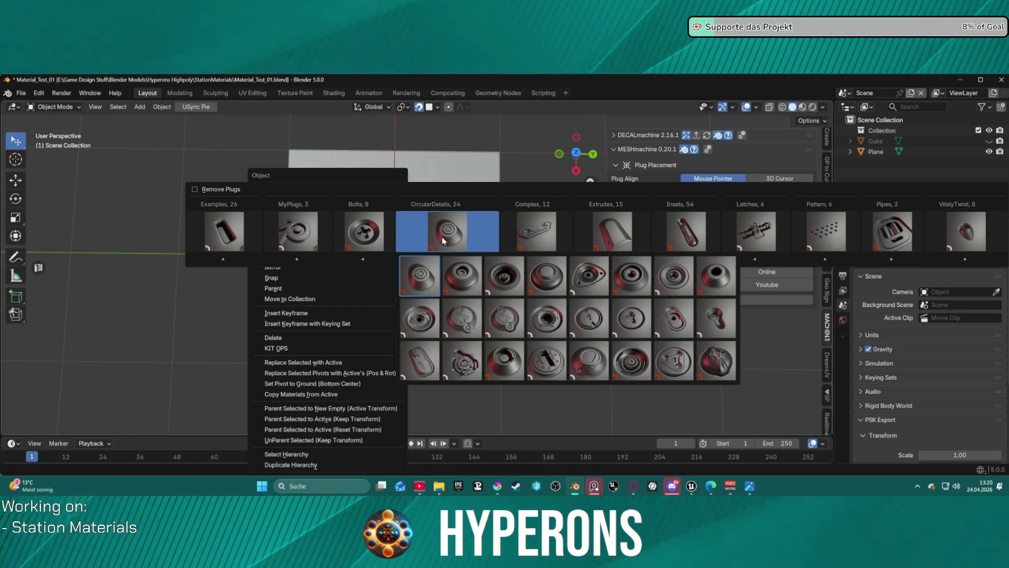
{"action": "left_click", "coordinate": [463, 366]}
{"action": "scroll", "coordinate": [173, 319], "scroll_direction": "down", "scroll_amount": 4}
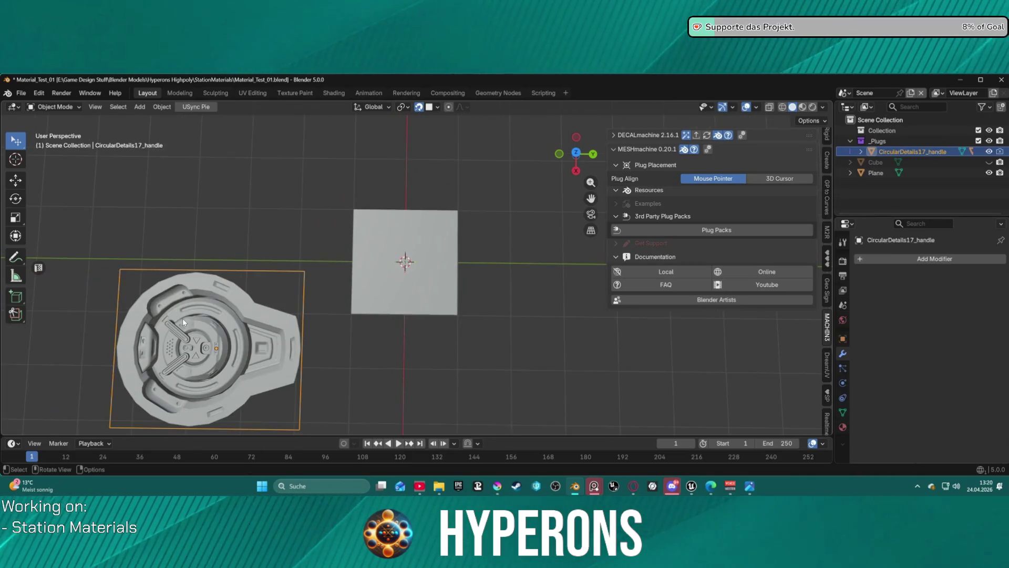
Step: Move the handle plug onto the plane's centre and scale it down to 0.242
{"action": "scroll", "coordinate": [182, 318], "scroll_direction": "up", "scroll_amount": 2}
{"action": "scroll", "coordinate": [183, 320], "scroll_direction": "down", "scroll_amount": 1}
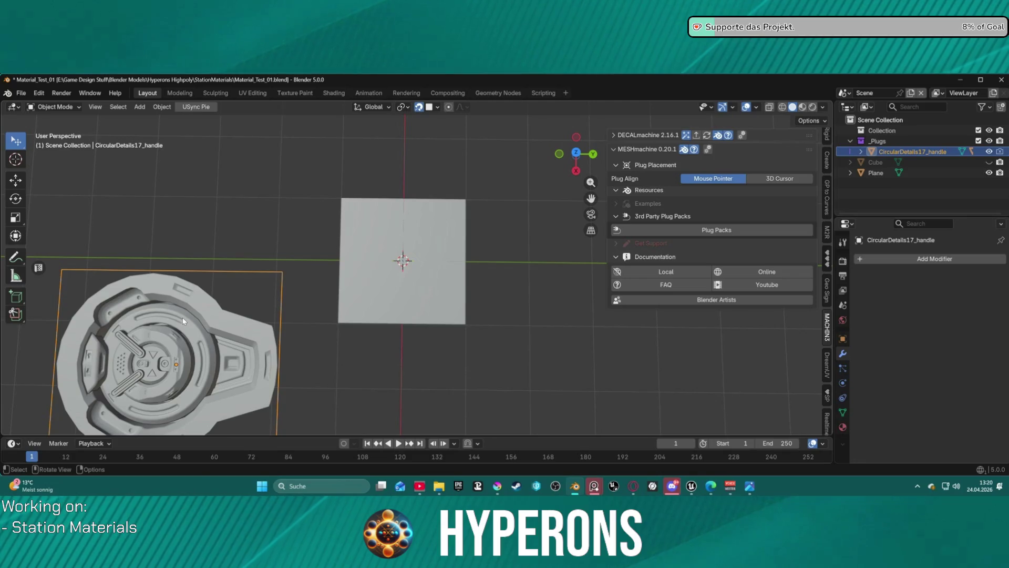
{"action": "key", "text": "g"}
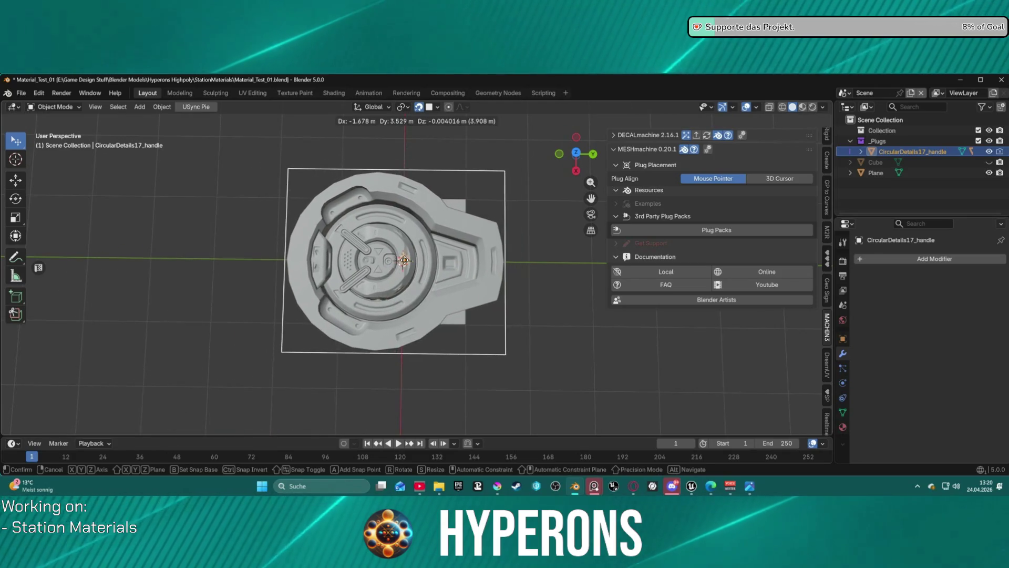
{"action": "left_click", "coordinate": [403, 261]}
{"action": "key", "text": "s"}
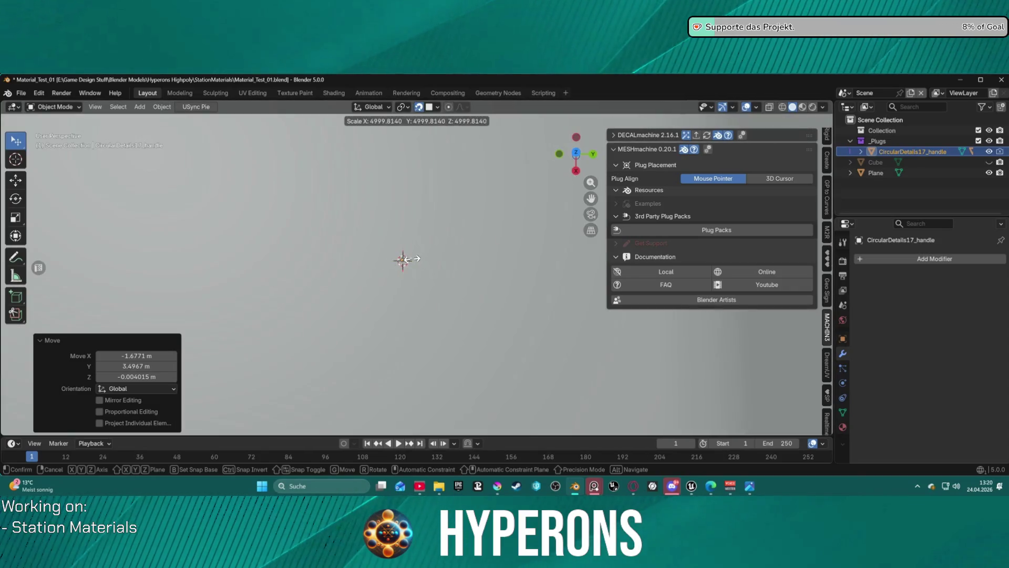
{"action": "key", "text": "Escape"}
{"action": "key", "text": "s"}
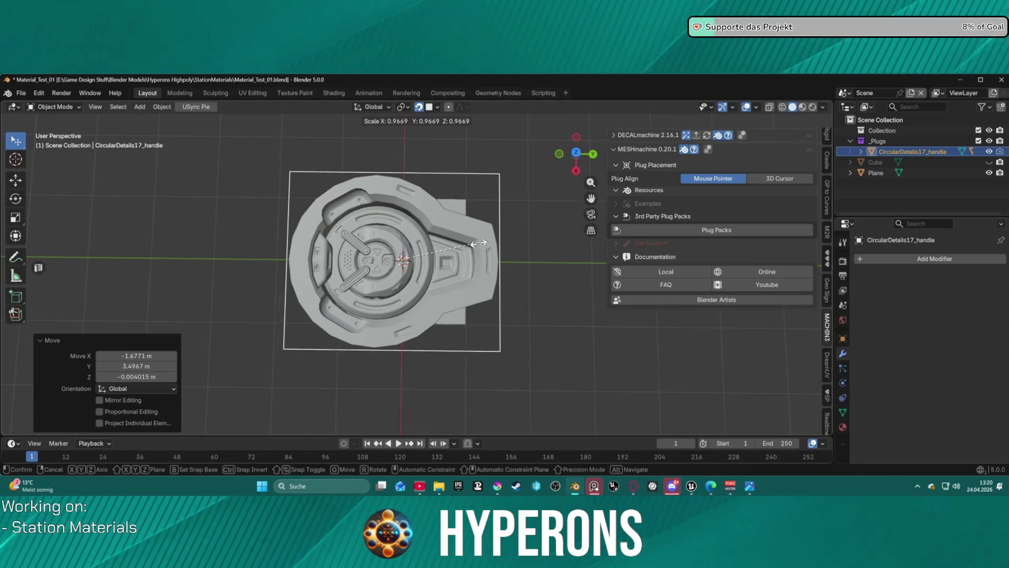
{"action": "left_click", "coordinate": [421, 254]}
Step: Place the shrunken plug in the plane's upper-left corner and recentre the view
{"action": "scroll", "coordinate": [424, 251], "scroll_direction": "up", "scroll_amount": 3}
{"action": "scroll", "coordinate": [425, 255], "scroll_direction": "up", "scroll_amount": 3}
{"action": "scroll", "coordinate": [425, 254], "scroll_direction": "down", "scroll_amount": 2}
{"action": "key", "text": "g"}
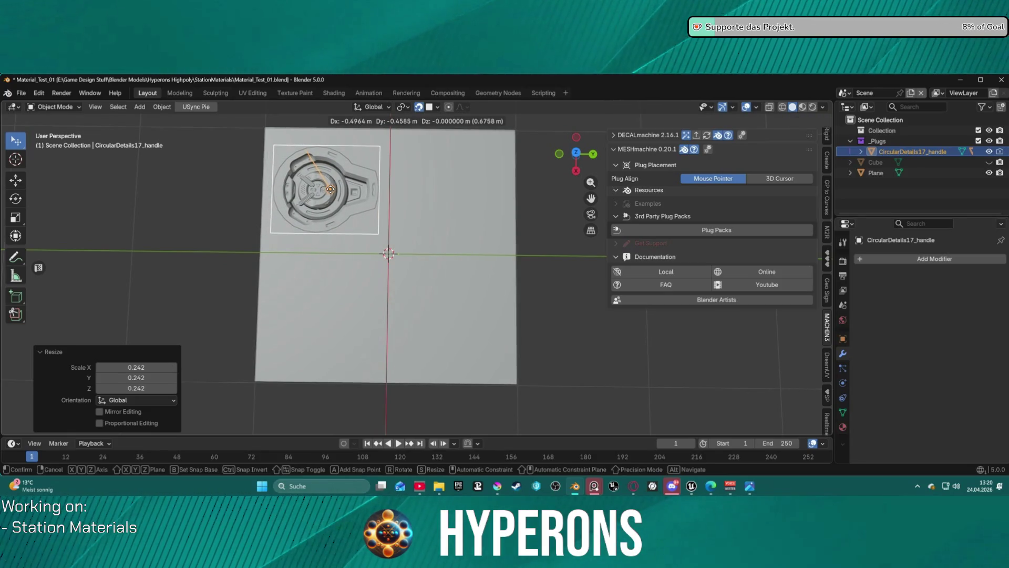
{"action": "left_click", "coordinate": [330, 189]}
{"action": "mouse_move", "coordinate": [421, 214]}
{"action": "middle_mouse_down", "text": "shift"}
{"action": "mouse_move", "coordinate": [462, 245]}
{"action": "mouse_move", "coordinate": [466, 297]}
{"action": "mouse_move", "coordinate": [465, 264]}
{"action": "mouse_move", "coordinate": [427, 228]}
{"action": "middle_mouse_up", "text": "shift"}
{"action": "scroll", "coordinate": [450, 298], "scroll_direction": "up", "scroll_amount": 2}
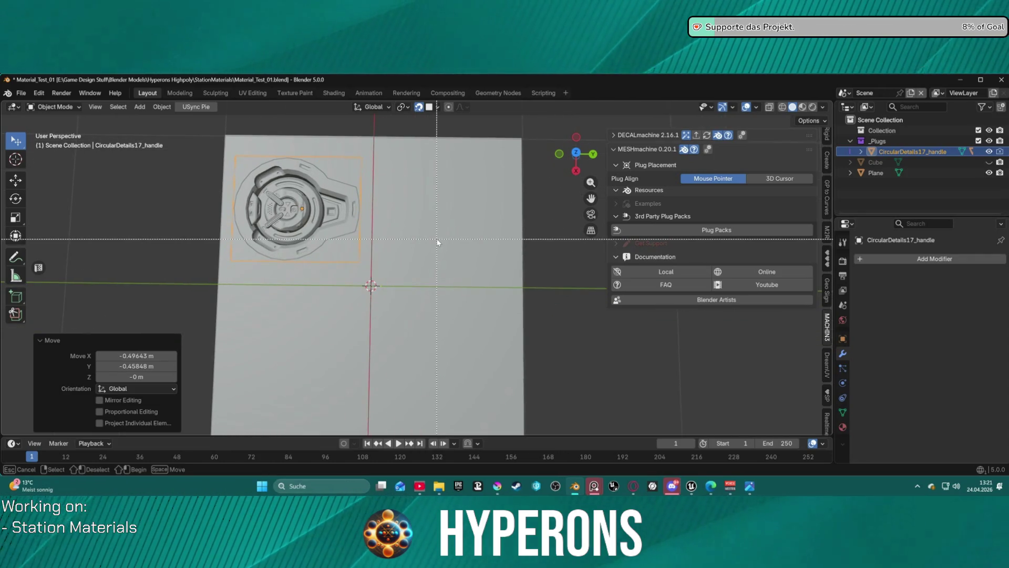
{"action": "right_click", "coordinate": [473, 295]}
{"action": "mouse_move", "coordinate": [476, 130]}
{"action": "mouse_move", "coordinate": [598, 132]}
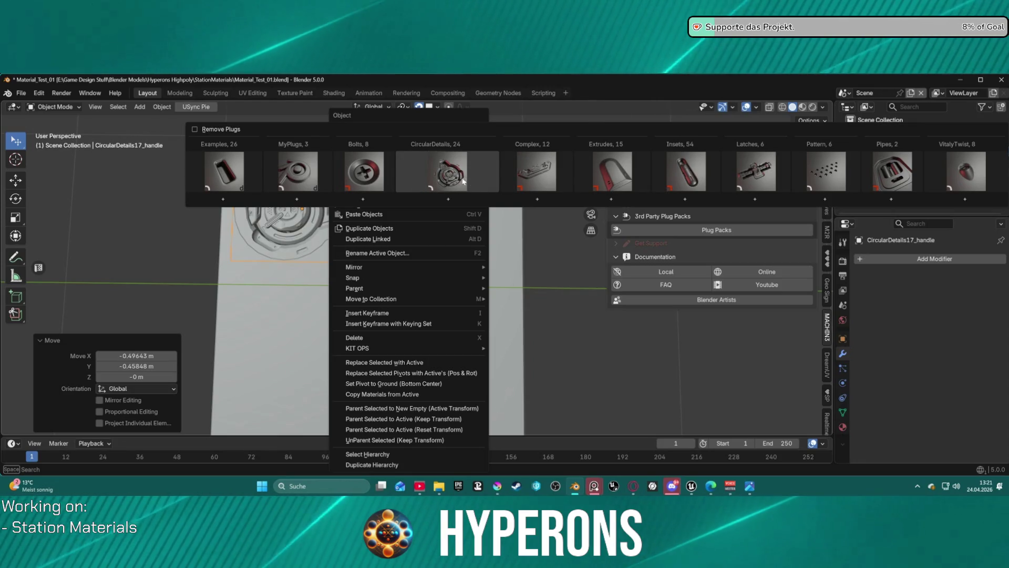
{"action": "left_click", "coordinate": [239, 171]}
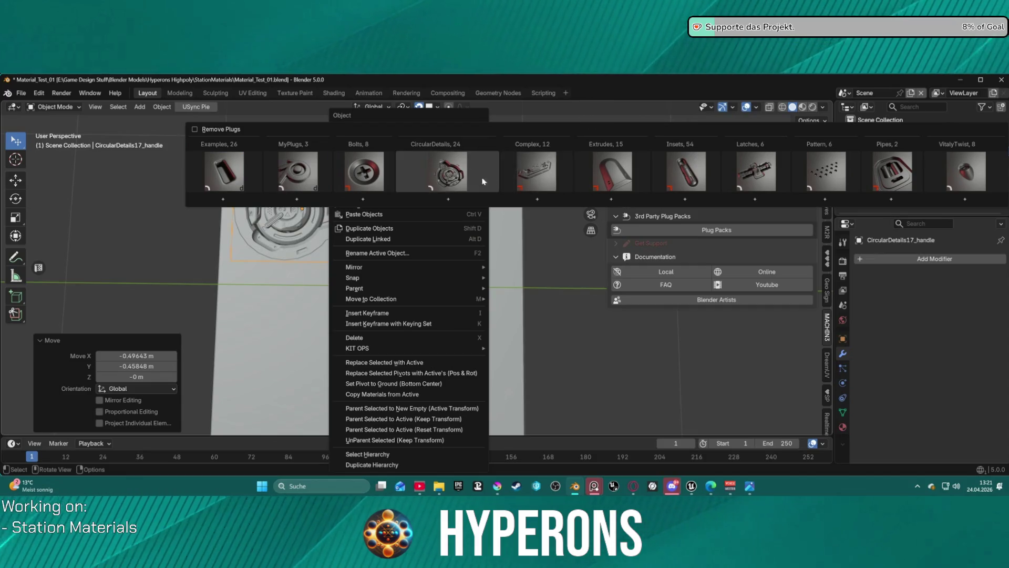
{"action": "left_click", "coordinate": [608, 175]}
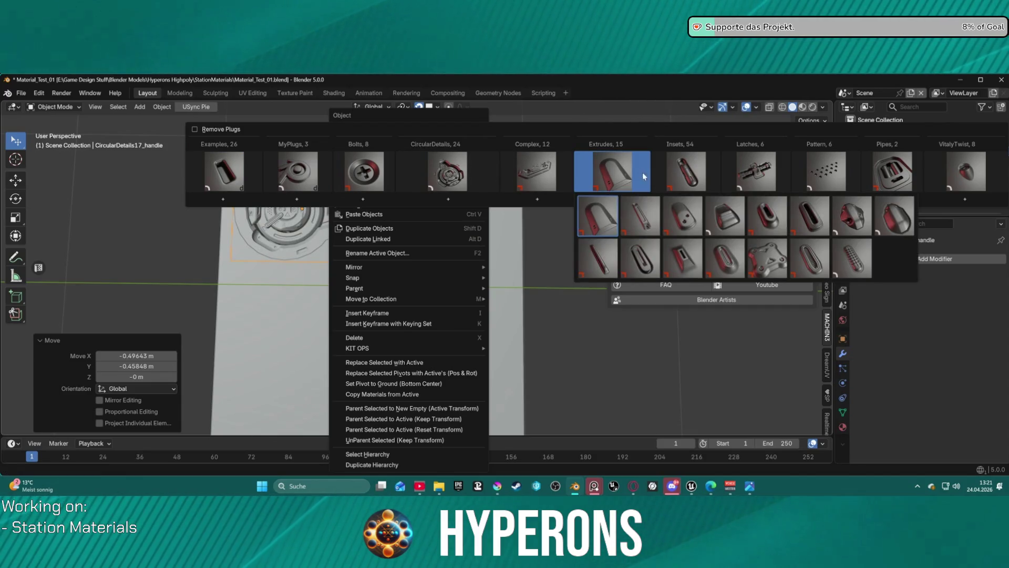
{"action": "left_click", "coordinate": [626, 178]}
{"action": "left_click", "coordinate": [629, 164]}
{"action": "left_click", "coordinate": [630, 164]}
{"action": "left_click", "coordinate": [629, 164]}
{"action": "left_click", "coordinate": [629, 164]}
{"action": "left_click", "coordinate": [628, 157]}
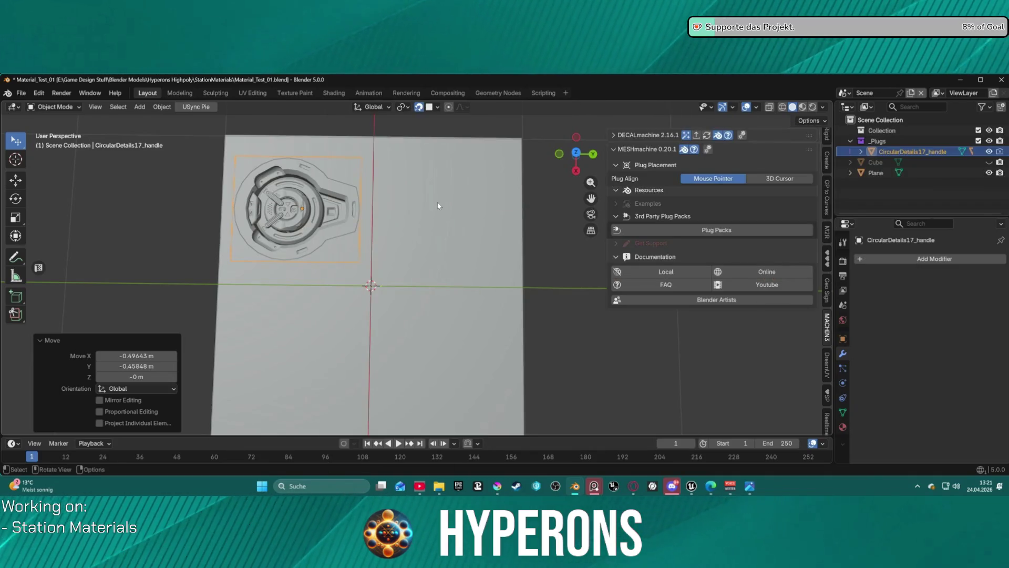
{"action": "scroll", "coordinate": [391, 207], "scroll_direction": "down", "scroll_amount": 7}
{"action": "scroll", "coordinate": [392, 219], "scroll_direction": "up", "scroll_amount": 2}
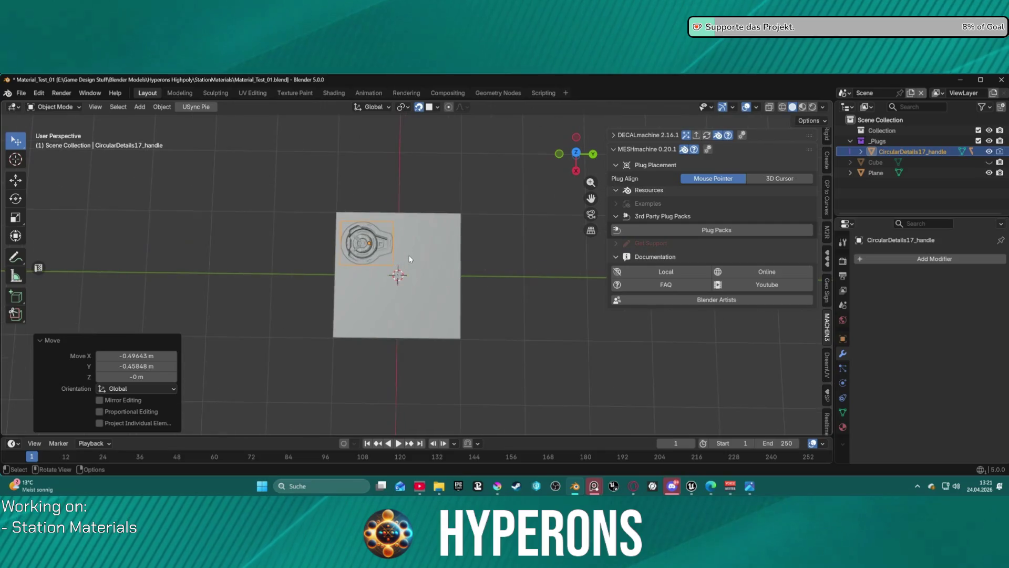
{"action": "scroll", "coordinate": [410, 252], "scroll_direction": "up", "scroll_amount": 4}
{"action": "left_click", "coordinate": [405, 229]}
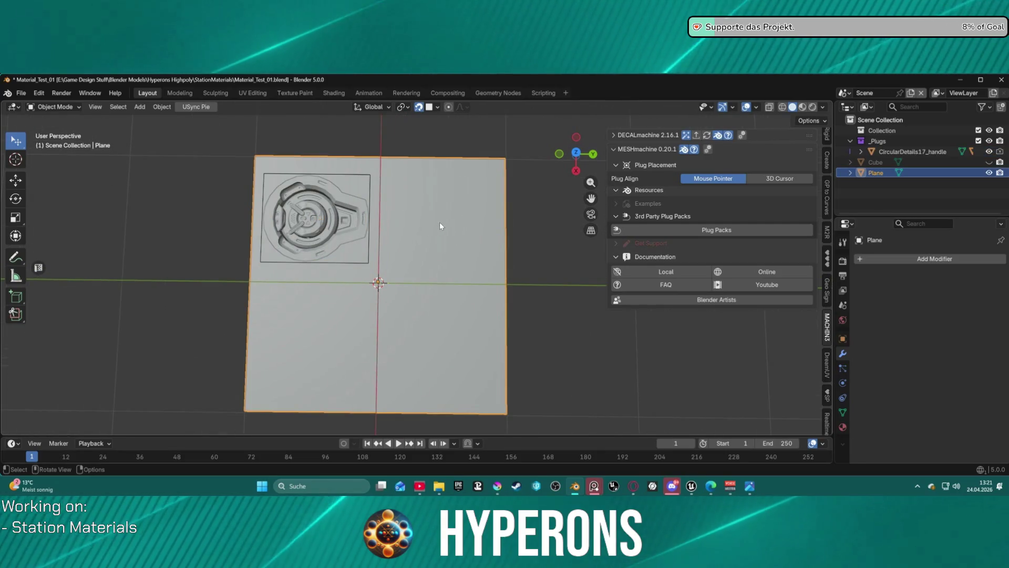
{"action": "scroll", "coordinate": [440, 226], "scroll_direction": "down", "scroll_amount": 5}
{"action": "right_click", "coordinate": [425, 200]}
{"action": "mouse_move", "coordinate": [425, 189]}
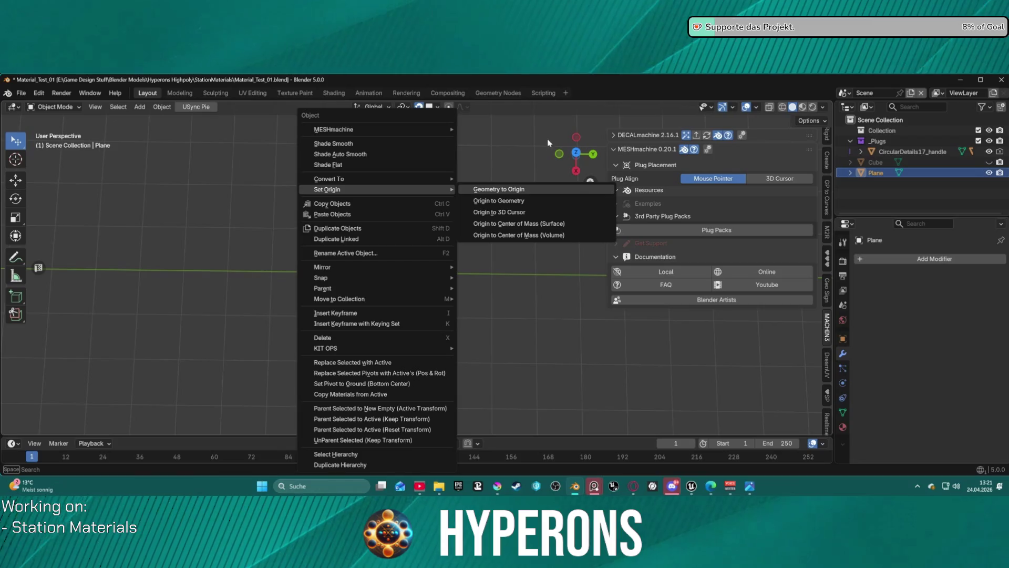
{"action": "scroll", "coordinate": [419, 237], "scroll_direction": "up", "scroll_amount": 5}
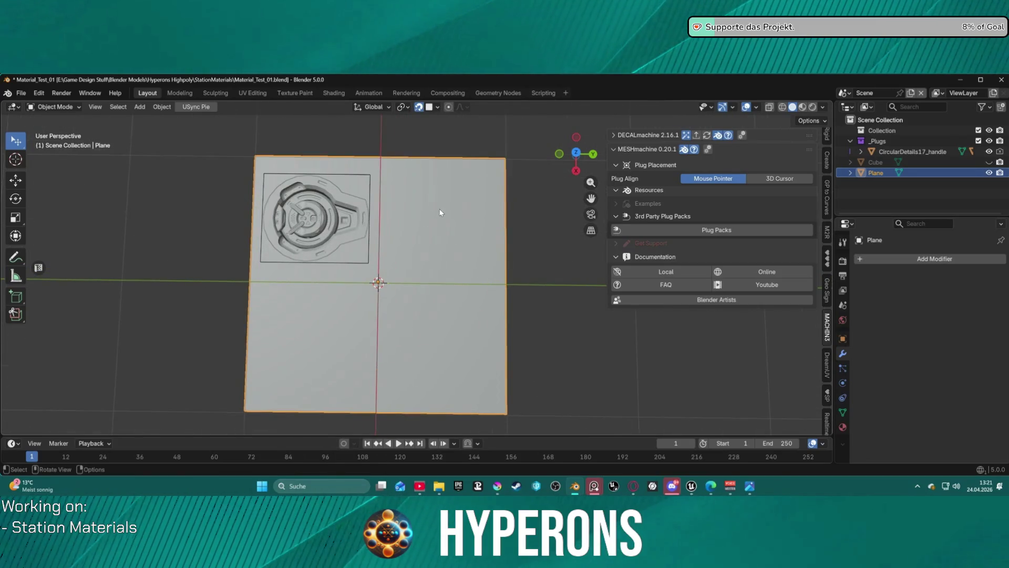
{"action": "right_click", "coordinate": [441, 212]}
{"action": "mouse_move", "coordinate": [428, 131]}
{"action": "mouse_move", "coordinate": [529, 133]}
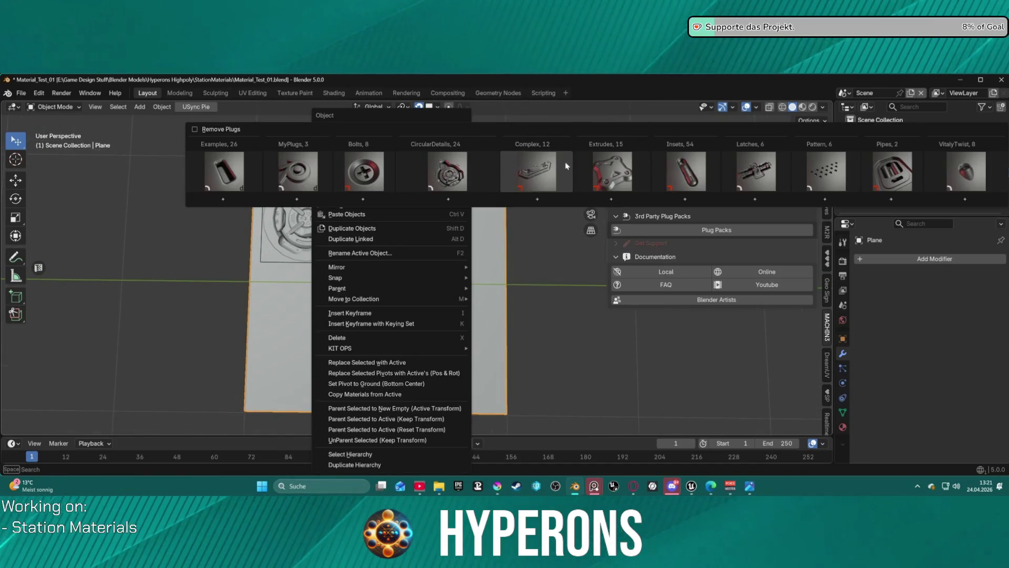
{"action": "key", "text": "Escape"}
{"action": "right_click", "coordinate": [451, 180]}
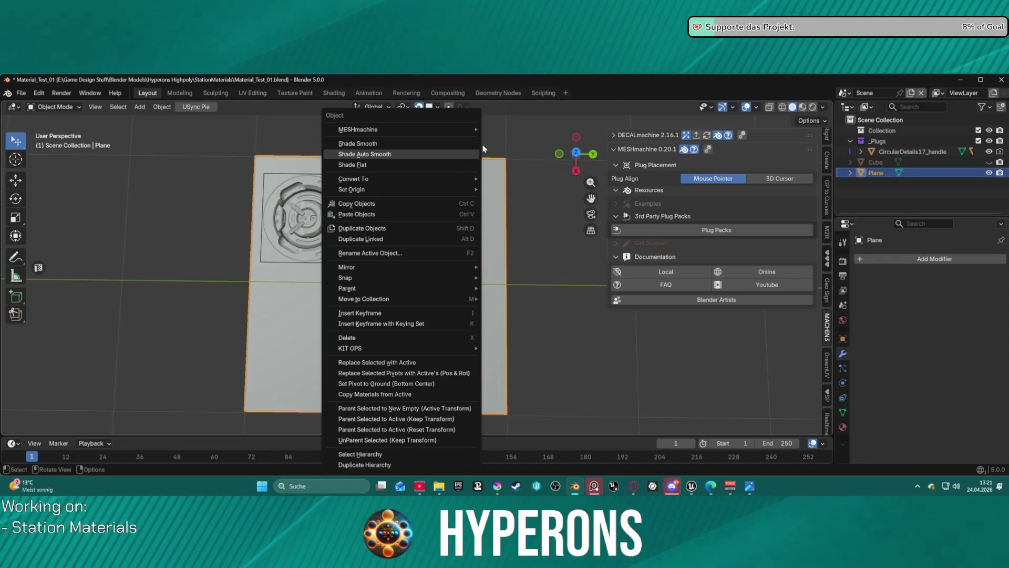
{"action": "mouse_move", "coordinate": [428, 130]}
{"action": "mouse_move", "coordinate": [529, 138]}
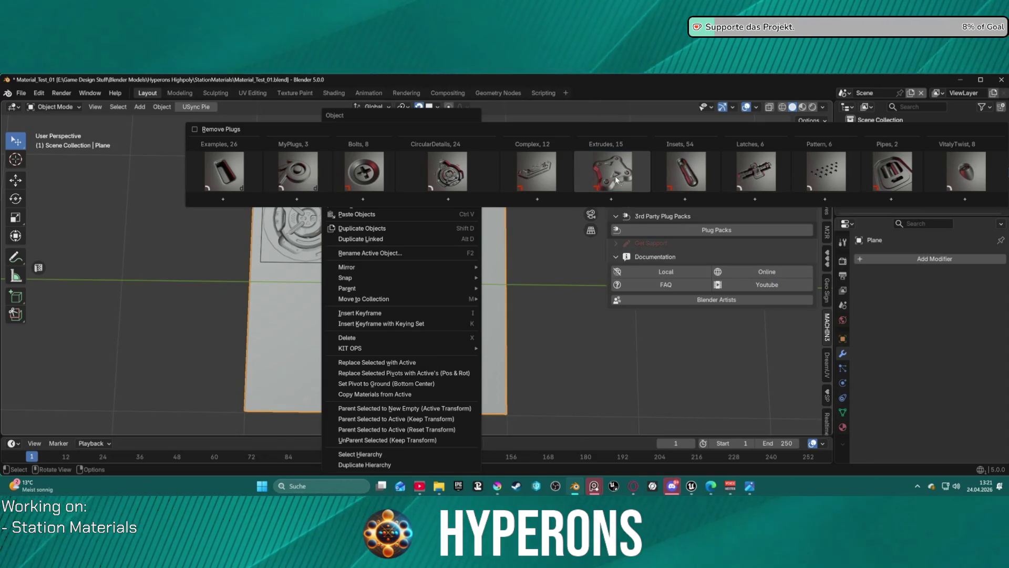
{"action": "key", "text": "Escape"}
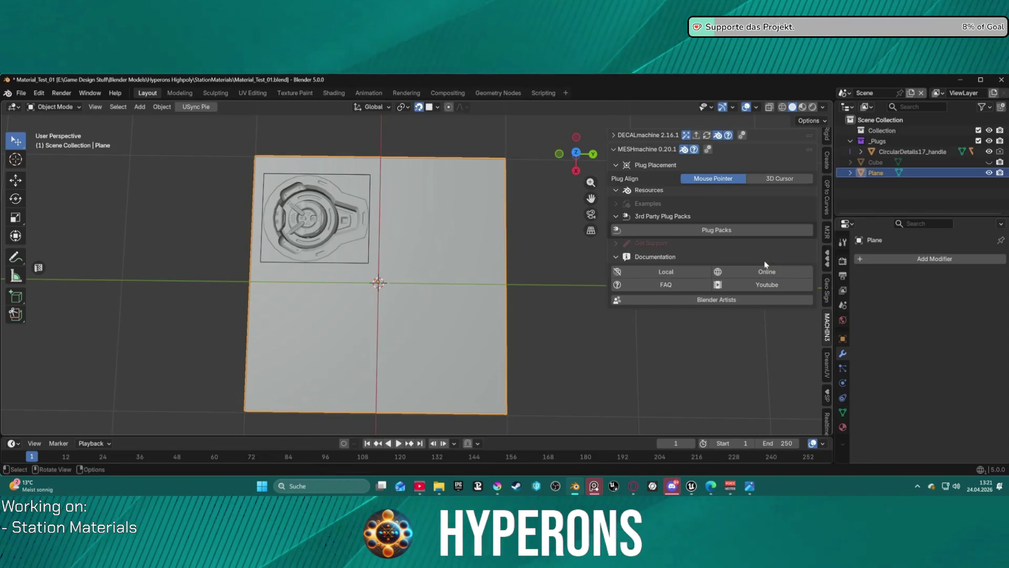
{"action": "scroll", "coordinate": [424, 211], "scroll_direction": "down", "scroll_amount": 6}
{"action": "scroll", "coordinate": [412, 230], "scroll_direction": "up", "scroll_amount": 8}
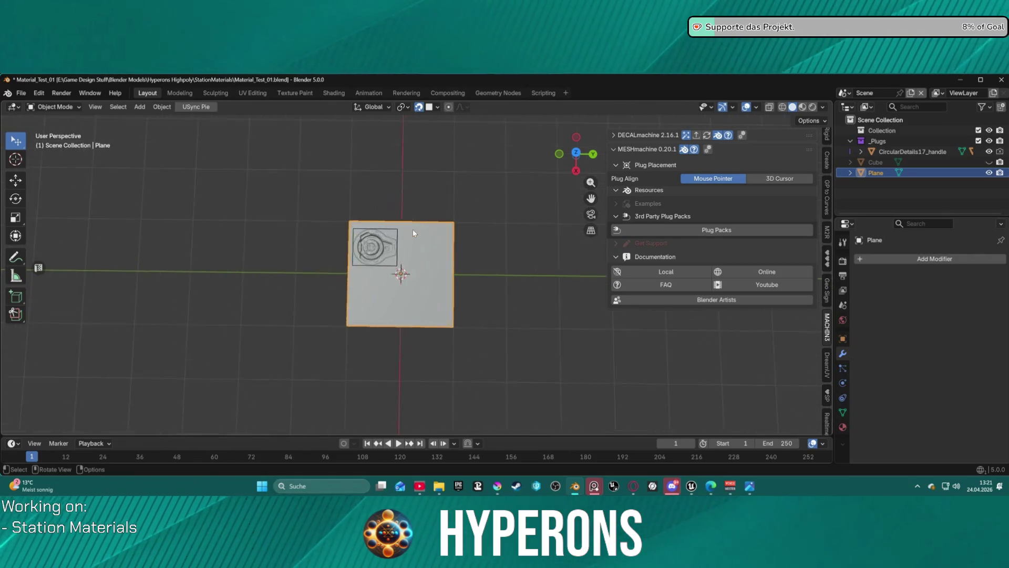
{"action": "key", "text": "s"}
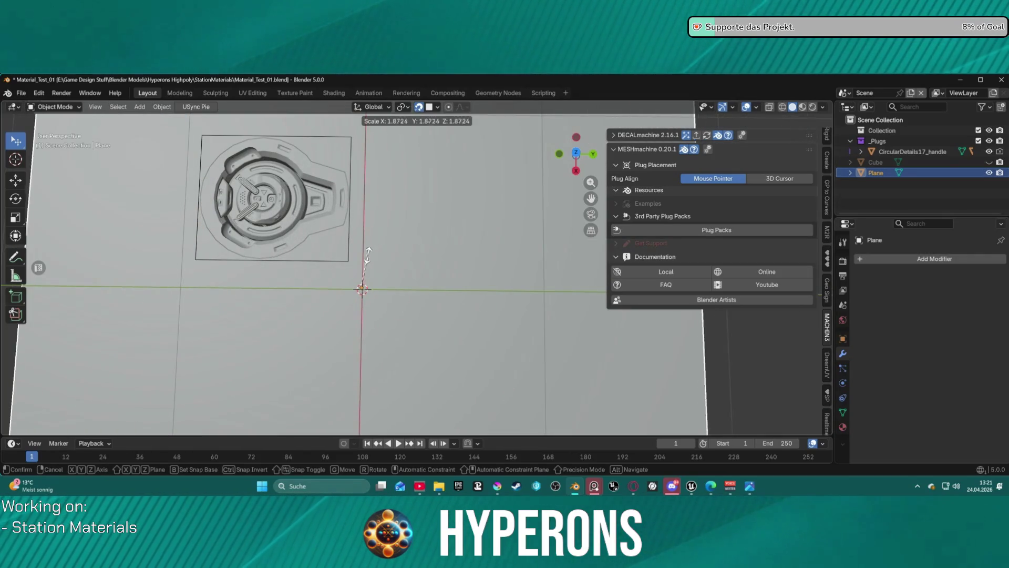
{"action": "key", "text": "Escape"}
{"action": "scroll", "coordinate": [426, 258], "scroll_direction": "down", "scroll_amount": 2}
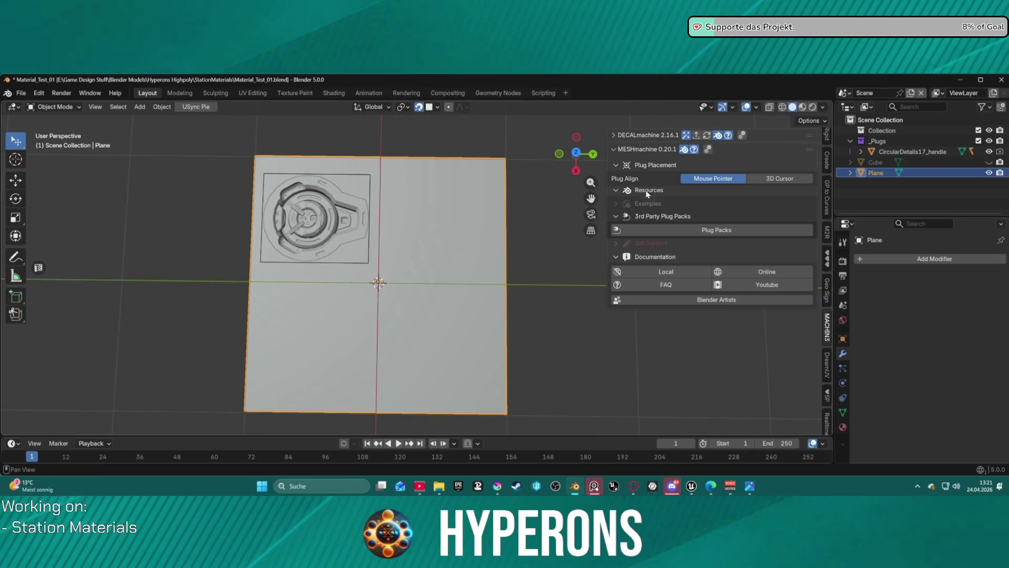
{"action": "left_click", "coordinate": [885, 151]}
{"action": "left_click", "coordinate": [881, 173]}
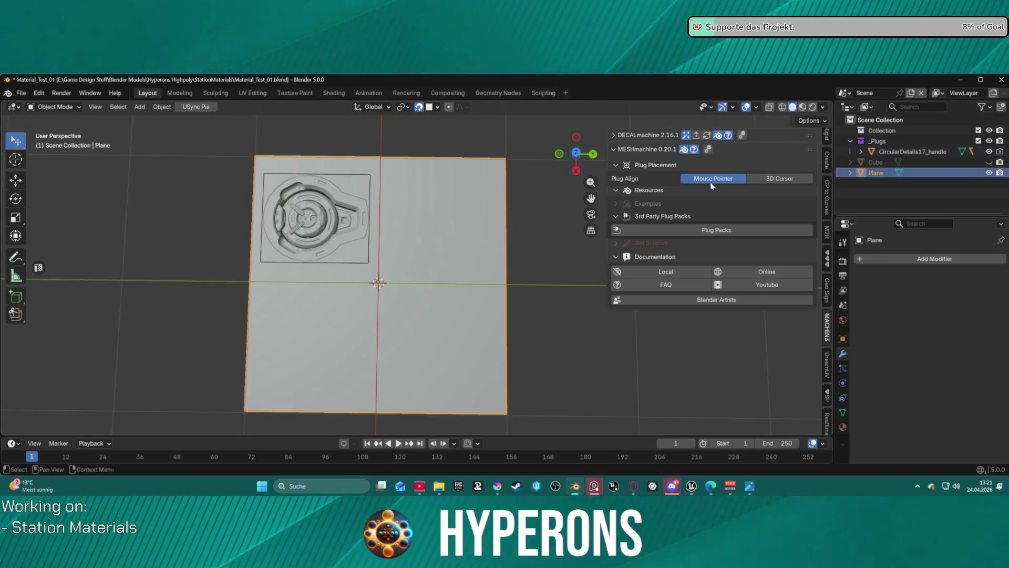
{"action": "right_click", "coordinate": [453, 217]}
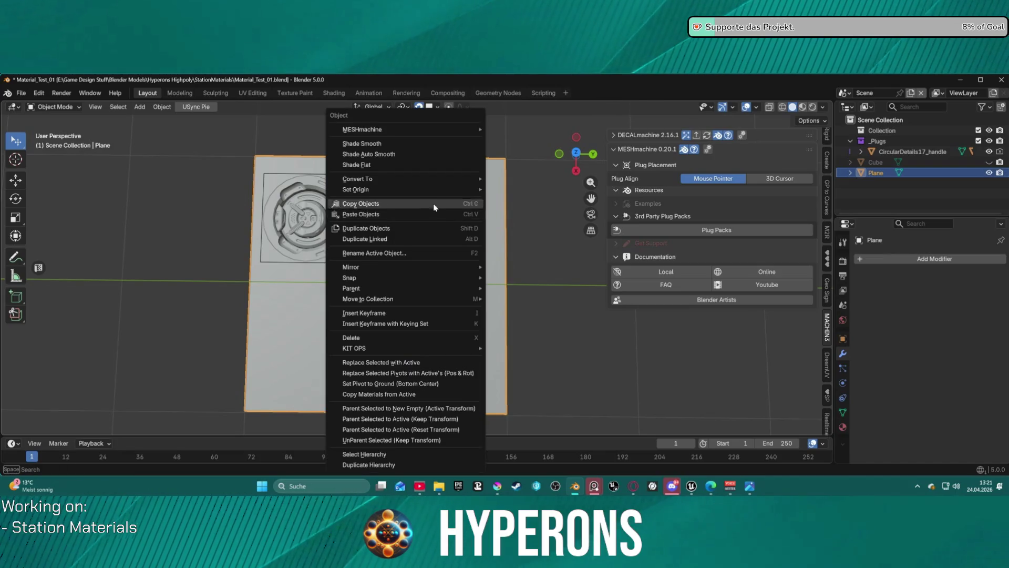
{"action": "mouse_move", "coordinate": [593, 130]}
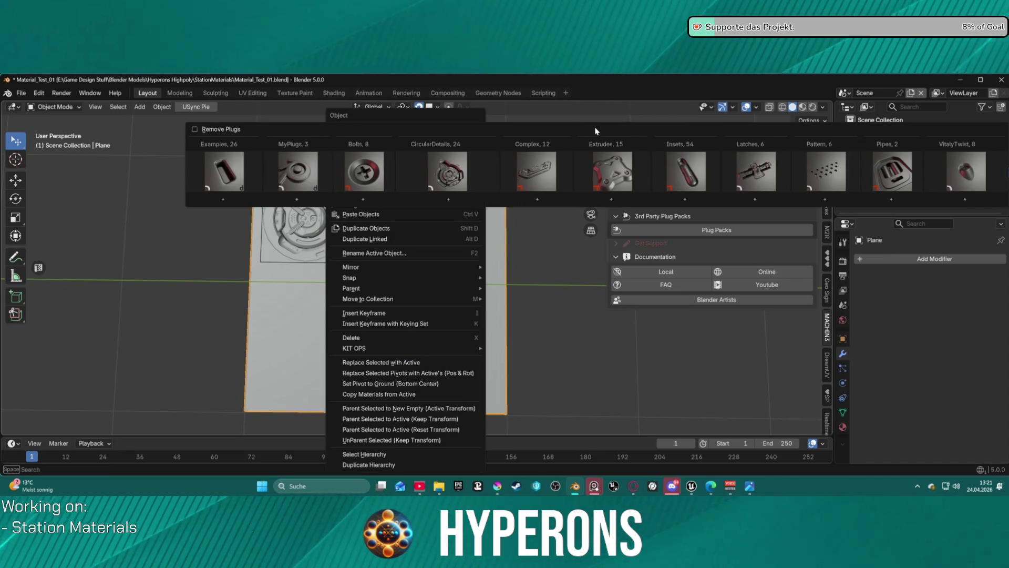
{"action": "mouse_move", "coordinate": [618, 173]}
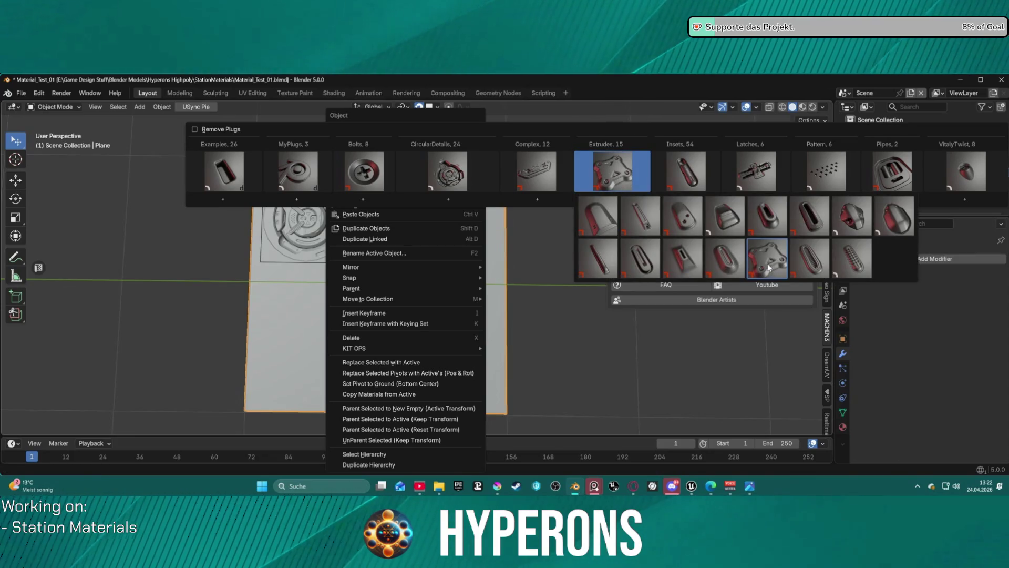
{"action": "left_click", "coordinate": [889, 220]}
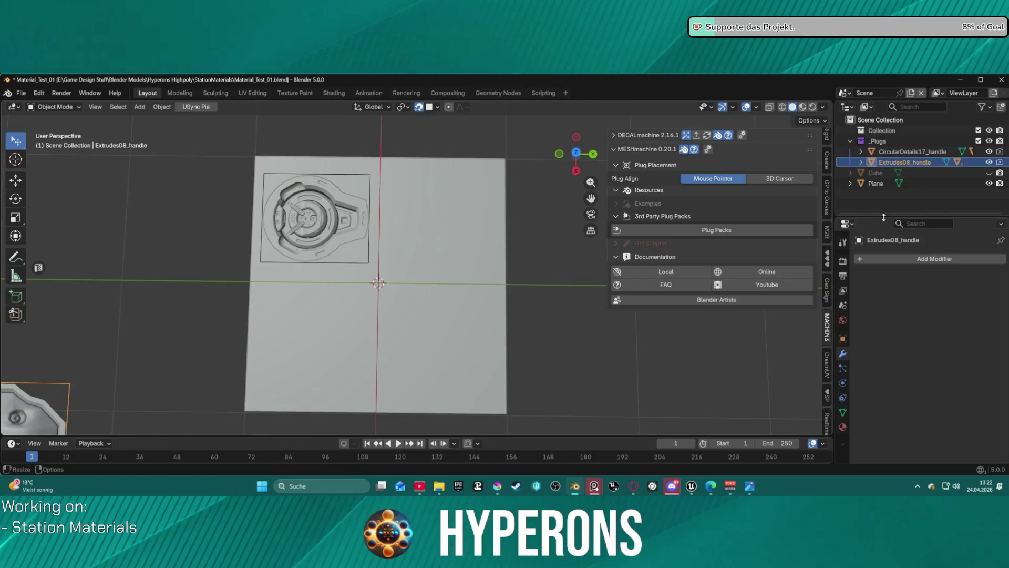
{"action": "scroll", "coordinate": [241, 277], "scroll_direction": "down", "scroll_amount": 4}
{"action": "scroll", "coordinate": [181, 299], "scroll_direction": "up", "scroll_amount": 2}
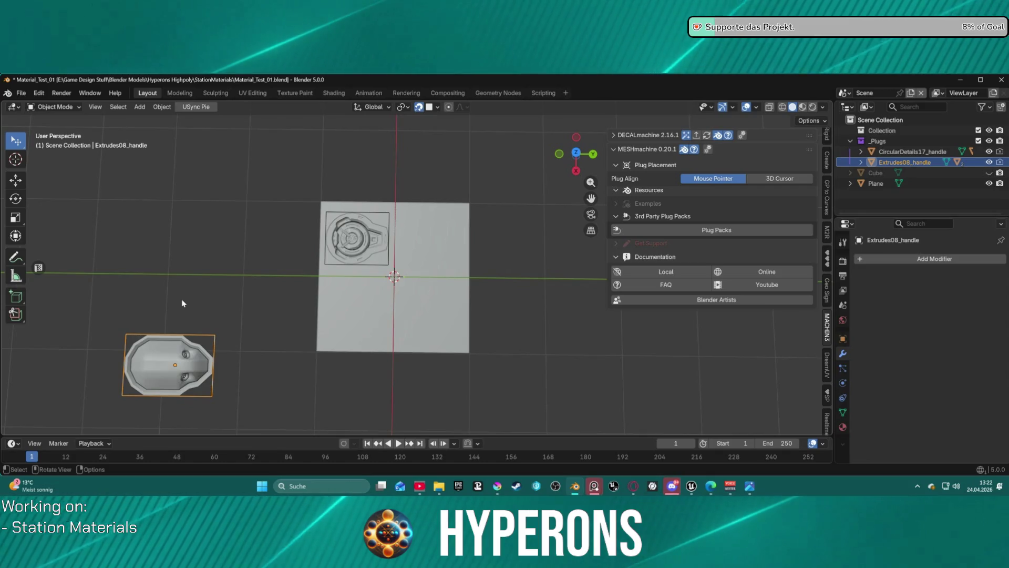
{"action": "key", "text": "Delete"}
{"action": "left_click", "coordinate": [399, 284]}
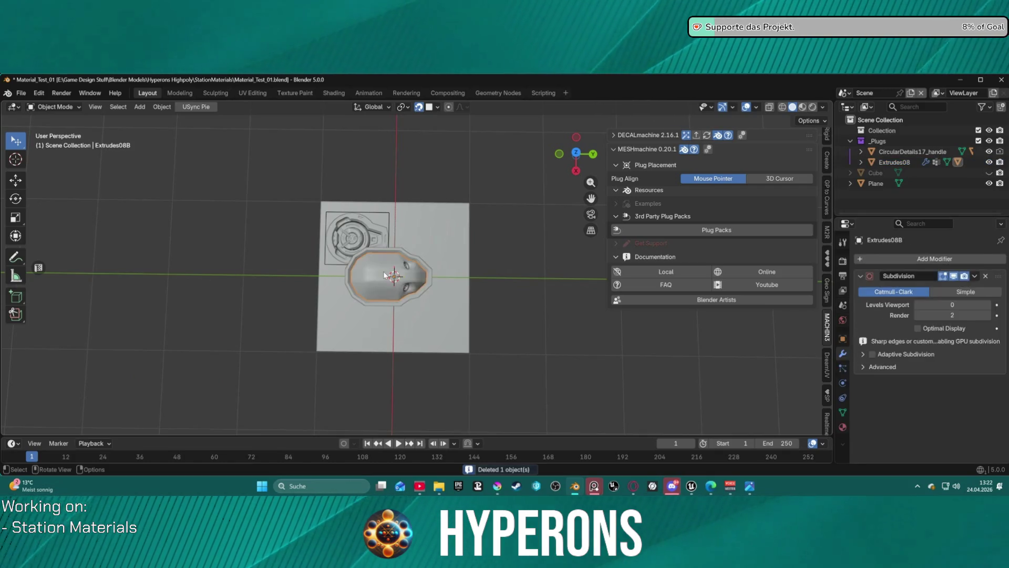
{"action": "key", "text": "Delete"}
{"action": "left_click", "coordinate": [894, 162]}
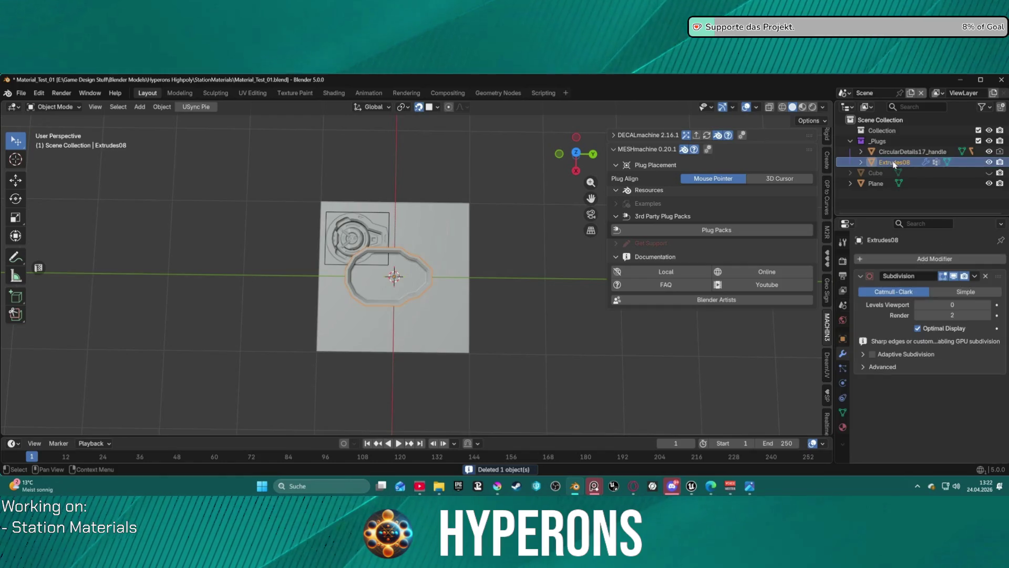
{"action": "key", "text": "Delete"}
{"action": "right_click", "coordinate": [419, 231]}
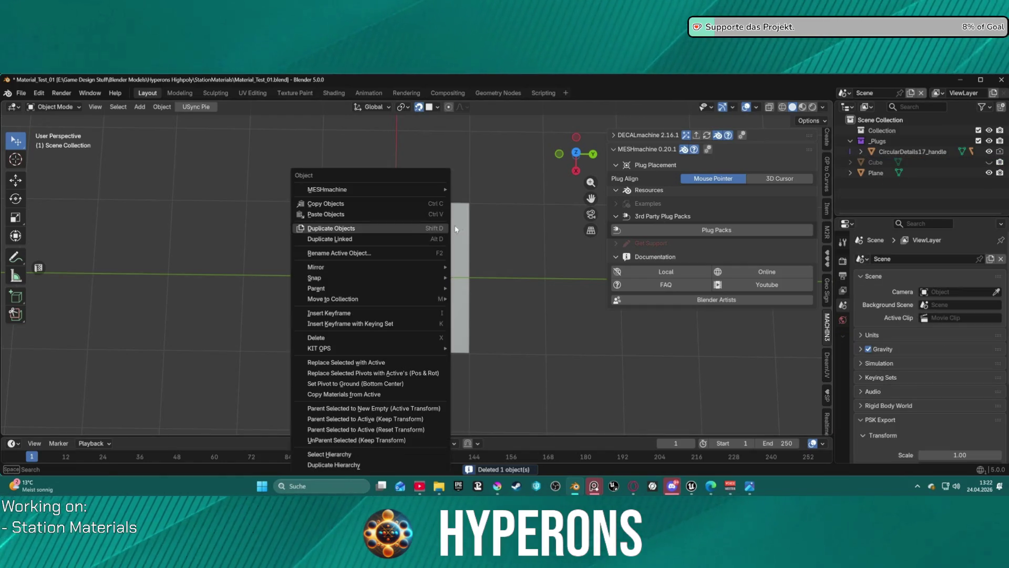
Step: Close the plug library without adding a plug, then bring up MESHmachine's Insets plug collection
{"action": "mouse_move", "coordinate": [418, 189]}
{"action": "mouse_move", "coordinate": [475, 189]}
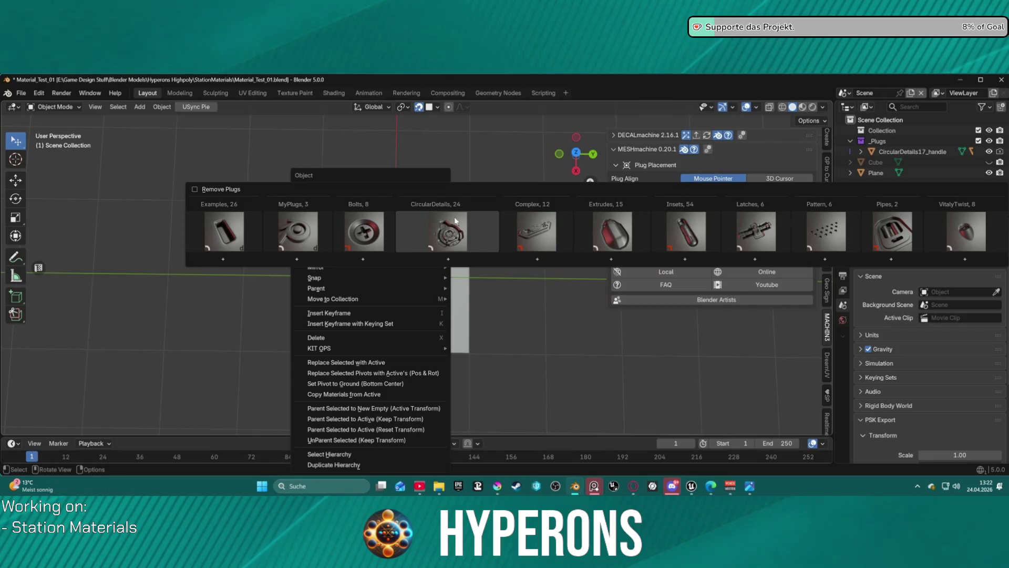
{"action": "left_click", "coordinate": [426, 219]}
{"action": "right_click", "coordinate": [426, 219]}
{"action": "mouse_move", "coordinate": [440, 177]}
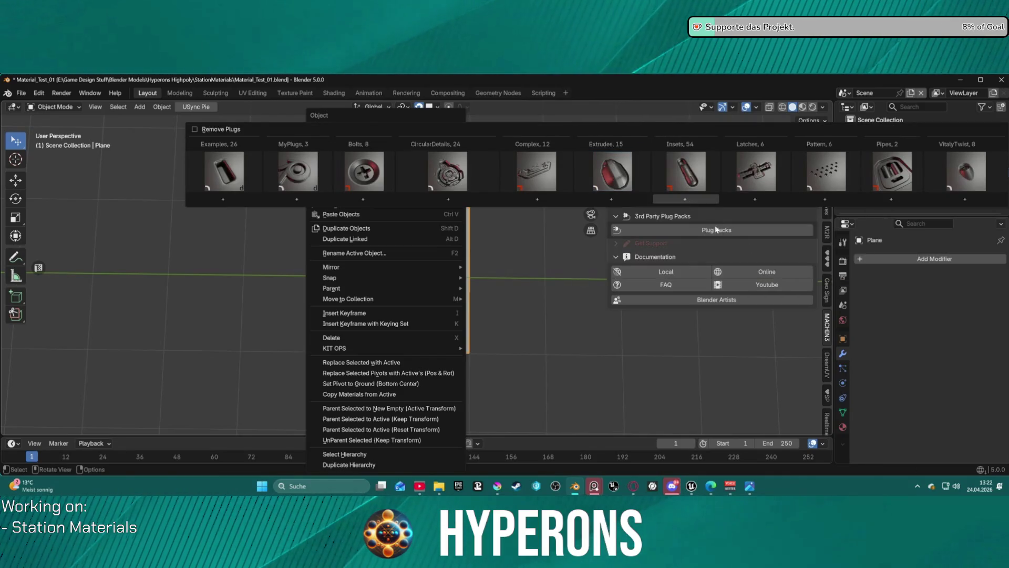
{"action": "mouse_move", "coordinate": [634, 172]}
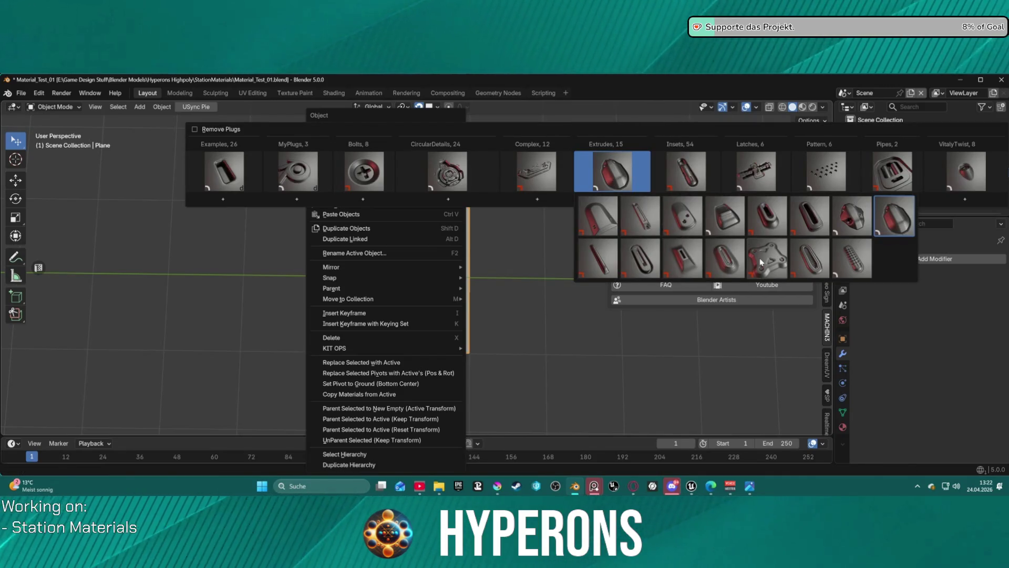
{"action": "key", "text": "Escape"}
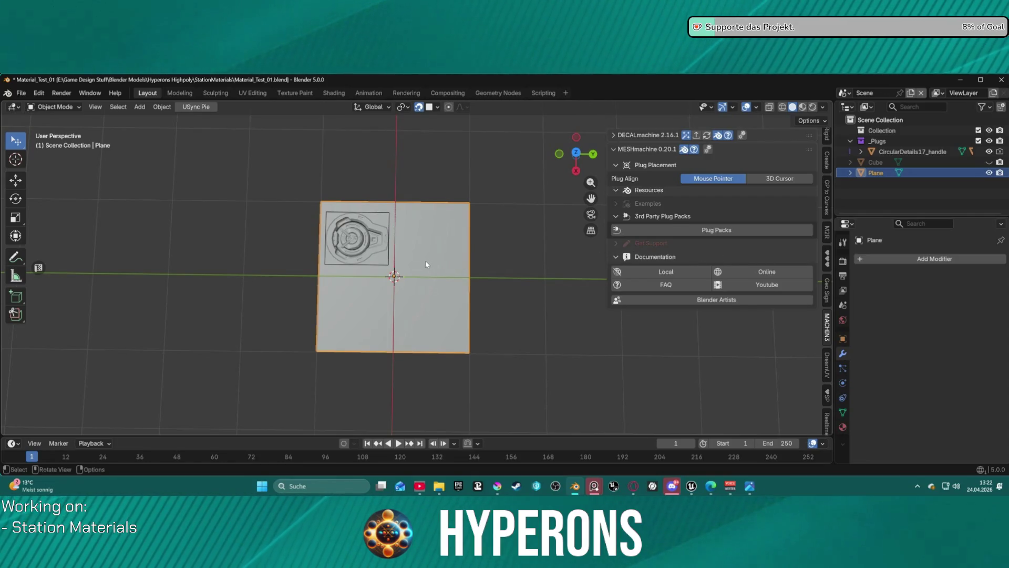
{"action": "right_click", "coordinate": [415, 239]}
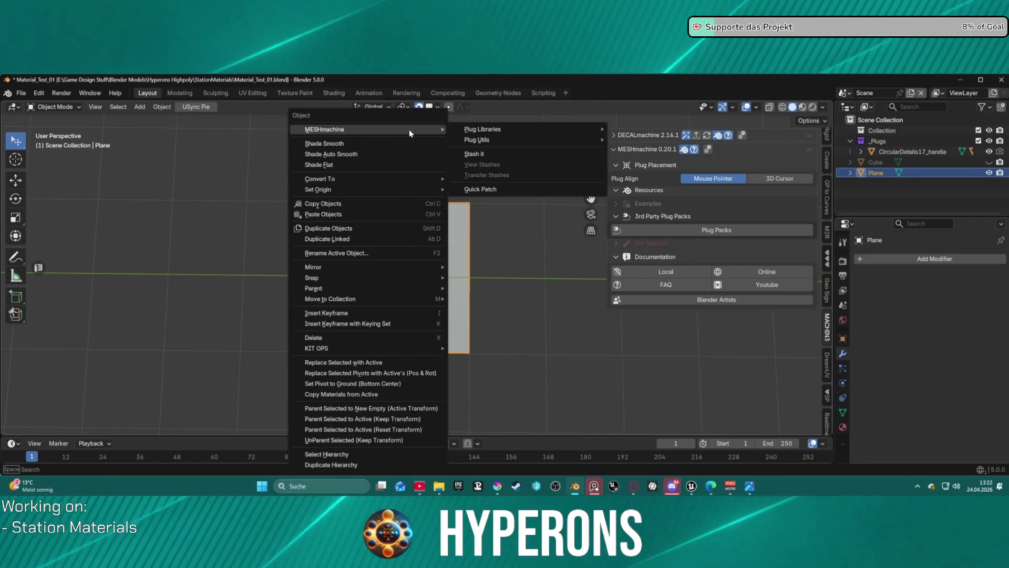
{"action": "mouse_move", "coordinate": [484, 129]}
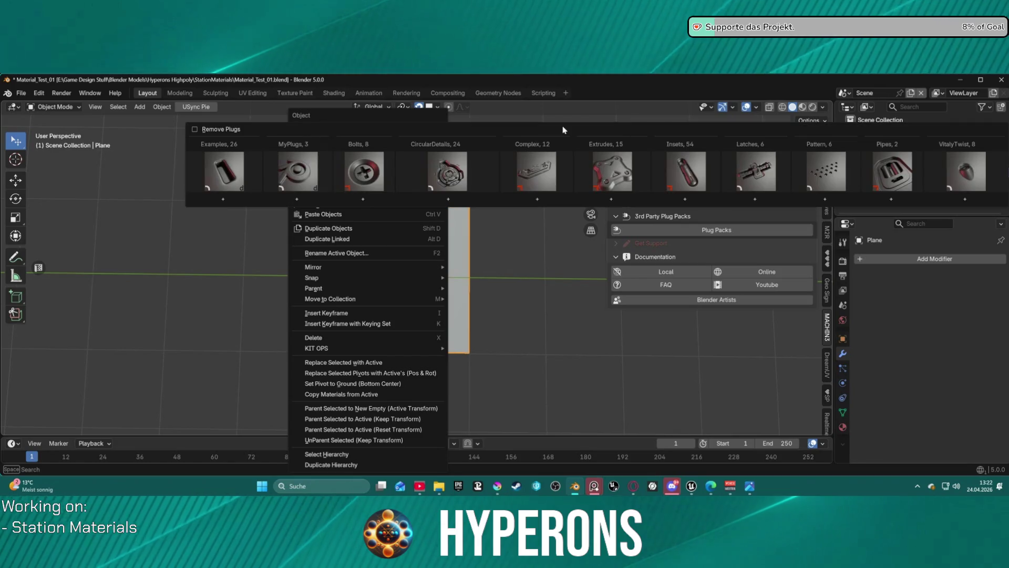
{"action": "left_click", "coordinate": [703, 188]}
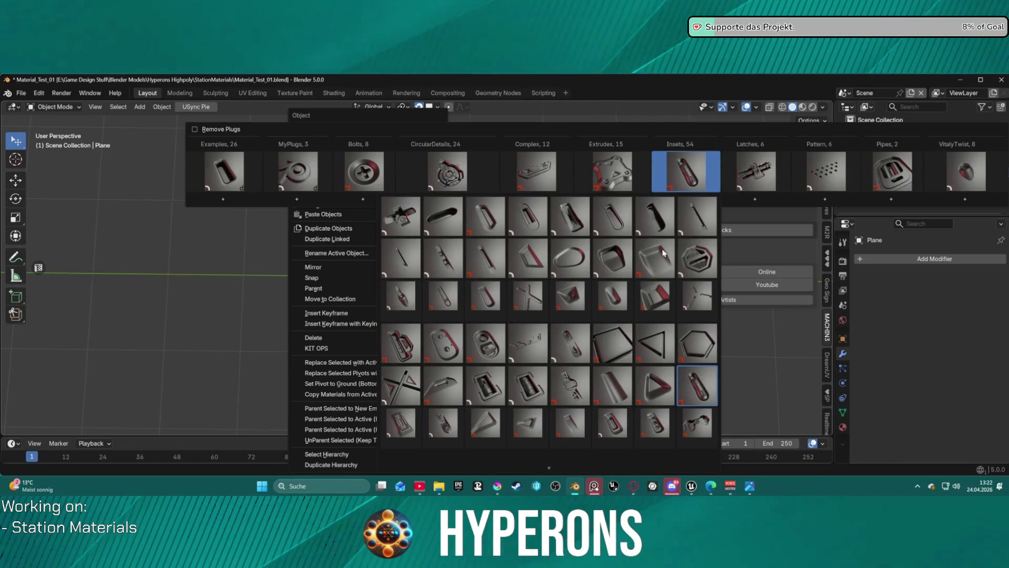
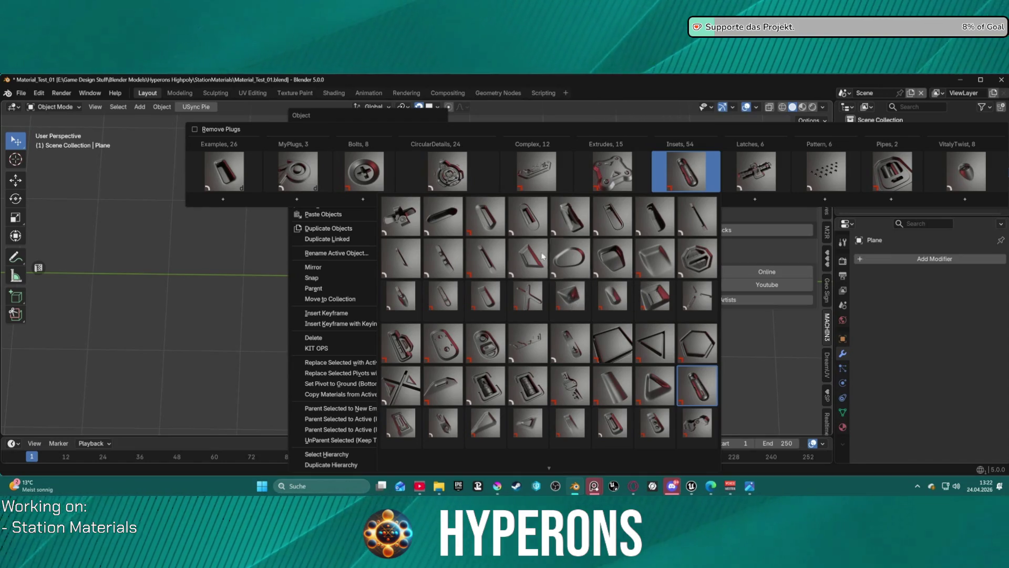
Step: Insert the Inset16 plug and place it on the plane's upper right
{"action": "left_click", "coordinate": [620, 267]}
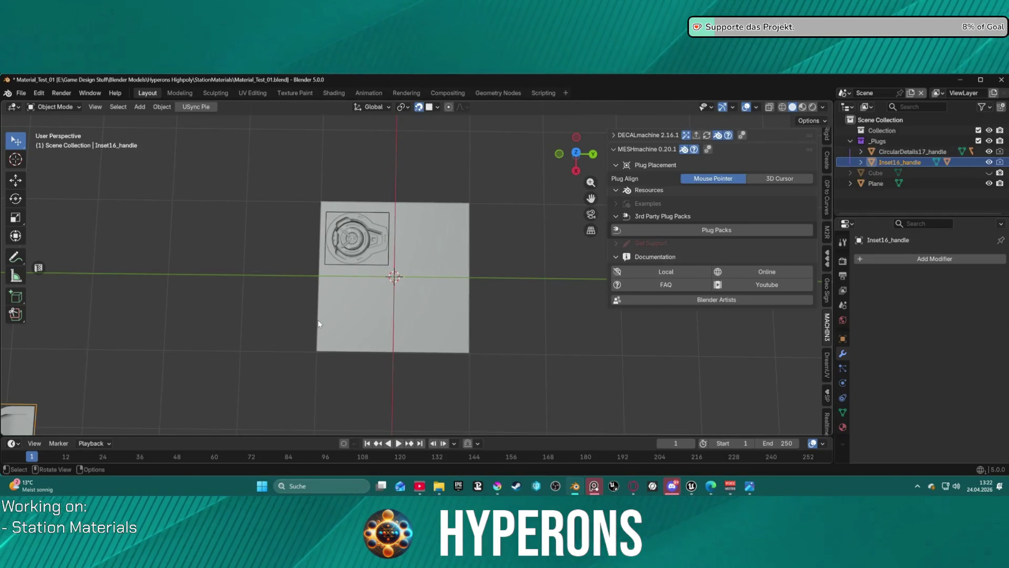
{"action": "key", "text": "g"}
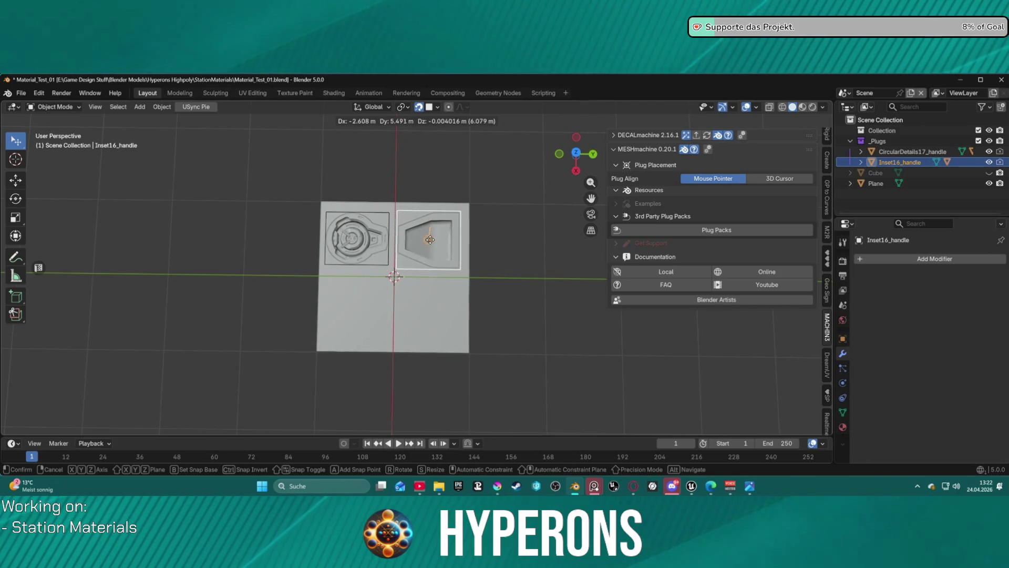
{"action": "left_click", "coordinate": [433, 242]}
{"action": "scroll", "coordinate": [470, 252], "scroll_direction": "up", "scroll_amount": 3}
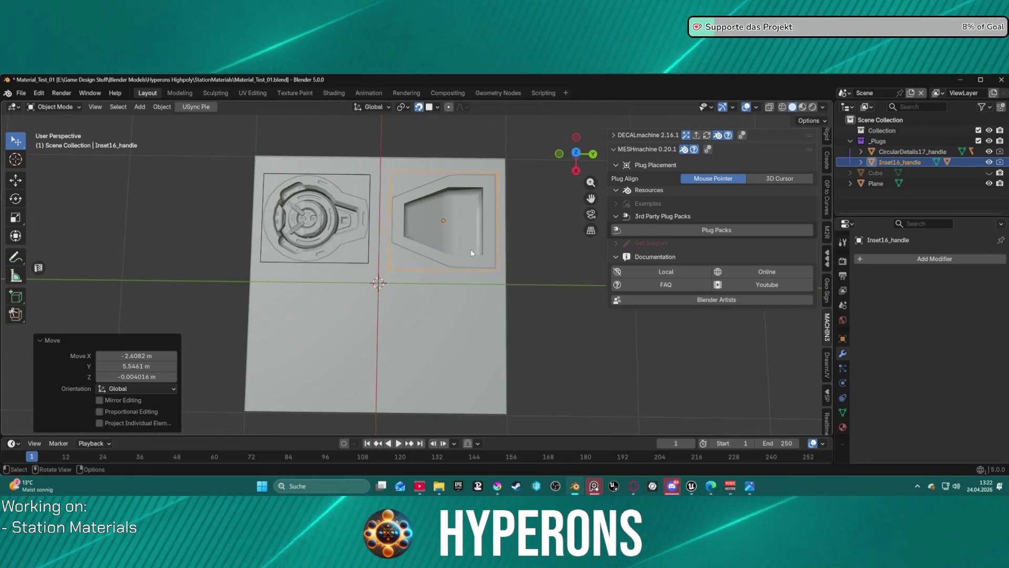
Step: Insert the Pattern Vents10 hexagon vent plug onto the plane
{"action": "left_click", "coordinate": [470, 324]}
{"action": "right_click", "coordinate": [475, 317]}
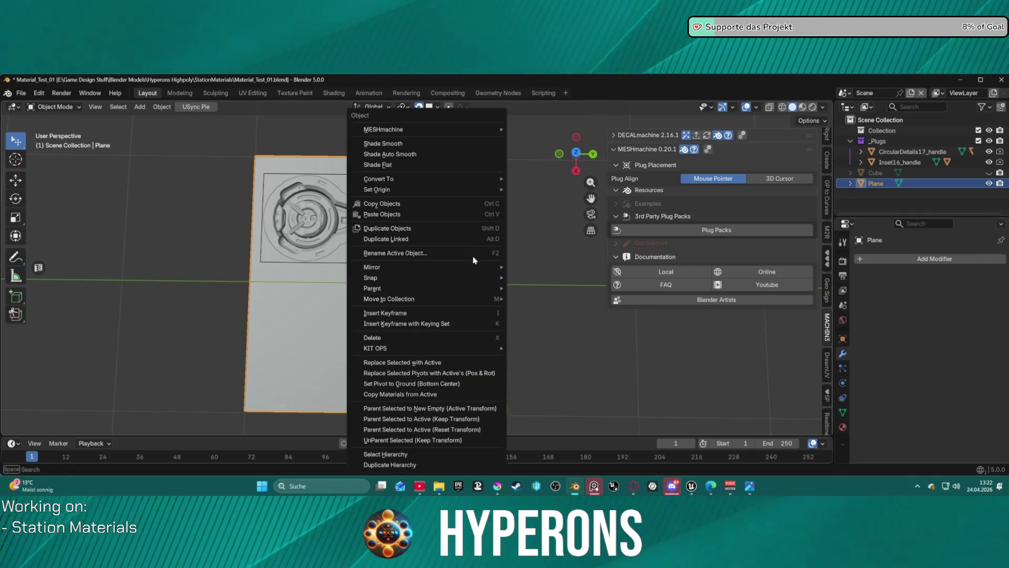
{"action": "mouse_move", "coordinate": [470, 131]}
{"action": "mouse_move", "coordinate": [521, 141]}
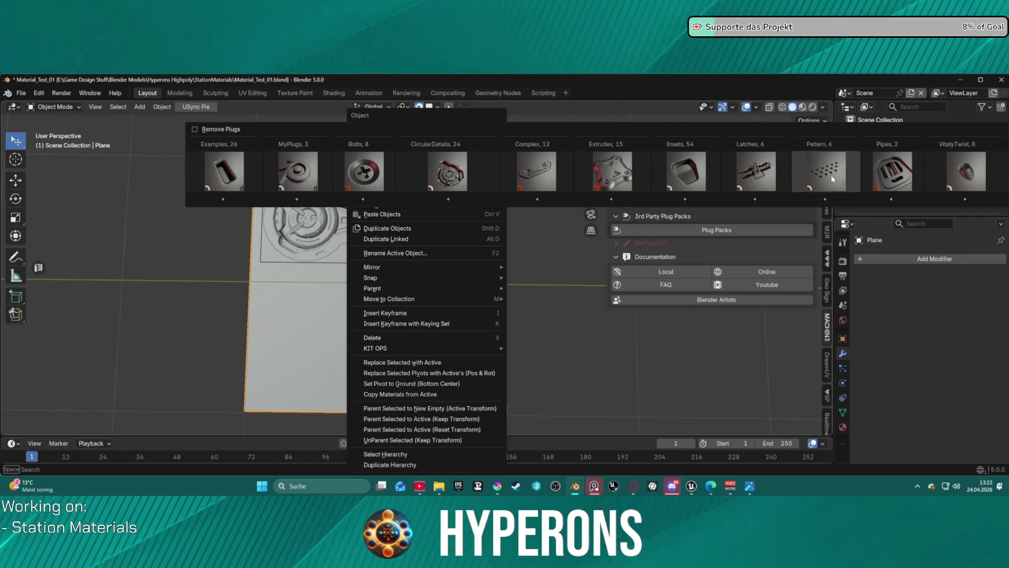
{"action": "left_click", "coordinate": [831, 175]}
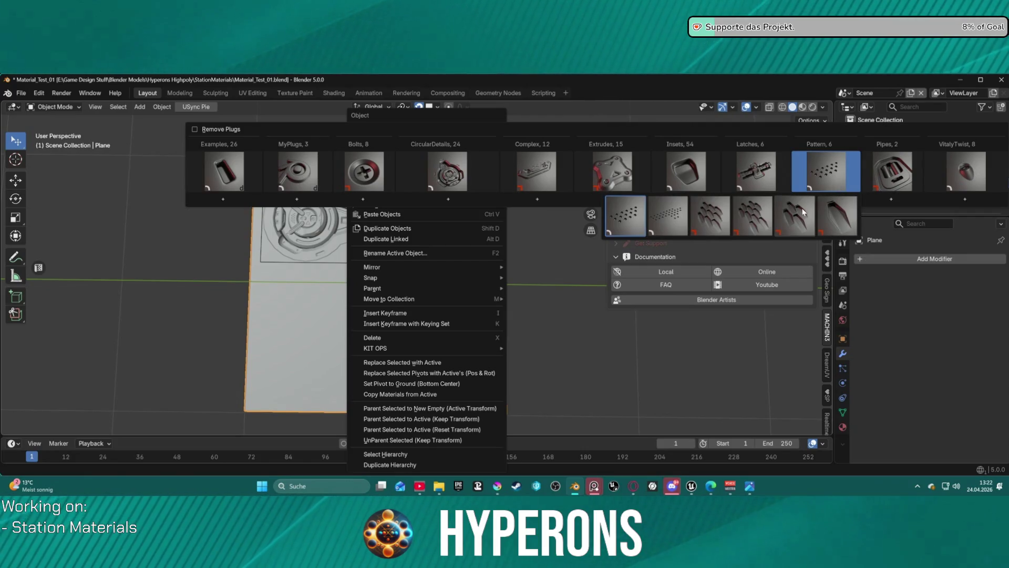
{"action": "left_click", "coordinate": [750, 227]}
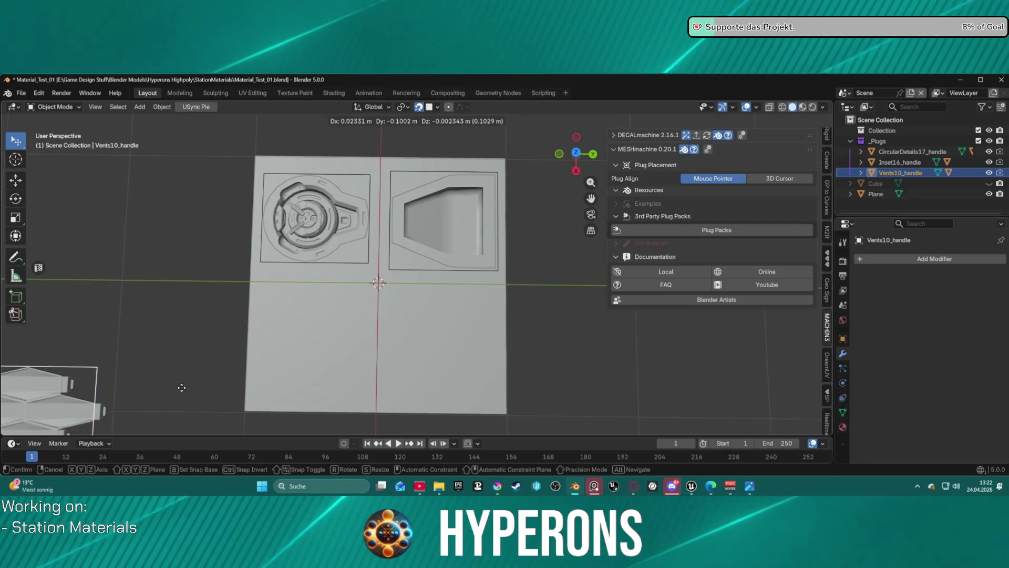
{"action": "key", "text": "g"}
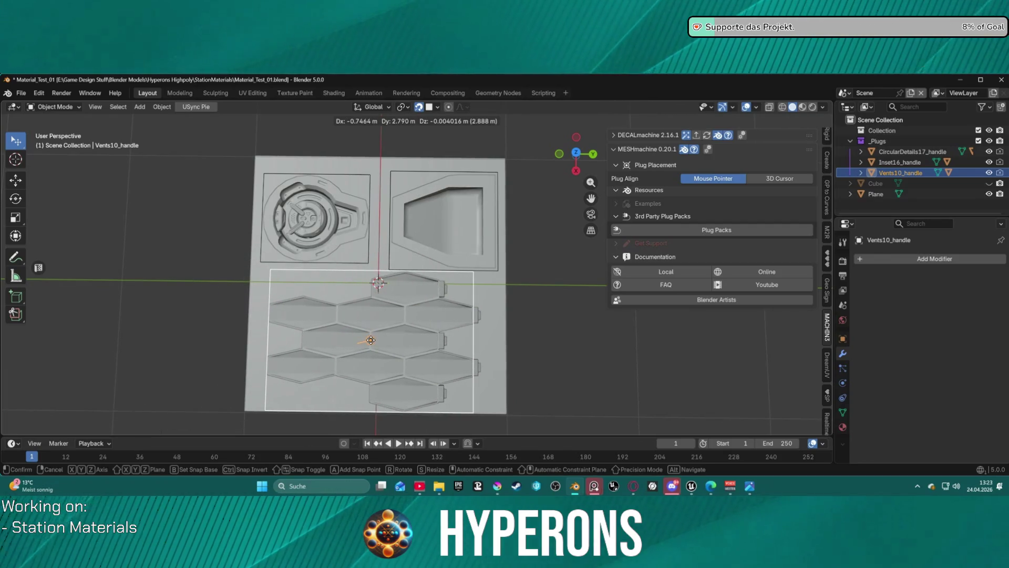
{"action": "left_click", "coordinate": [371, 340]}
Step: Scale the vent plug to 0.58 and settle it in the plane's lower left
{"action": "key", "text": "s"}
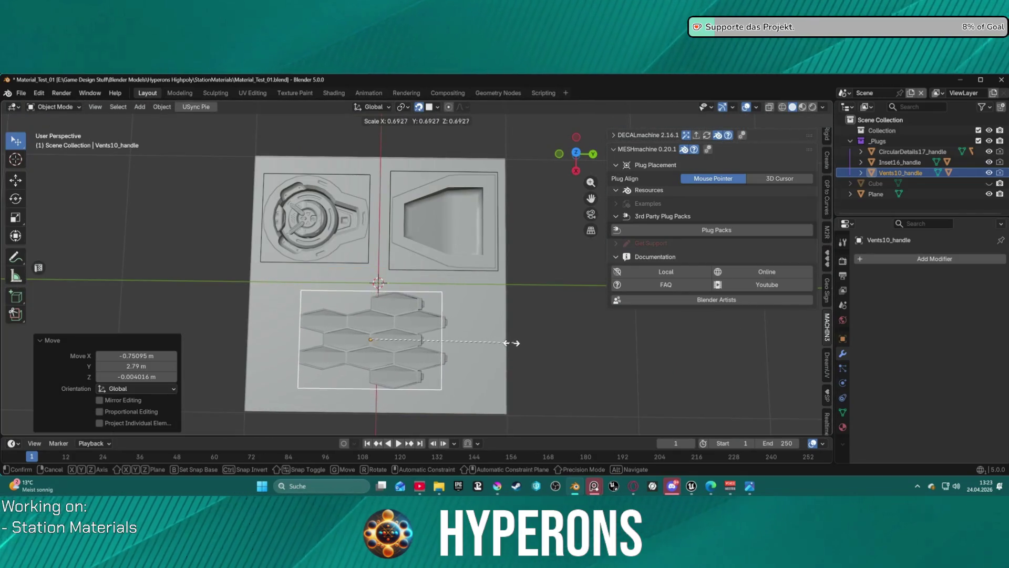
{"action": "left_click", "coordinate": [491, 345]}
{"action": "key", "text": "g"}
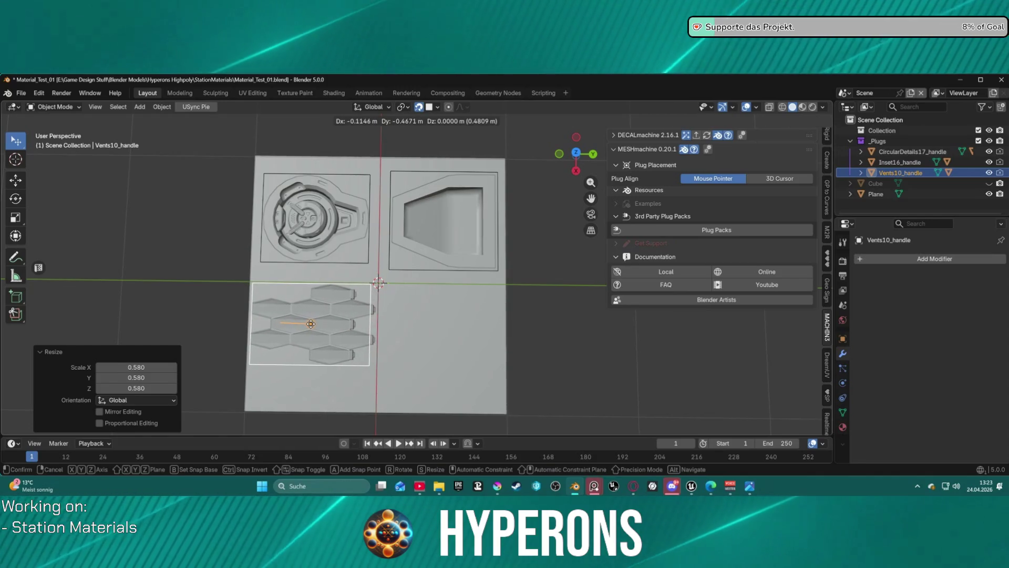
{"action": "left_click", "coordinate": [311, 326]}
{"action": "scroll", "coordinate": [336, 336], "scroll_direction": "up", "scroll_amount": 2}
{"action": "scroll", "coordinate": [368, 336], "scroll_direction": "down", "scroll_amount": 2}
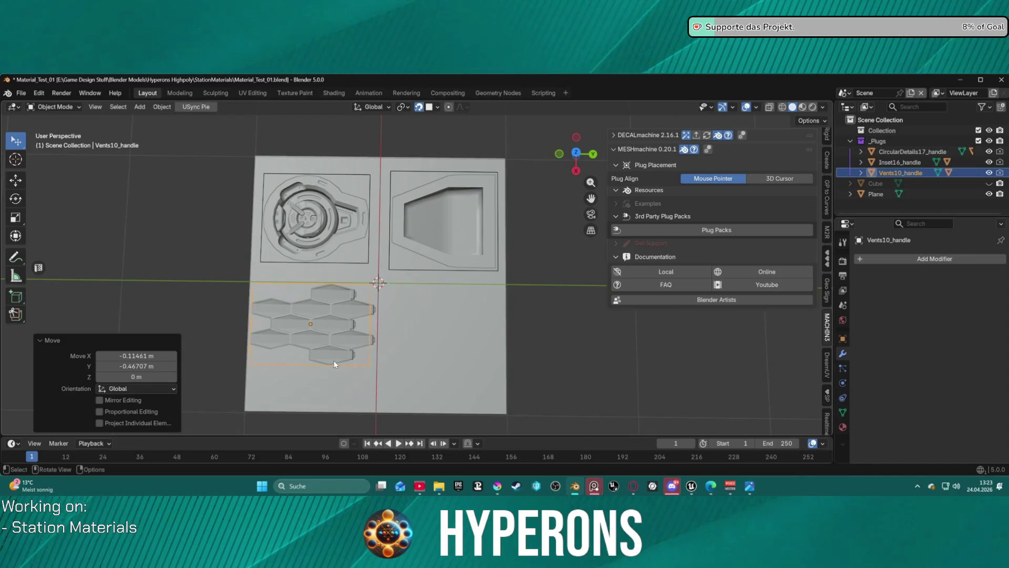
{"action": "right_click", "coordinate": [415, 327]}
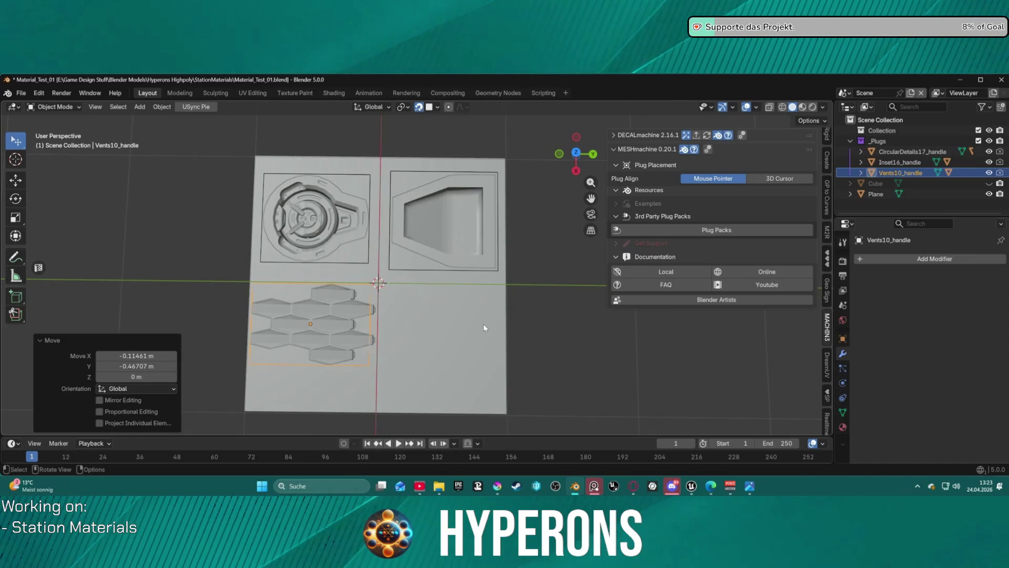
{"action": "left_click", "coordinate": [481, 323]}
{"action": "right_click", "coordinate": [482, 323]}
Step: Insert the VitalyTwist07 plug and place it at the plane's lower right
{"action": "mouse_move", "coordinate": [473, 130]}
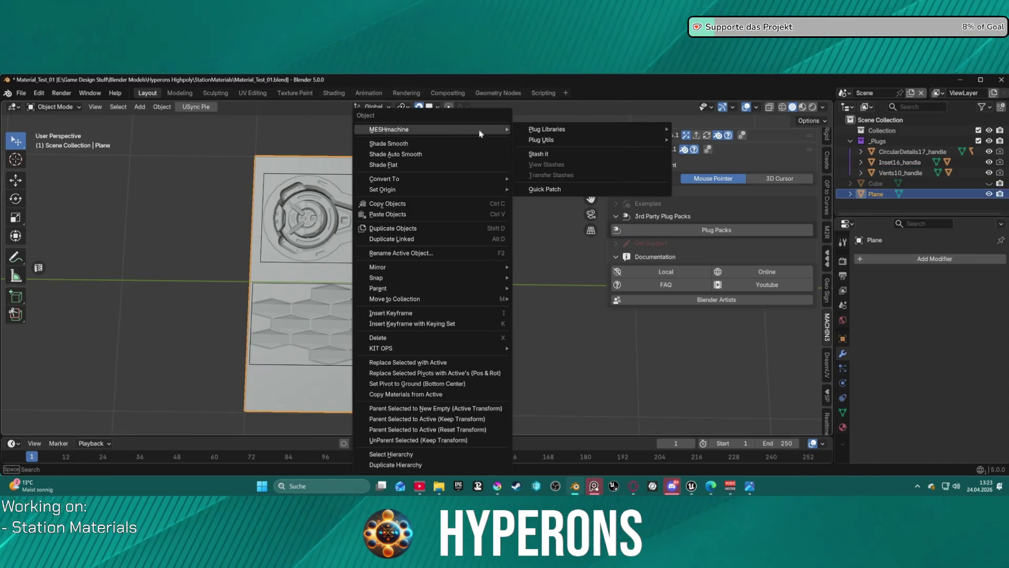
{"action": "mouse_move", "coordinate": [610, 129]}
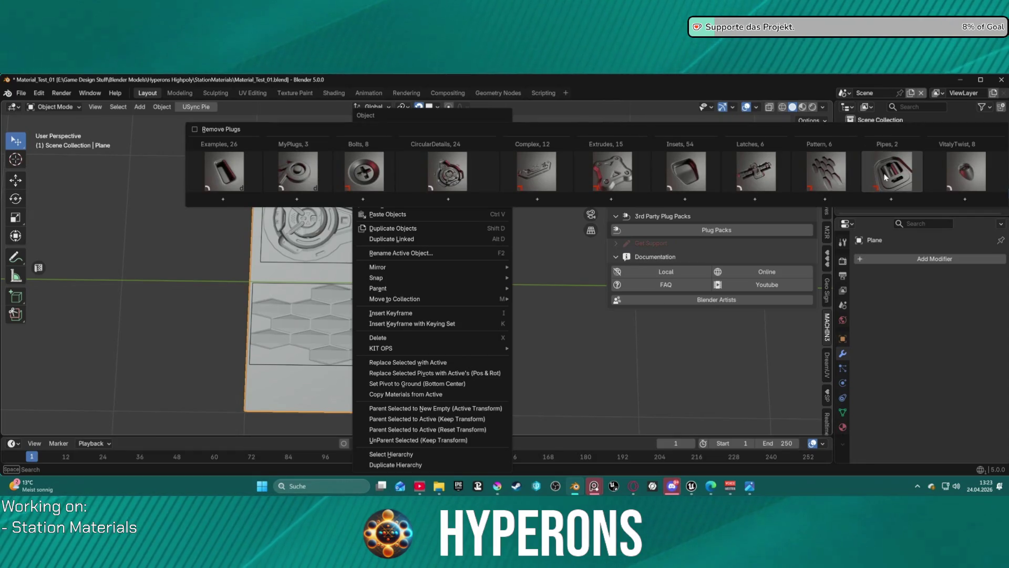
{"action": "left_click", "coordinate": [970, 178]}
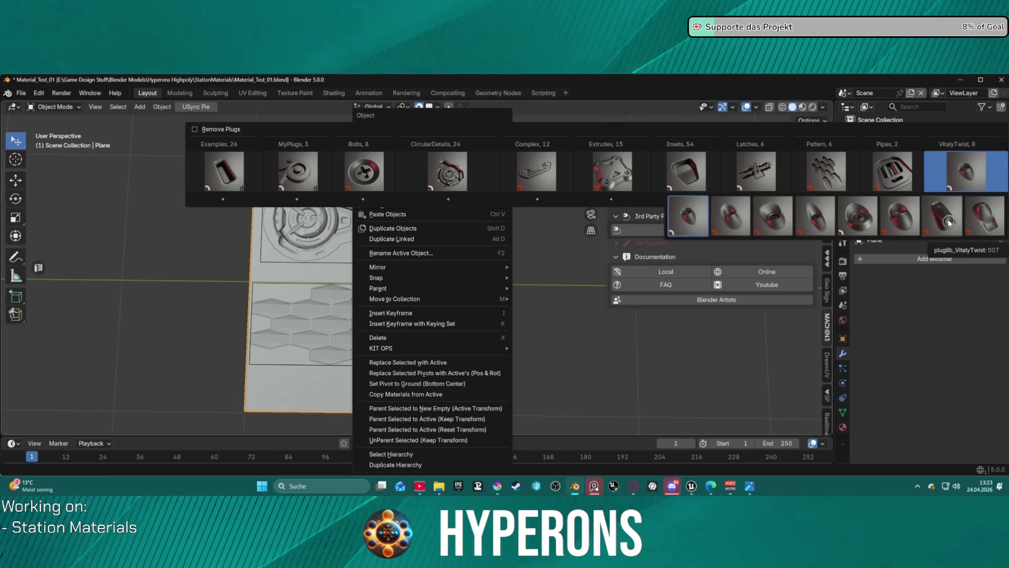
{"action": "left_click", "coordinate": [949, 223]}
{"action": "key", "text": "g"}
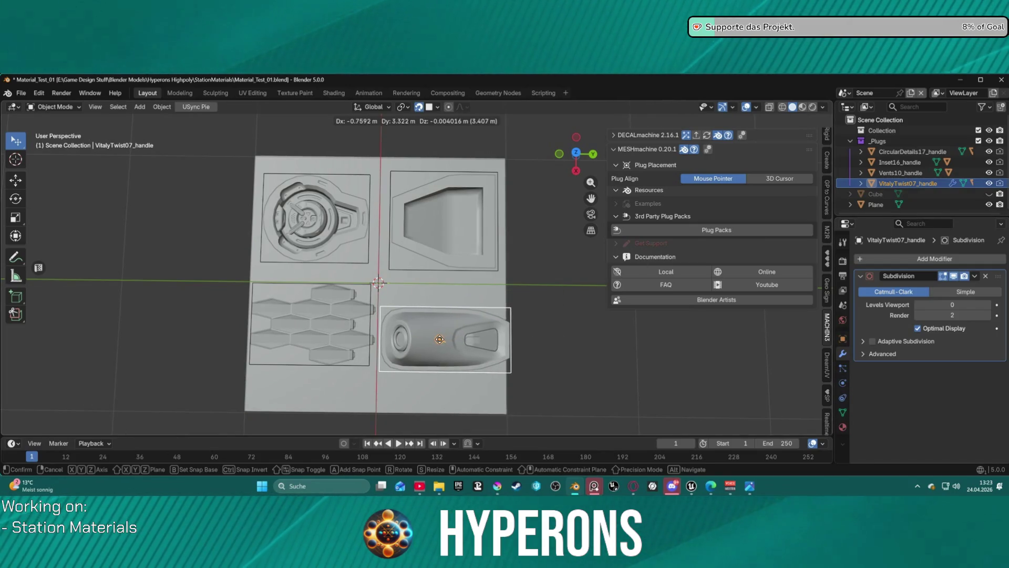
{"action": "left_click", "coordinate": [440, 340]}
Step: Scale the VitalyTwist07 plug to 0.801 and rotate it 90° to run lengthwise
{"action": "key", "text": "s"}
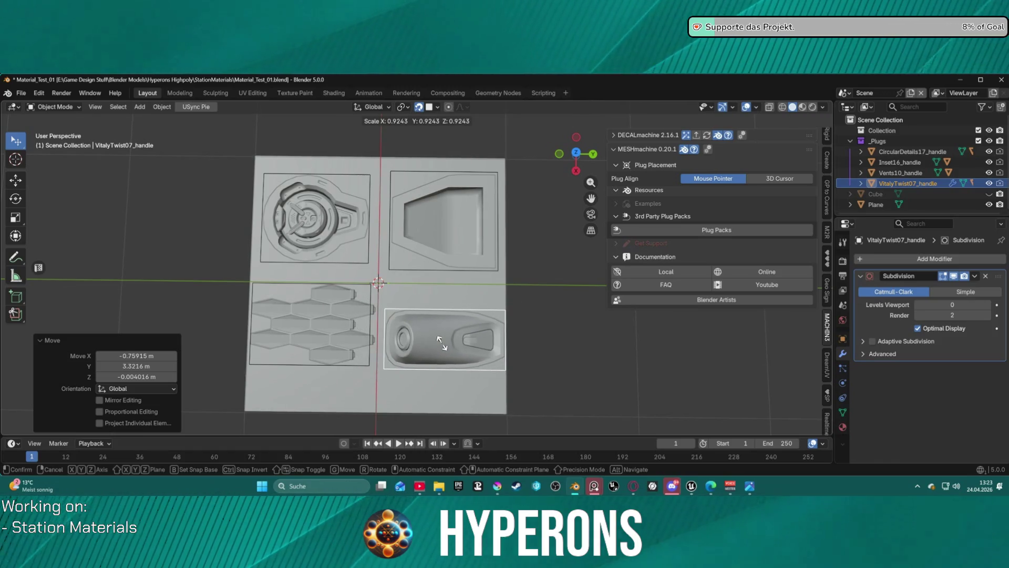
{"action": "left_click", "coordinate": [441, 343]}
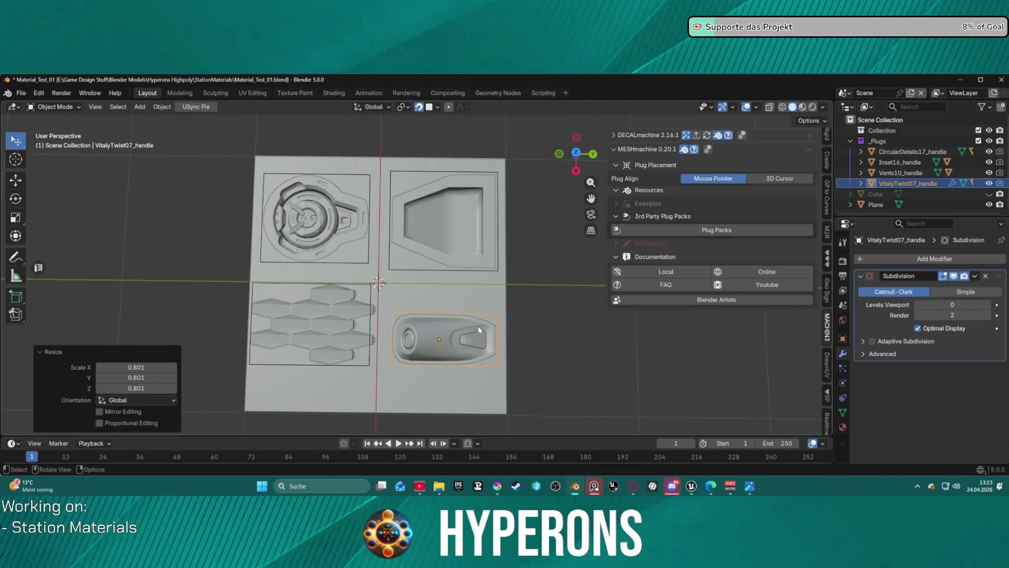
{"action": "key", "text": "r"}
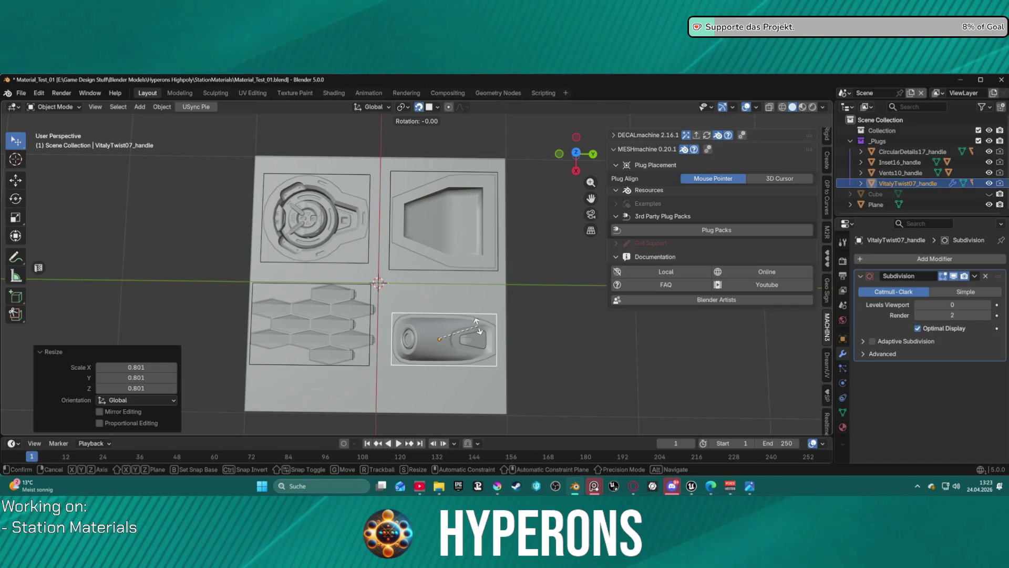
{"action": "left_click", "coordinate": [478, 326]}
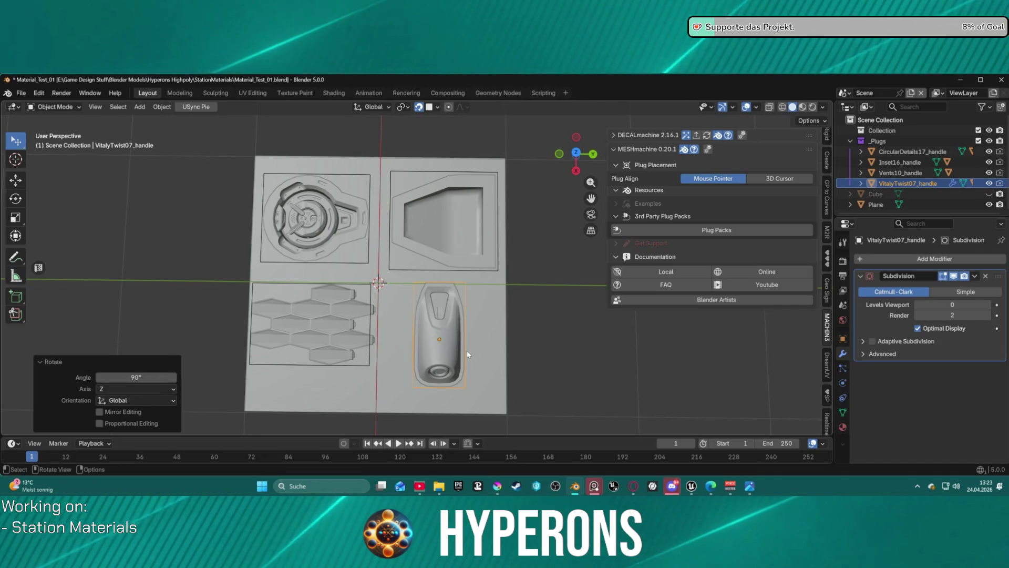
{"action": "scroll", "coordinate": [469, 354], "scroll_direction": "up", "scroll_amount": 2}
{"action": "mouse_move", "coordinate": [462, 358]}
{"action": "middle_mouse_down"}
{"action": "mouse_move", "coordinate": [497, 341]}
{"action": "mouse_move", "coordinate": [491, 254]}
{"action": "mouse_move", "coordinate": [547, 251]}
{"action": "mouse_move", "coordinate": [520, 315]}
{"action": "mouse_move", "coordinate": [455, 216]}
{"action": "mouse_move", "coordinate": [453, 143]}
{"action": "mouse_move", "coordinate": [480, 274]}
{"action": "mouse_move", "coordinate": [466, 302]}
{"action": "mouse_move", "coordinate": [420, 242]}
{"action": "mouse_move", "coordinate": [425, 261]}
{"action": "mouse_move", "coordinate": [425, 245]}
{"action": "middle_mouse_up"}
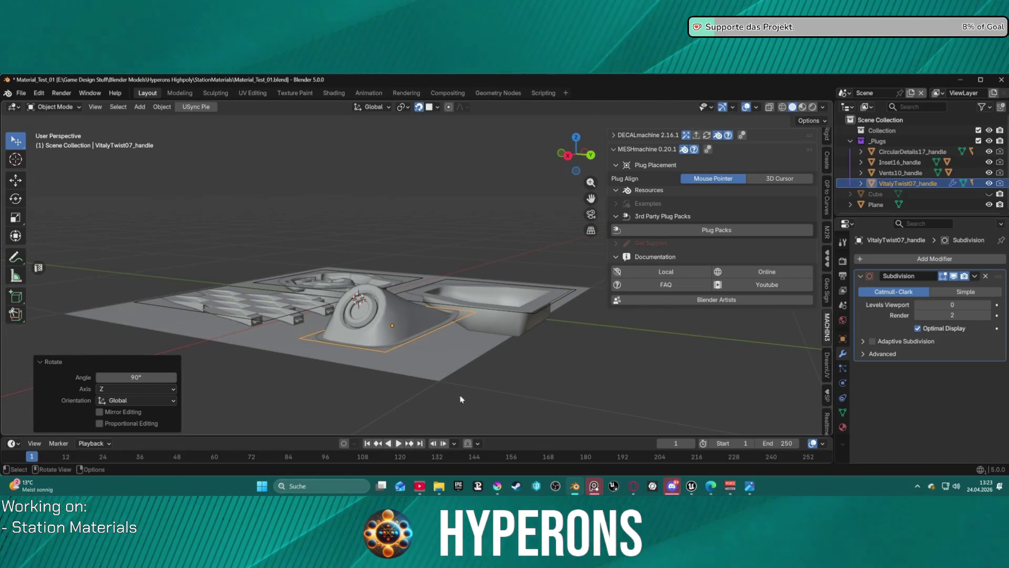
{"action": "mouse_move", "coordinate": [470, 341]}
{"action": "middle_mouse_down"}
{"action": "mouse_move", "coordinate": [522, 414]}
{"action": "mouse_move", "coordinate": [530, 362]}
{"action": "mouse_move", "coordinate": [592, 316]}
{"action": "mouse_move", "coordinate": [606, 272]}
{"action": "mouse_move", "coordinate": [573, 328]}
{"action": "mouse_move", "coordinate": [498, 374]}
{"action": "mouse_move", "coordinate": [495, 357]}
{"action": "mouse_move", "coordinate": [589, 356]}
{"action": "middle_mouse_up"}
{"action": "left_click", "coordinate": [660, 348]}
{"action": "mouse_move", "coordinate": [661, 352]}
{"action": "middle_mouse_down"}
{"action": "mouse_move", "coordinate": [633, 339]}
{"action": "mouse_move", "coordinate": [630, 324]}
{"action": "mouse_move", "coordinate": [607, 393]}
{"action": "mouse_move", "coordinate": [648, 334]}
{"action": "mouse_move", "coordinate": [632, 331]}
{"action": "mouse_move", "coordinate": [552, 365]}
{"action": "mouse_move", "coordinate": [491, 419]}
{"action": "mouse_move", "coordinate": [455, 412]}
{"action": "mouse_move", "coordinate": [366, 342]}
{"action": "mouse_move", "coordinate": [378, 334]}
{"action": "mouse_move", "coordinate": [386, 285]}
{"action": "mouse_move", "coordinate": [462, 301]}
{"action": "mouse_move", "coordinate": [620, 426]}
{"action": "mouse_move", "coordinate": [487, 327]}
{"action": "middle_mouse_up"}
{"action": "left_click", "coordinate": [876, 204]}
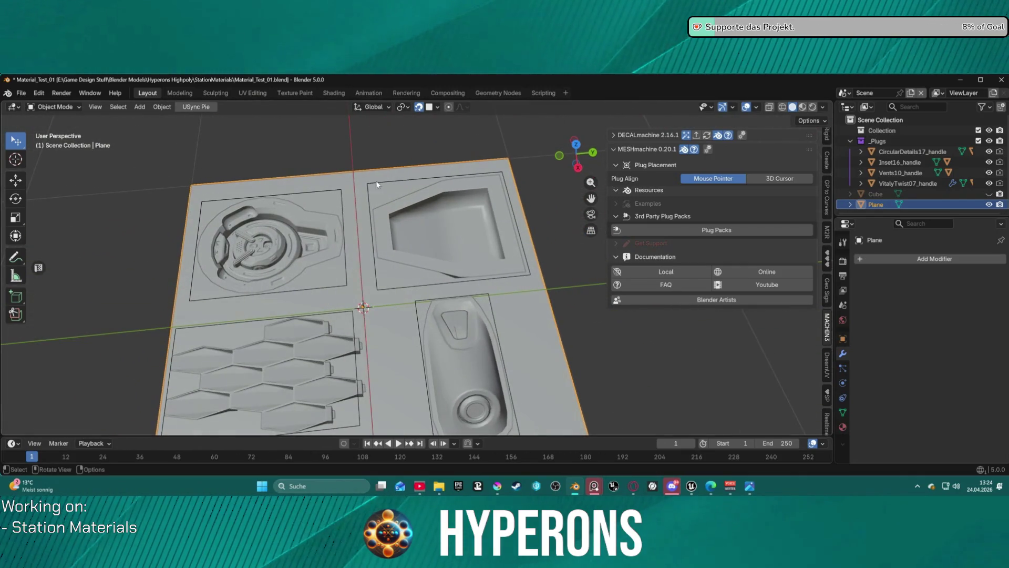
Step: Select the four plug objects with the plane as active and bring up its object actions
{"action": "key", "text": "a"}
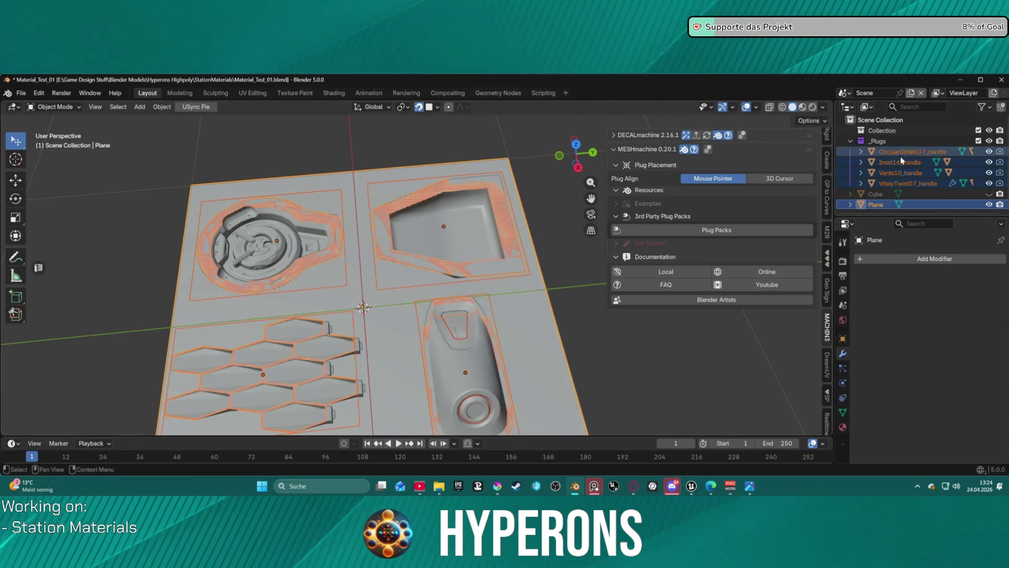
{"action": "left_click_drag", "start_coordinate": [904, 154], "coordinate": [891, 185]}
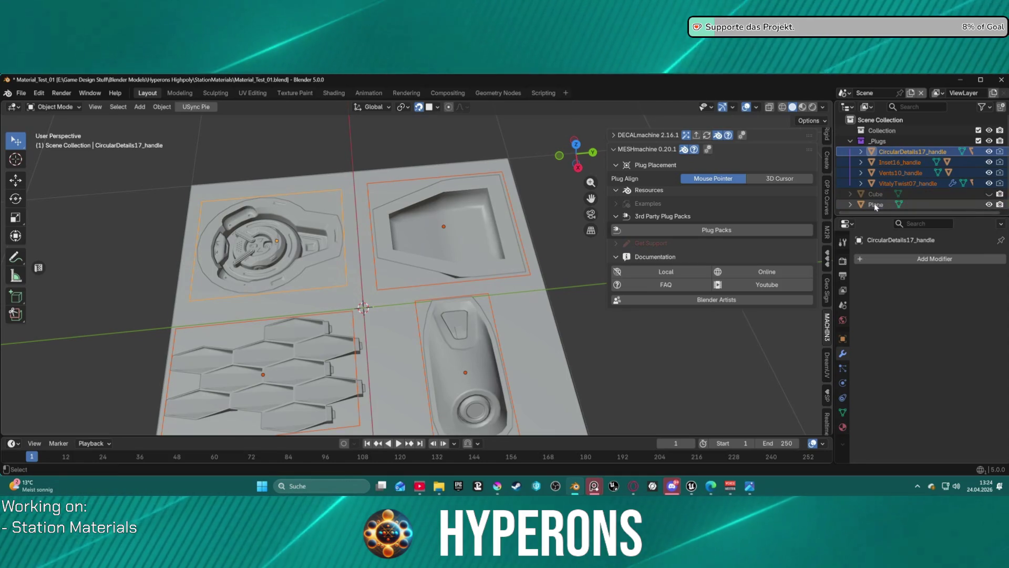
{"action": "left_click", "coordinate": [875, 203], "text": "ctrl"}
{"action": "right_click", "coordinate": [875, 204]}
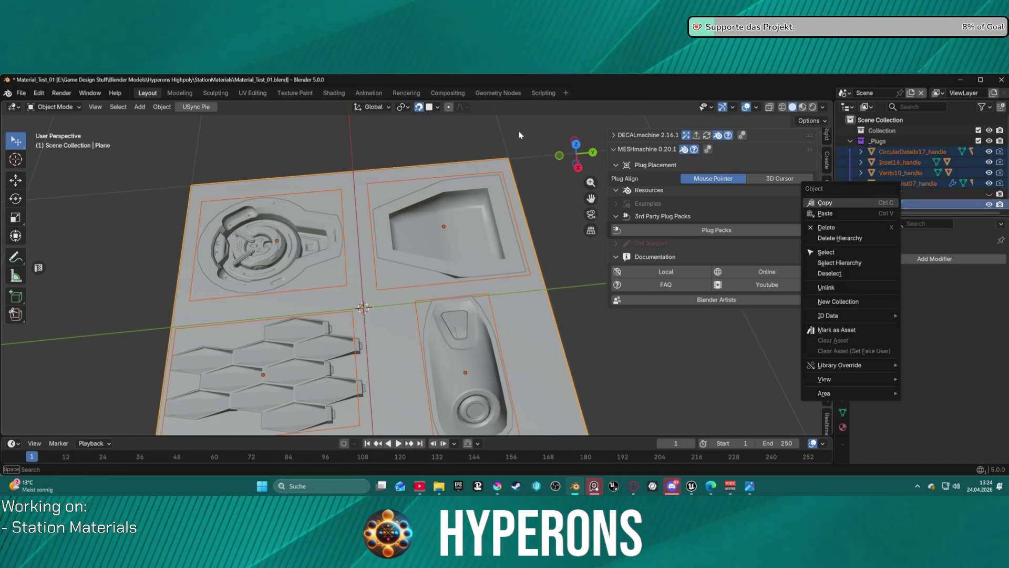
{"action": "key", "text": "y"}
{"action": "left_click", "coordinate": [481, 169]}
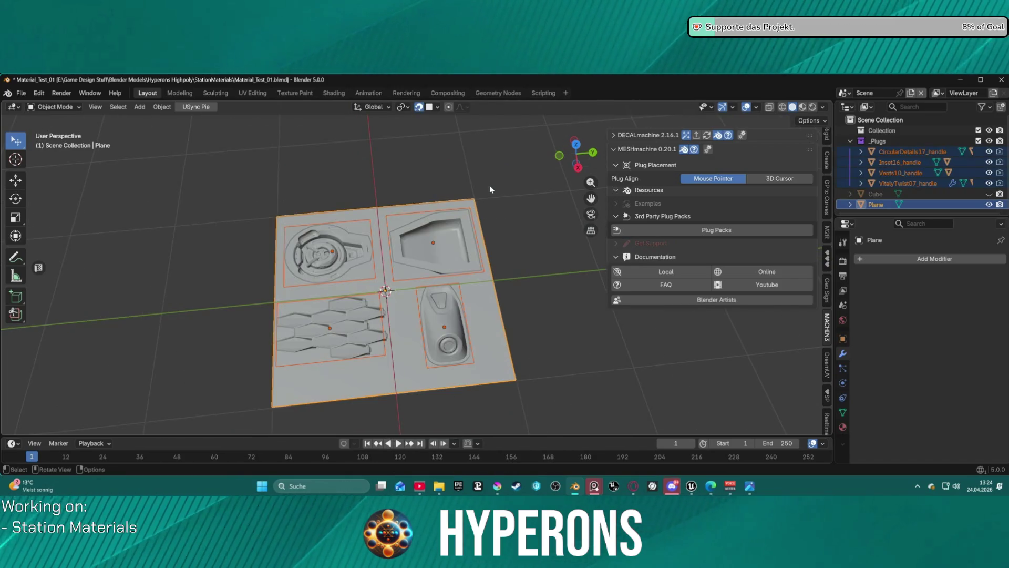
Step: Reselect the four plugs with the plane active and stash them on the plane as 4 stashes
{"action": "left_click", "coordinate": [863, 152]}
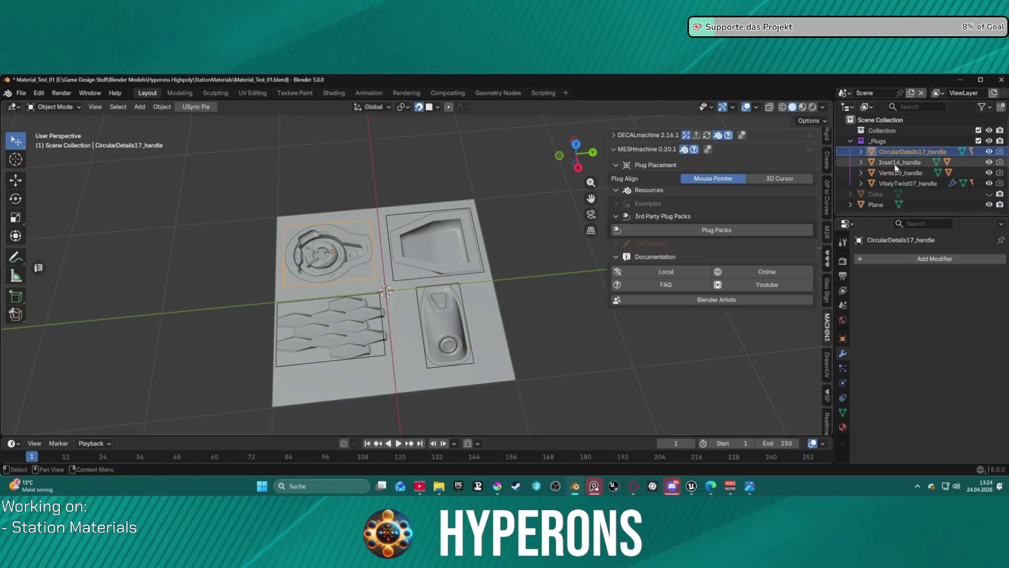
{"action": "left_click", "coordinate": [865, 183], "text": "shift"}
{"action": "left_click", "coordinate": [868, 204], "text": "ctrl"}
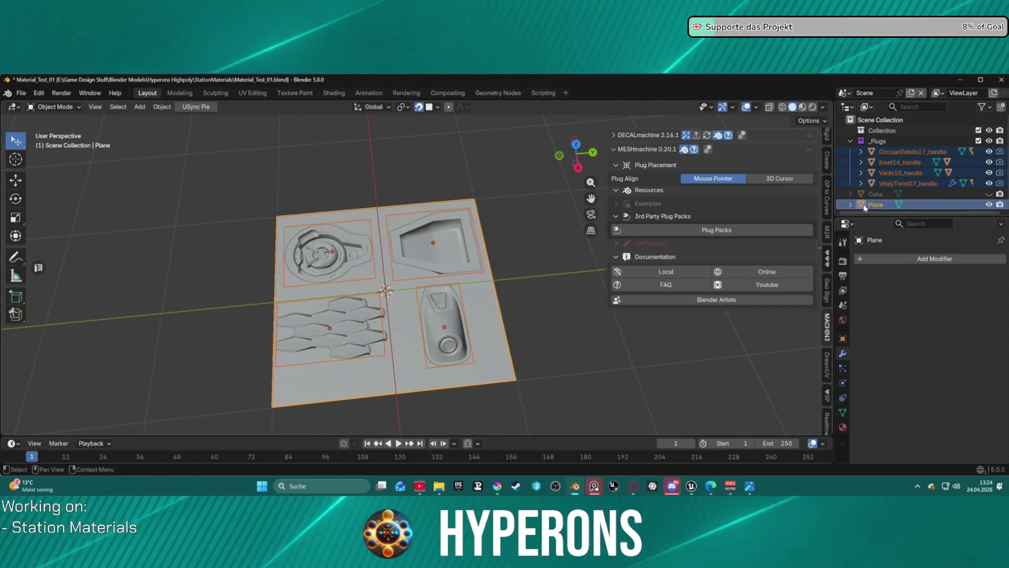
{"action": "right_click", "coordinate": [492, 174]}
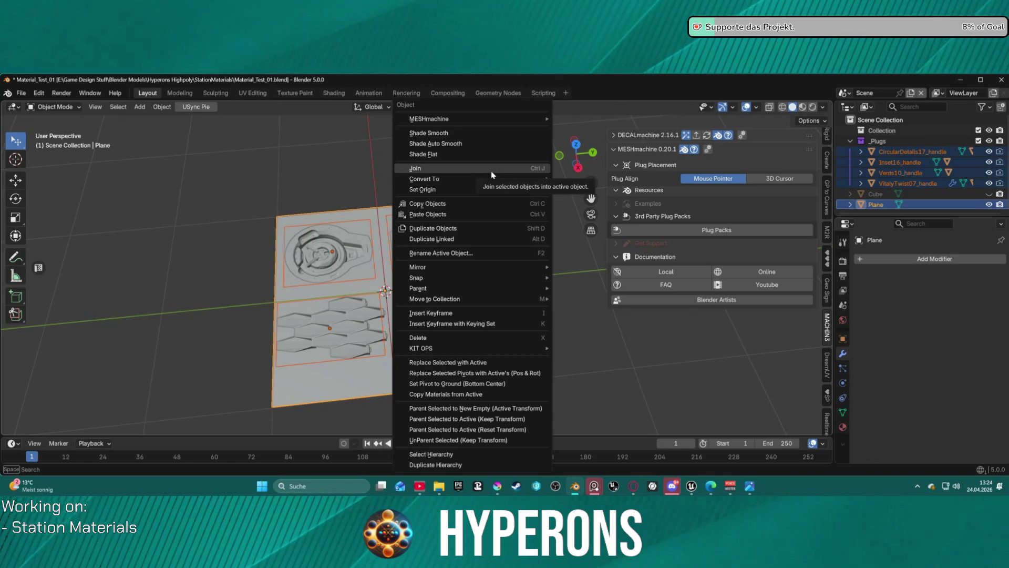
{"action": "mouse_move", "coordinate": [500, 117]}
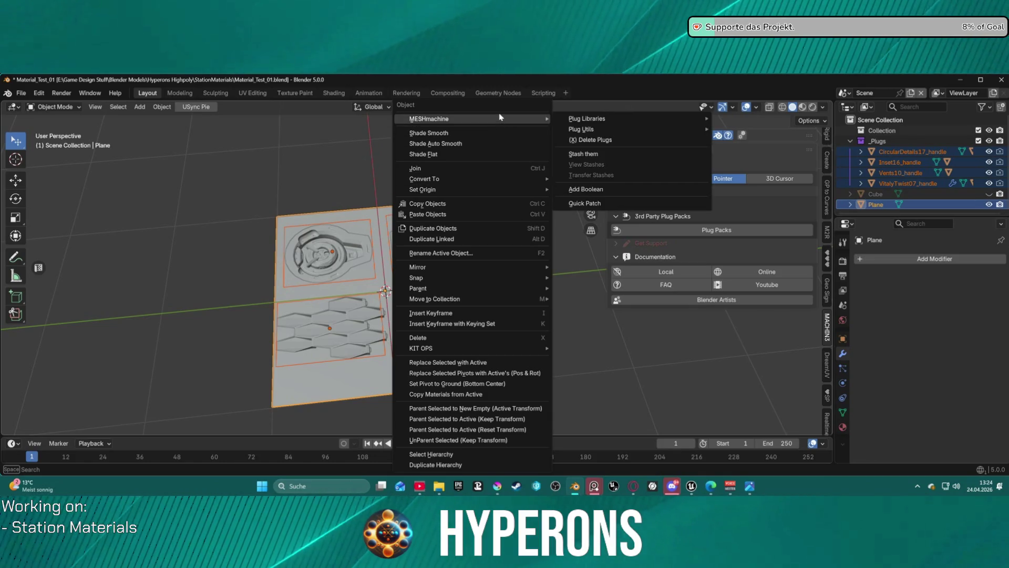
{"action": "left_click", "coordinate": [572, 155]}
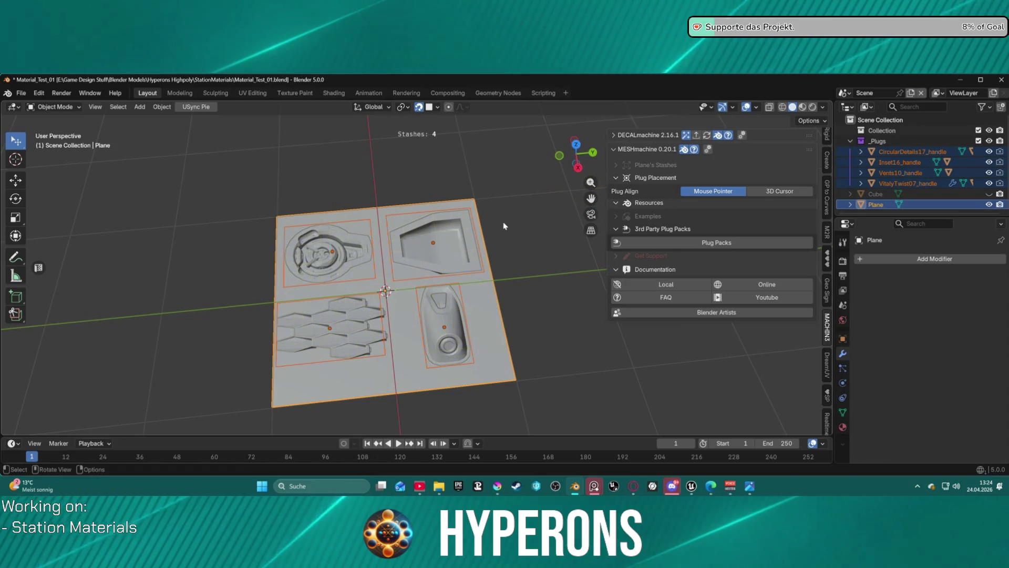
{"action": "left_click", "coordinate": [508, 235]}
{"action": "mouse_move", "coordinate": [506, 234]}
{"action": "middle_mouse_down"}
{"action": "mouse_move", "coordinate": [502, 183]}
{"action": "mouse_move", "coordinate": [501, 261]}
{"action": "middle_mouse_up"}
{"action": "left_click", "coordinate": [478, 280]}
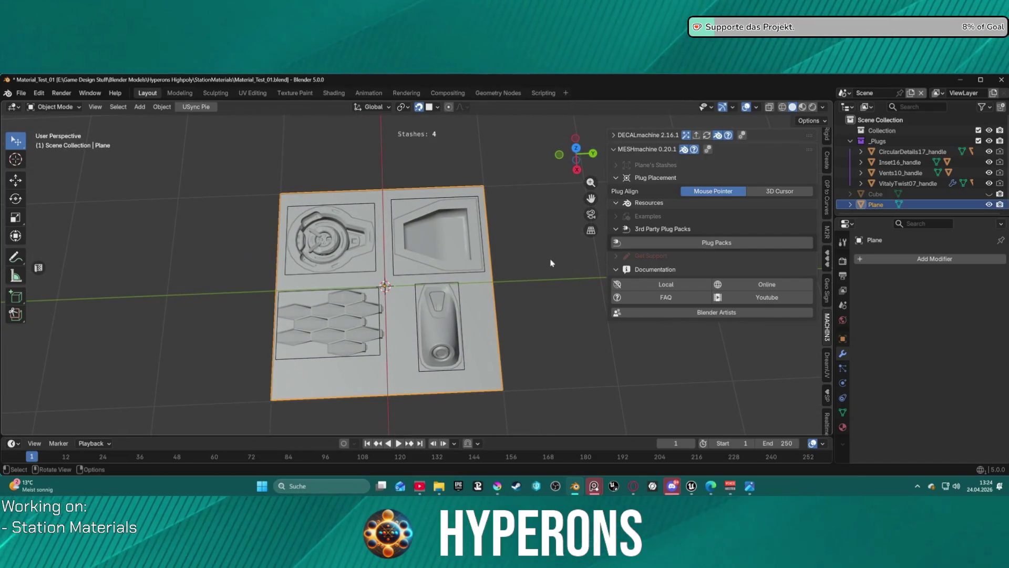
{"action": "key", "text": "g"}
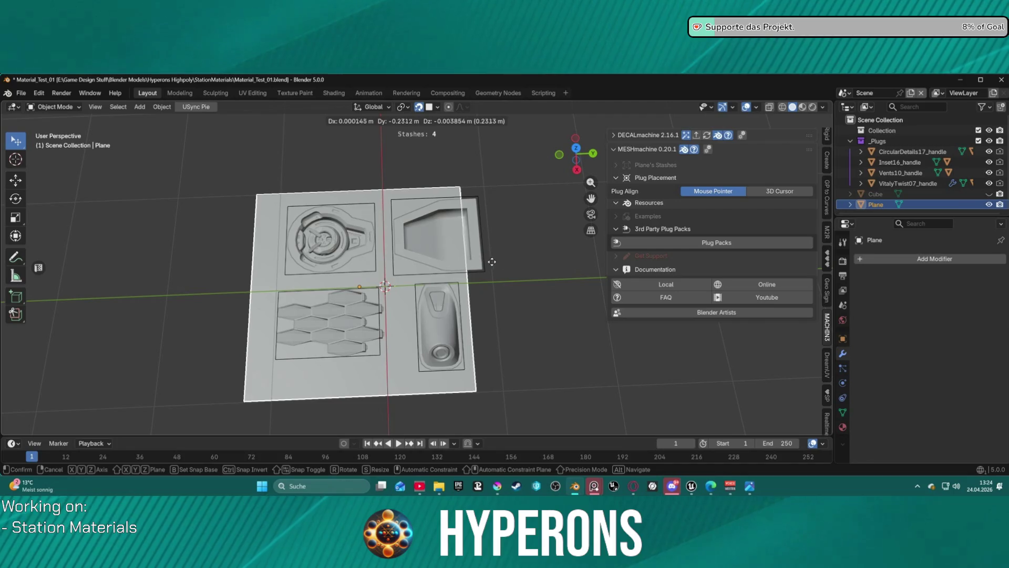
{"action": "key", "text": "Escape"}
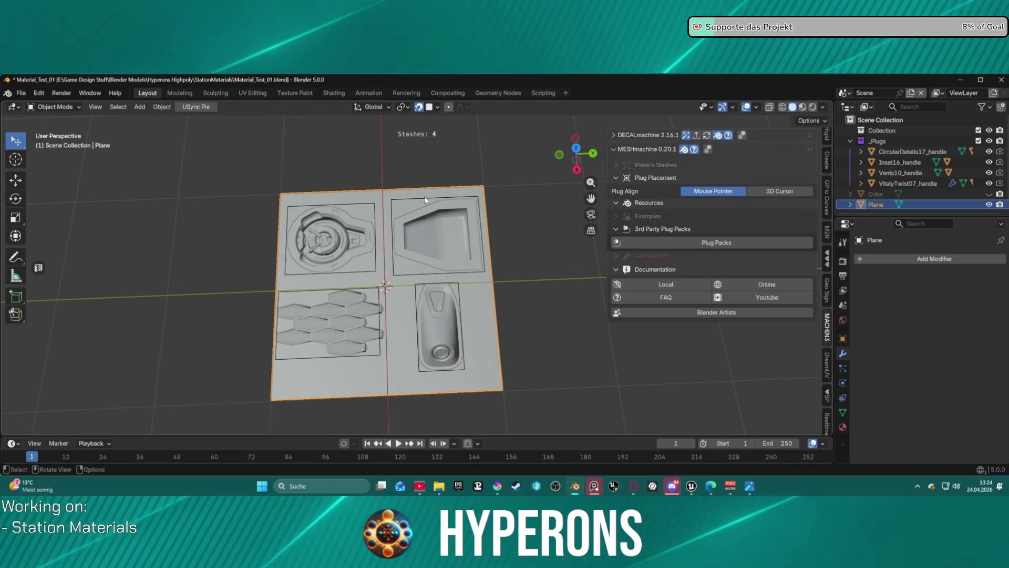
{"action": "left_click", "coordinate": [432, 236]}
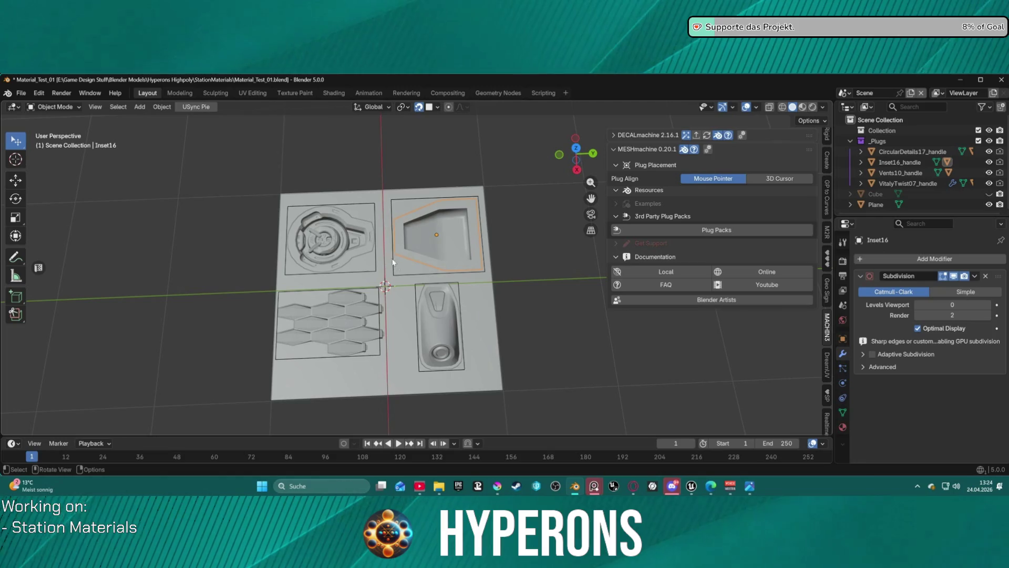
{"action": "left_click", "coordinate": [907, 183]}
{"action": "left_click", "coordinate": [887, 153], "text": "shift"}
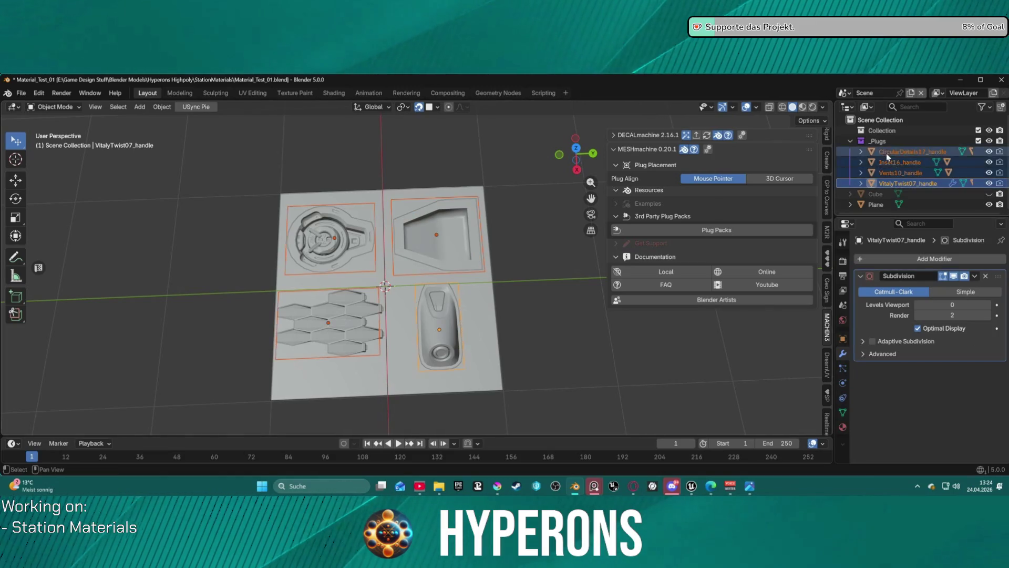
{"action": "left_click", "coordinate": [873, 205], "text": "ctrl"}
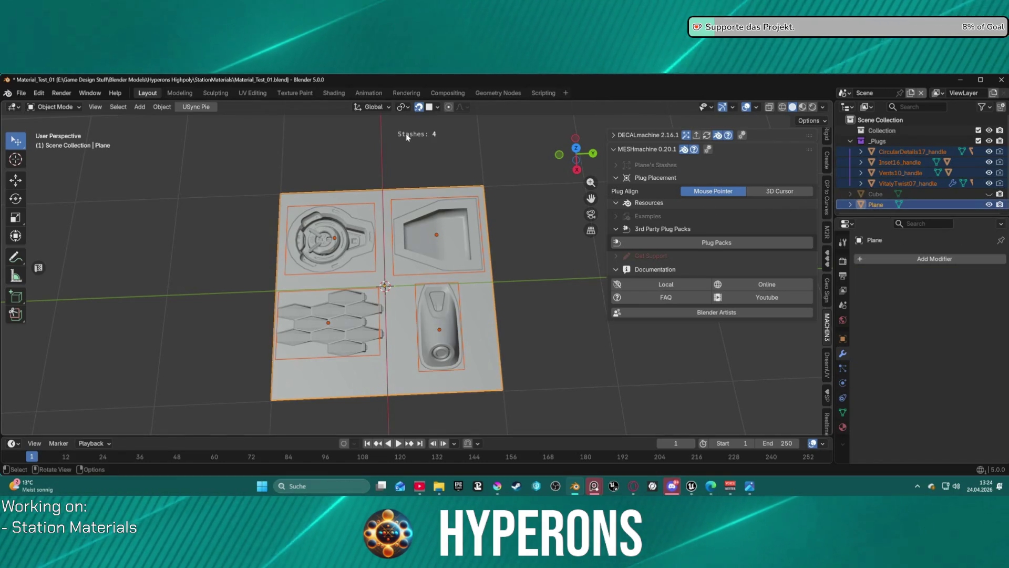
{"action": "right_click", "coordinate": [392, 195]}
{"action": "mouse_move", "coordinate": [393, 126]}
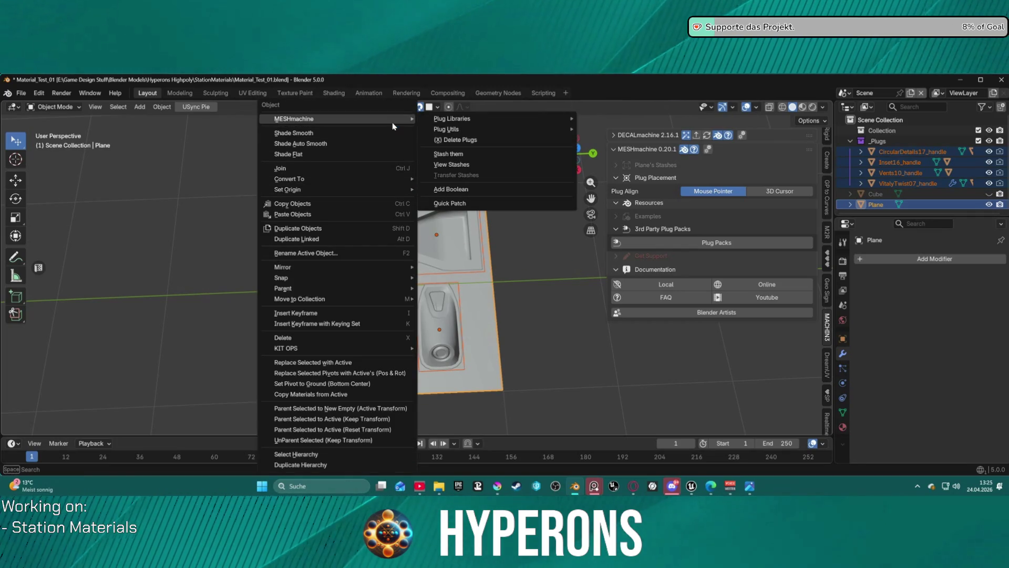
{"action": "mouse_move", "coordinate": [477, 122]}
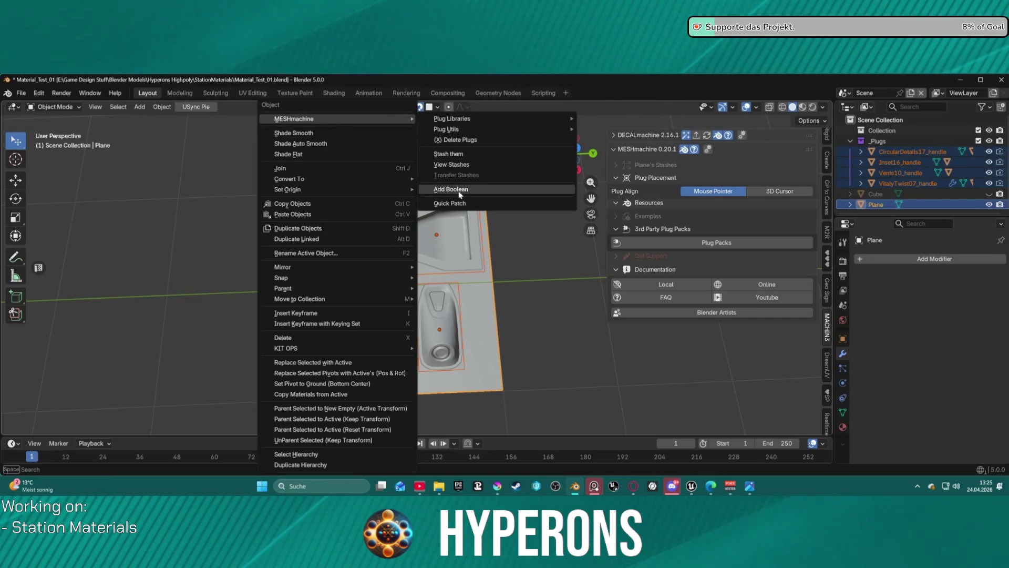
{"action": "left_click", "coordinate": [461, 206]}
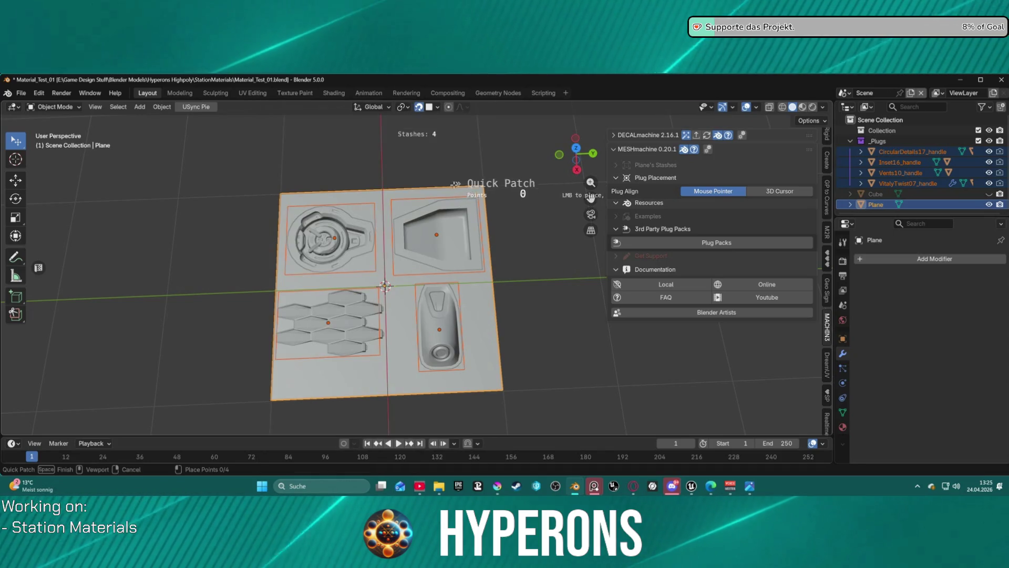
{"action": "right_click", "coordinate": [414, 151]}
{"action": "mouse_move", "coordinate": [415, 120]}
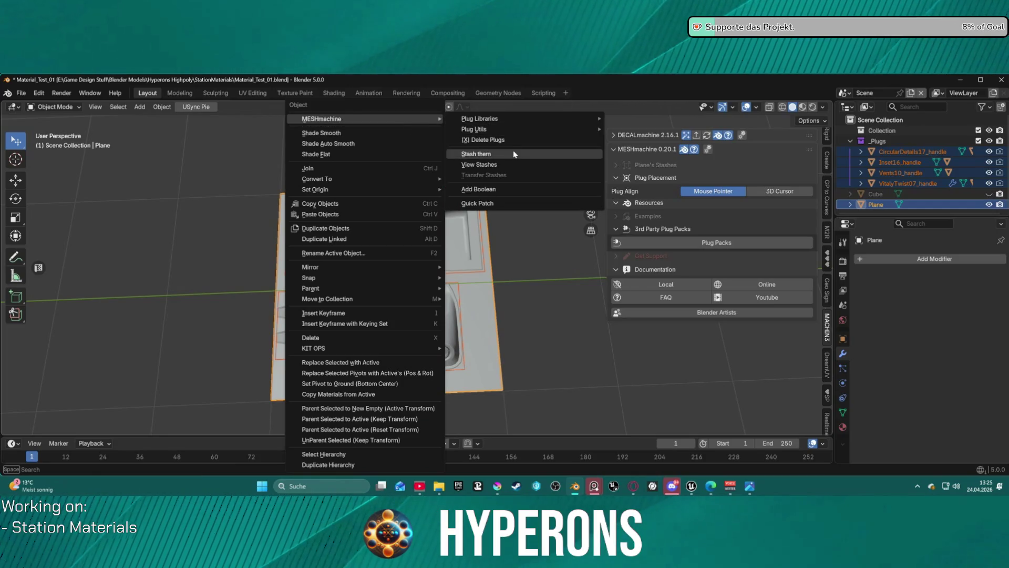
{"action": "left_click", "coordinate": [504, 165]}
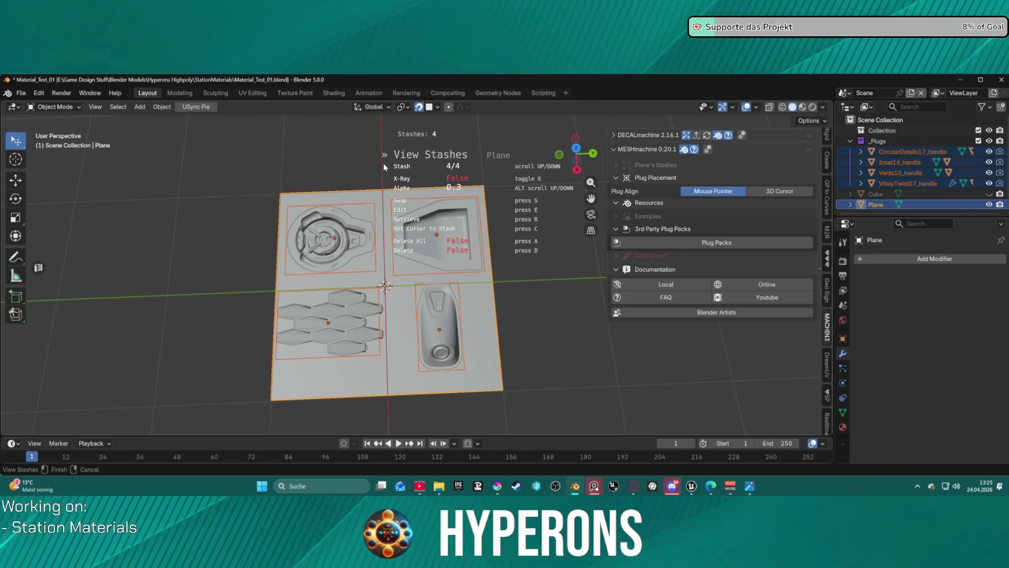
{"action": "left_click", "coordinate": [383, 163]}
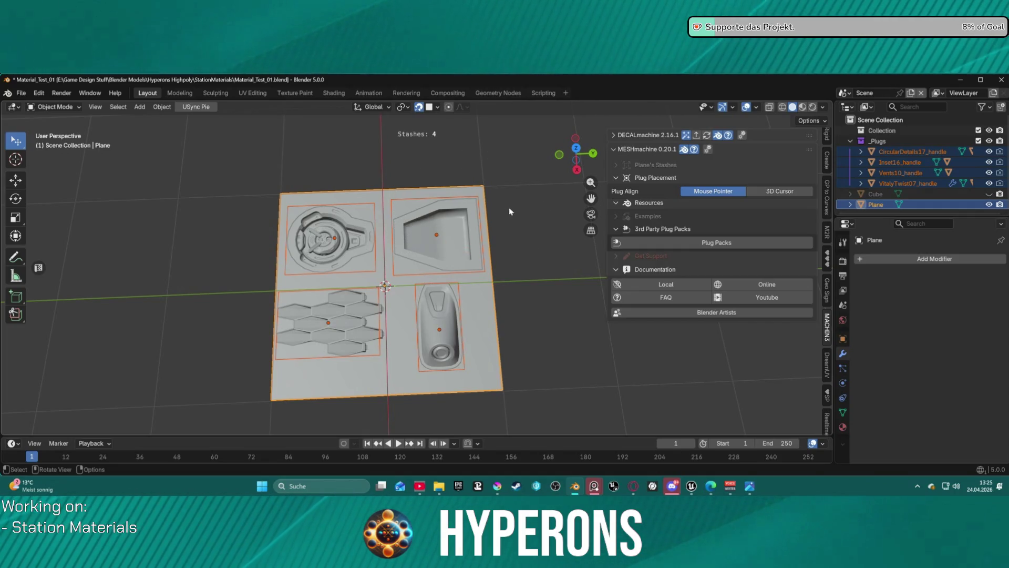
Step: Join the plugs into the plane, undo it, and use MESHmachine Add Boolean instead
{"action": "right_click", "coordinate": [454, 199]}
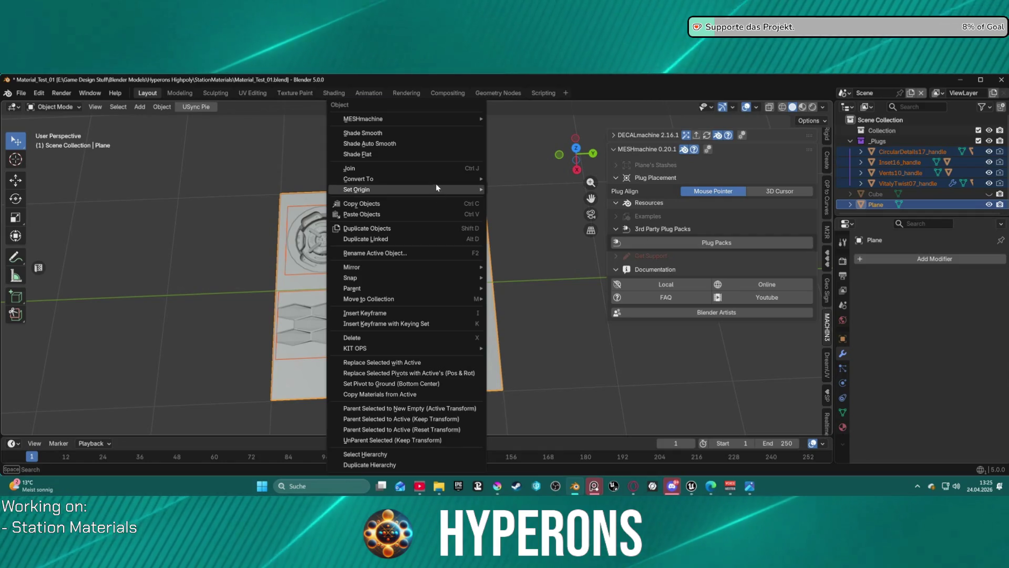
{"action": "left_click", "coordinate": [449, 168]}
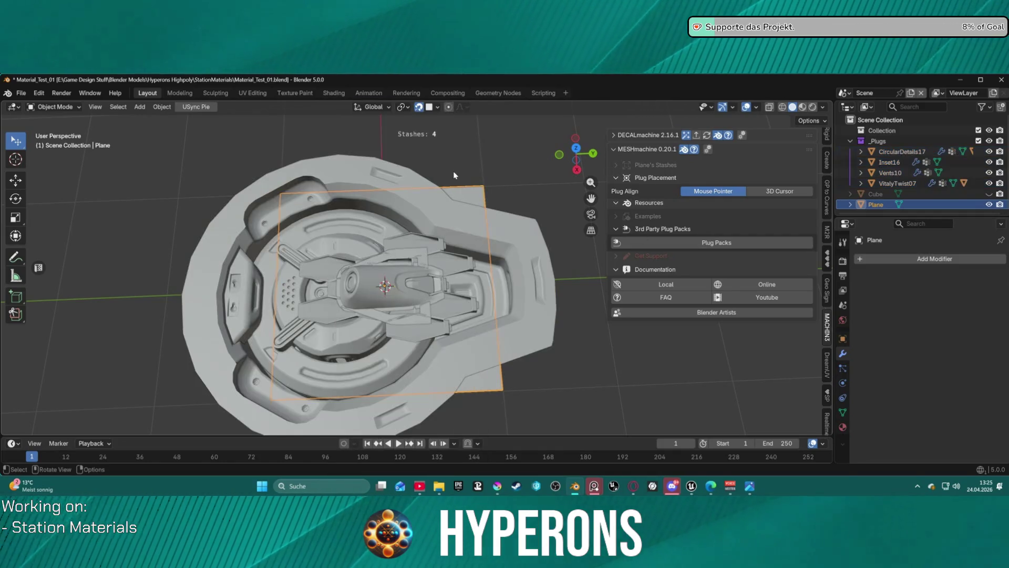
{"action": "key", "text": "ctrl+z"}
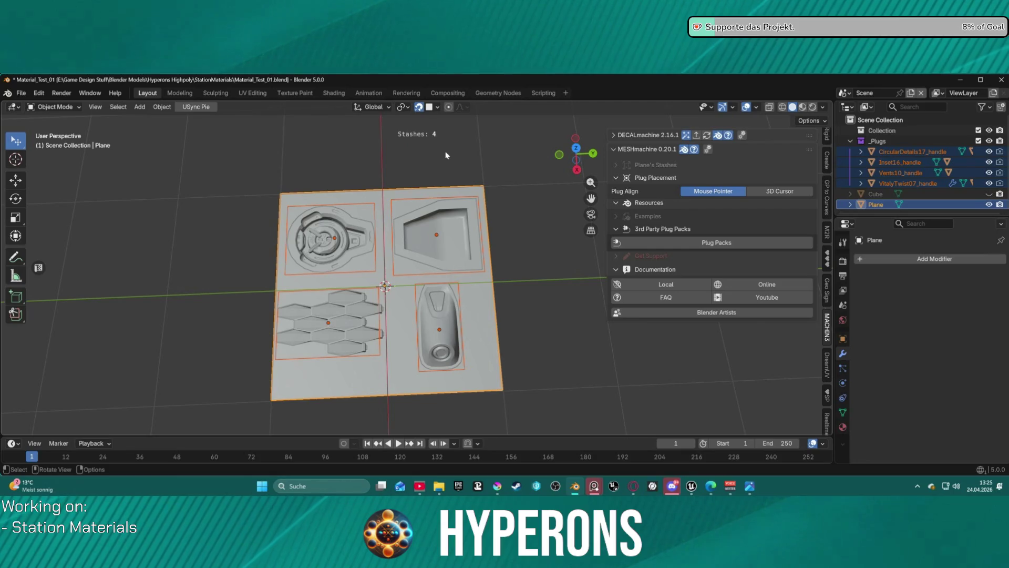
{"action": "right_click", "coordinate": [459, 203]}
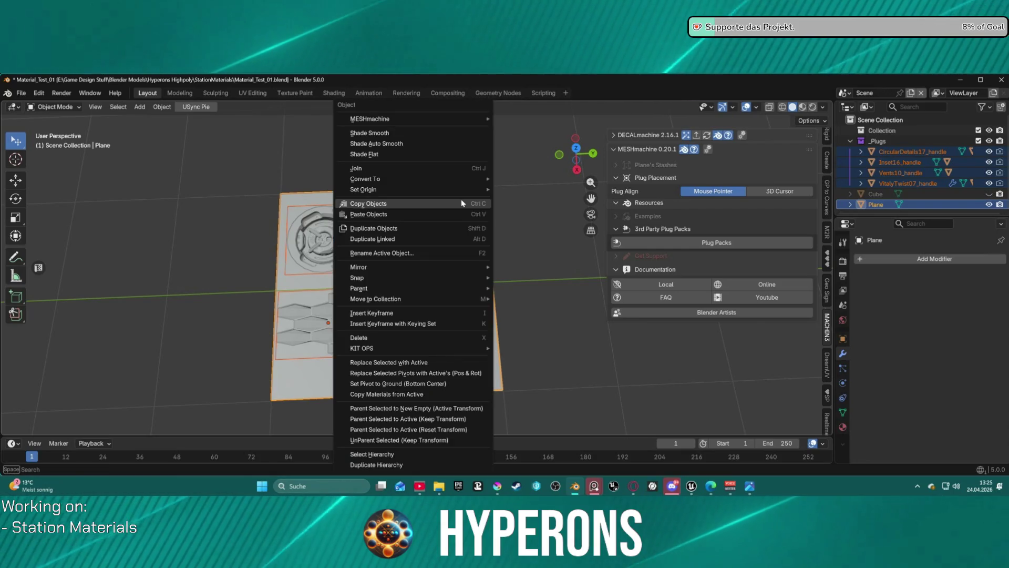
{"action": "mouse_move", "coordinate": [473, 118]}
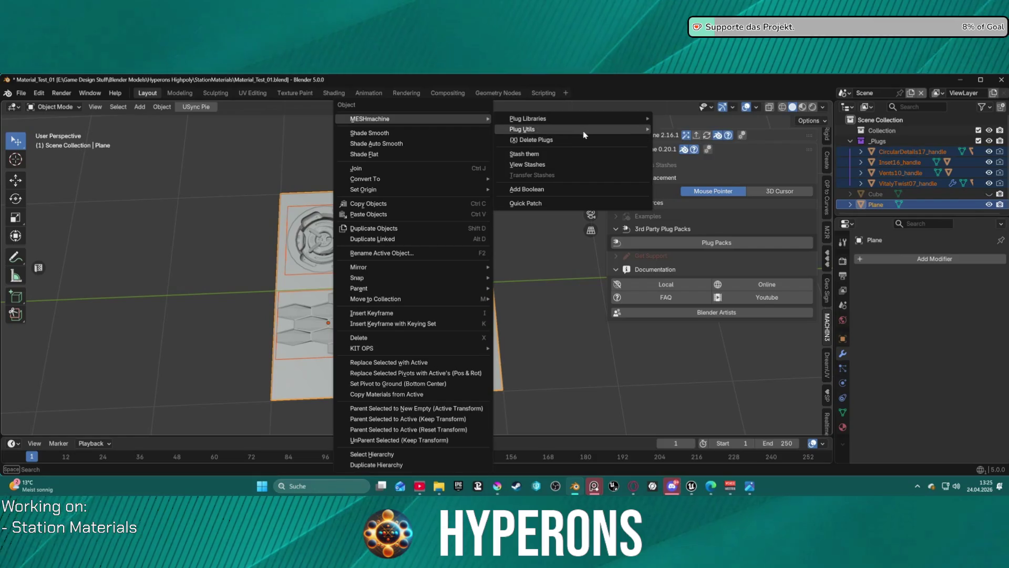
{"action": "mouse_move", "coordinate": [587, 135]}
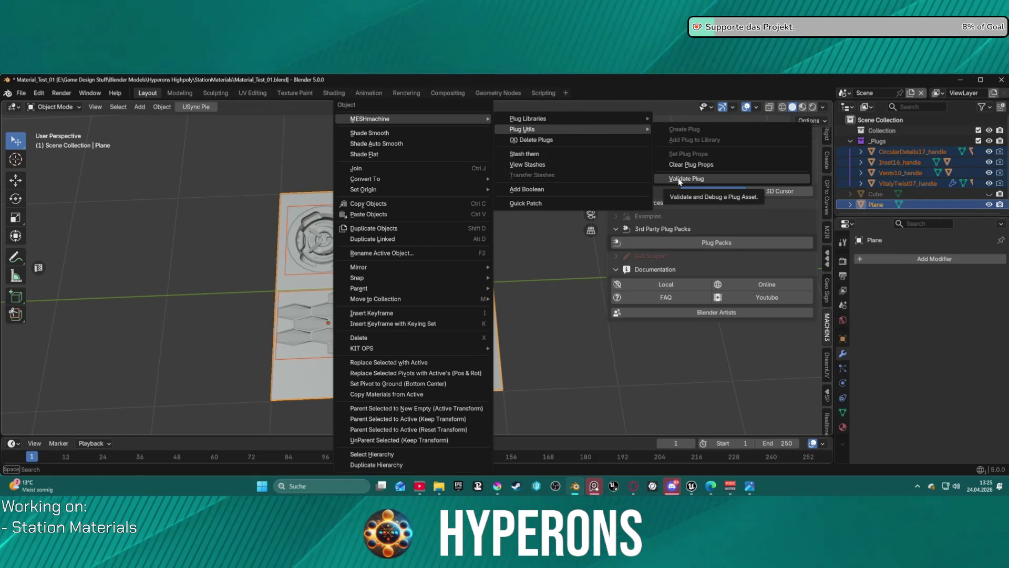
{"action": "mouse_move", "coordinate": [608, 122]}
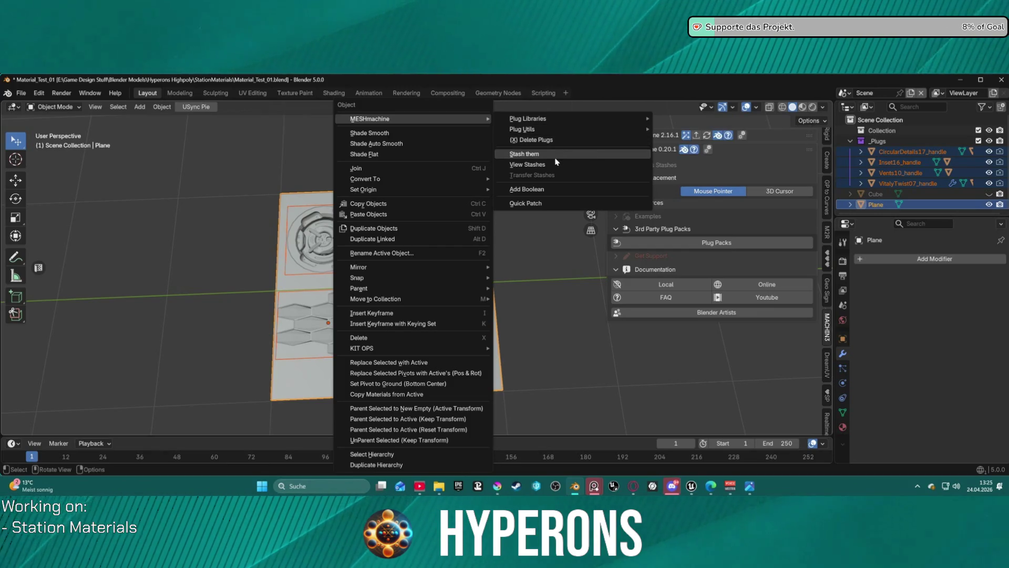
{"action": "left_click", "coordinate": [542, 189]}
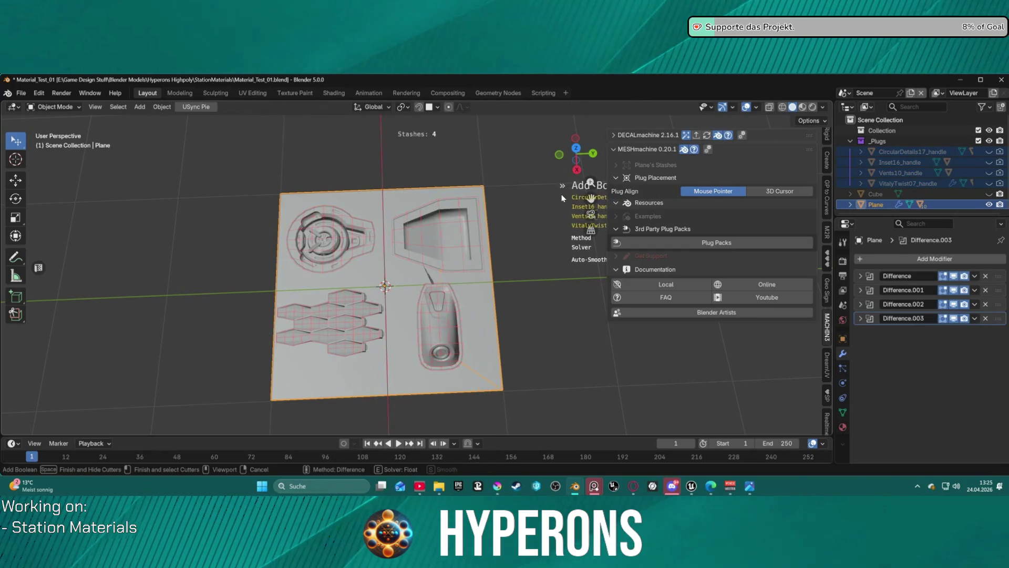
Step: Confirm the boolean cuts with cutters hidden in _Wires, then put the plane into Edit Mode
{"action": "key", "text": "space"}
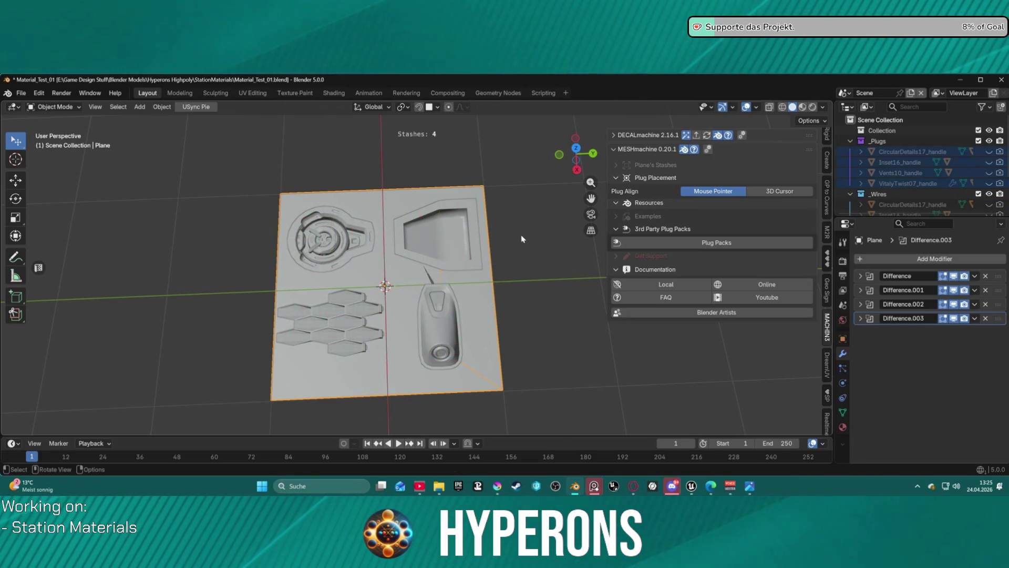
{"action": "mouse_move", "coordinate": [547, 237]}
{"action": "middle_mouse_down"}
{"action": "mouse_move", "coordinate": [502, 245]}
{"action": "mouse_move", "coordinate": [500, 140]}
{"action": "mouse_move", "coordinate": [507, 253]}
{"action": "mouse_move", "coordinate": [509, 239]}
{"action": "mouse_move", "coordinate": [384, 150]}
{"action": "mouse_move", "coordinate": [501, 236]}
{"action": "middle_mouse_up"}
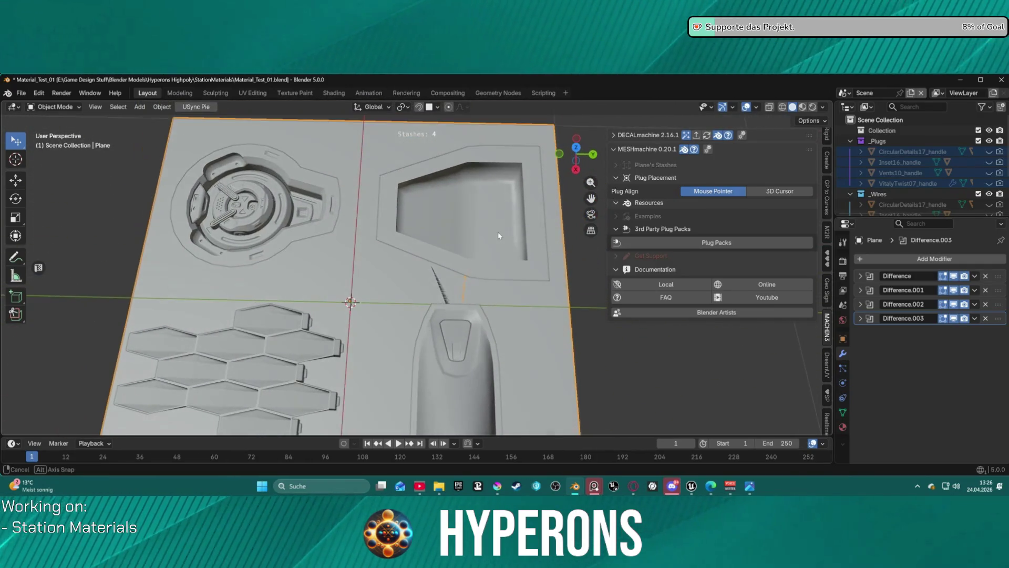
{"action": "key", "text": "ctrl+Tab"}
{"action": "left_click", "coordinate": [543, 234]}
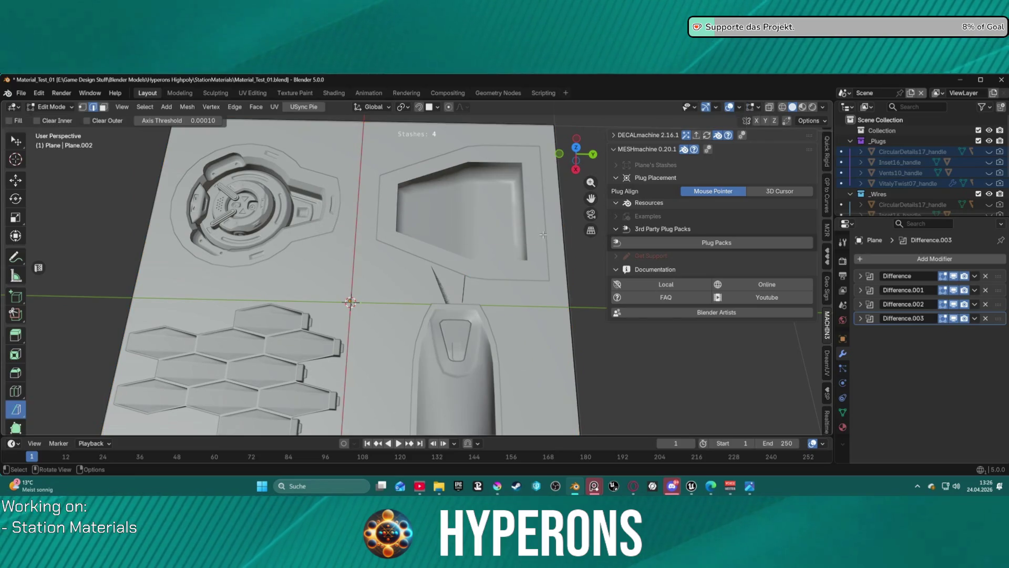
Step: Select all of the plane's mesh and subdivide its edges twice
{"action": "scroll", "coordinate": [529, 296], "scroll_direction": "down", "scroll_amount": 3}
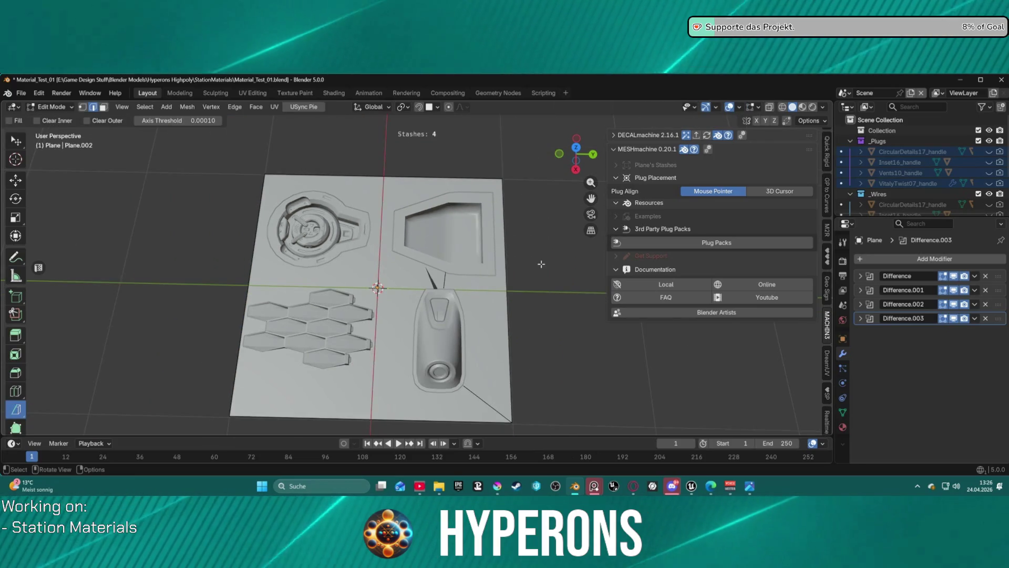
{"action": "scroll", "coordinate": [504, 276], "scroll_direction": "up", "scroll_amount": 1}
{"action": "key", "text": "a"}
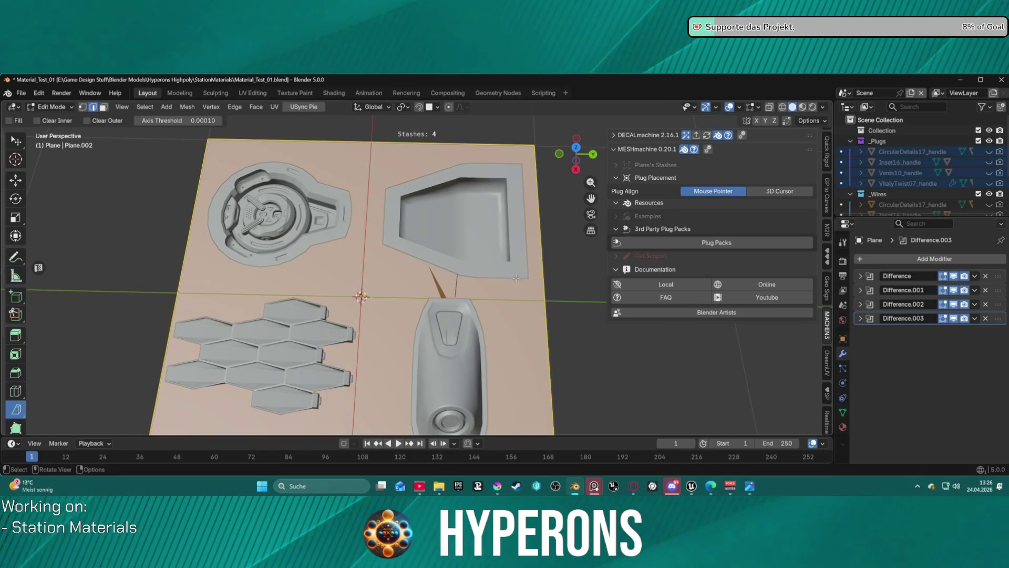
{"action": "scroll", "coordinate": [529, 245], "scroll_direction": "down", "scroll_amount": 2}
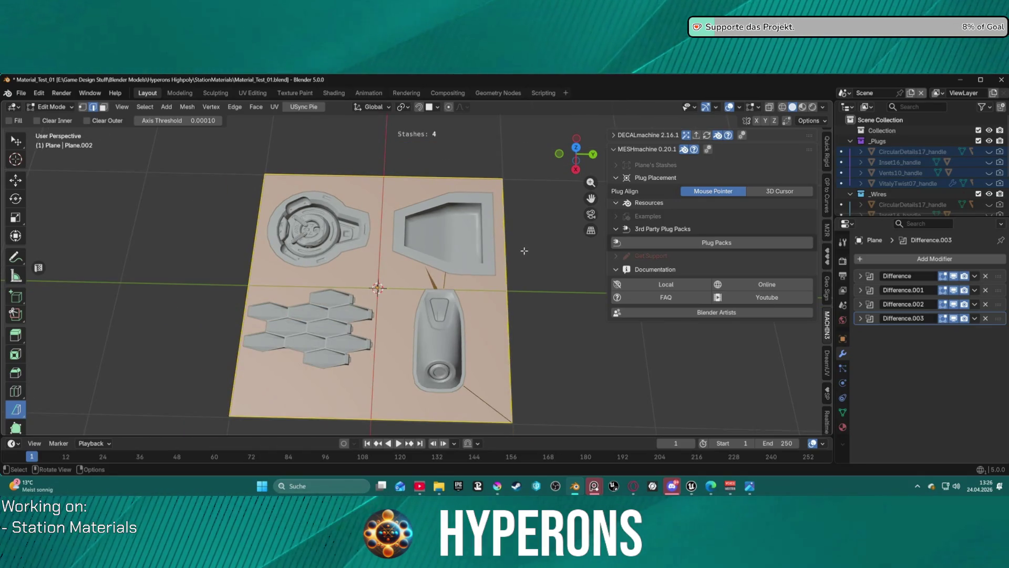
{"action": "key", "text": "Escape"}
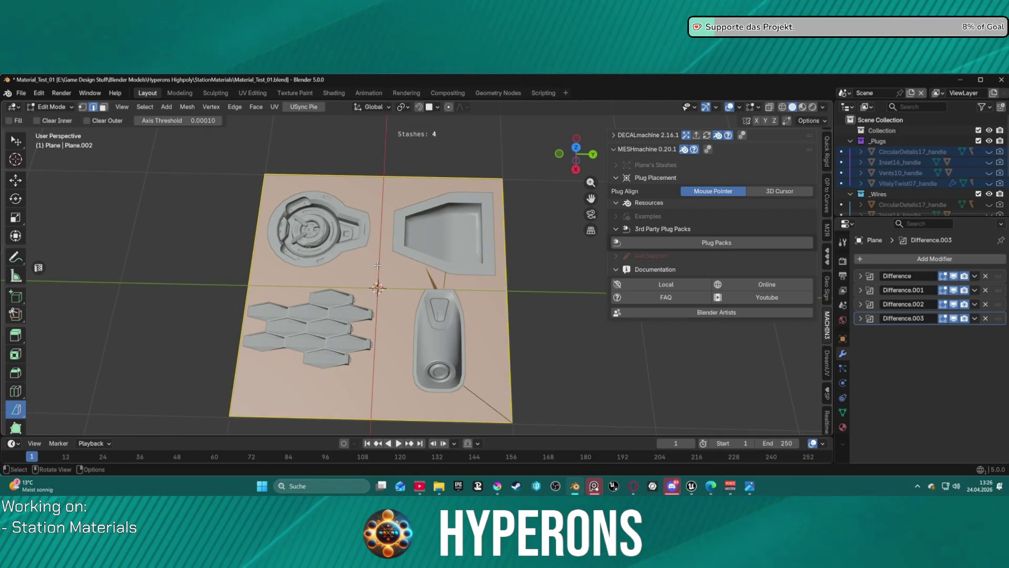
{"action": "right_click", "coordinate": [377, 268]}
{"action": "left_click", "coordinate": [344, 141]}
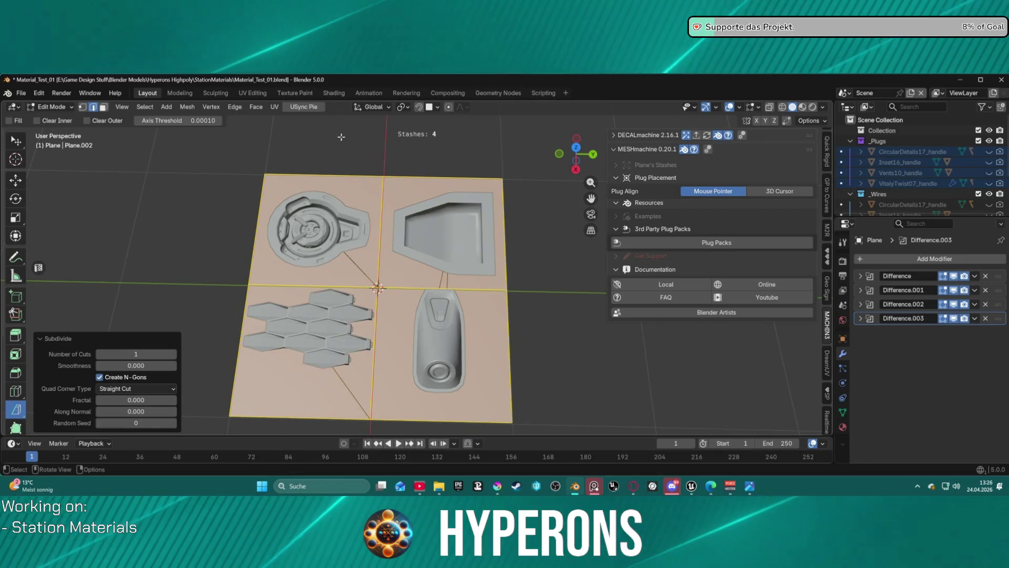
{"action": "right_click", "coordinate": [364, 229]}
{"action": "left_click", "coordinate": [345, 143]}
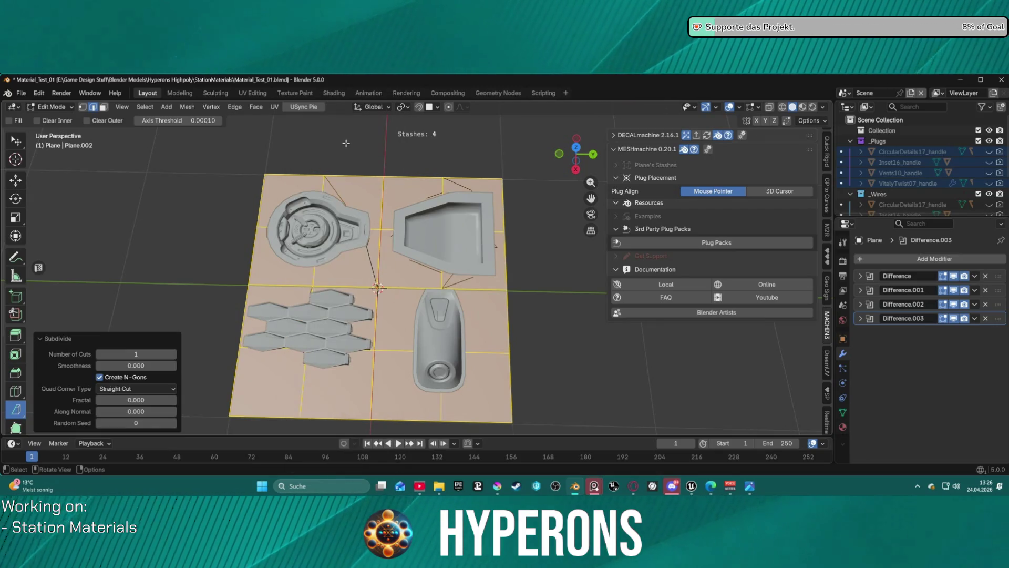
Step: Cancel an edge extrude, subdivide with one cut, and return the plane to Object Mode
{"action": "right_click", "coordinate": [402, 269]}
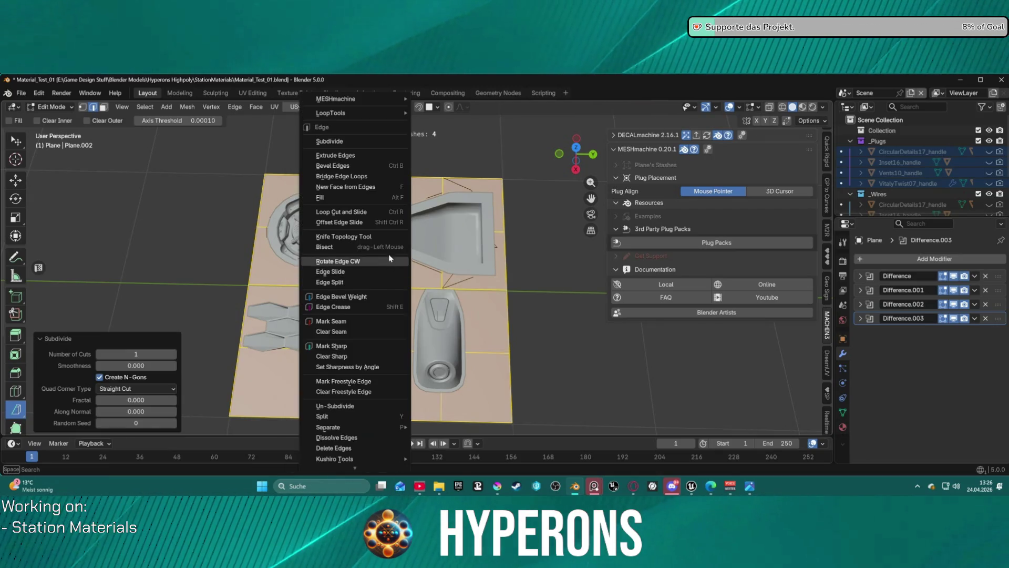
{"action": "left_click", "coordinate": [361, 153]}
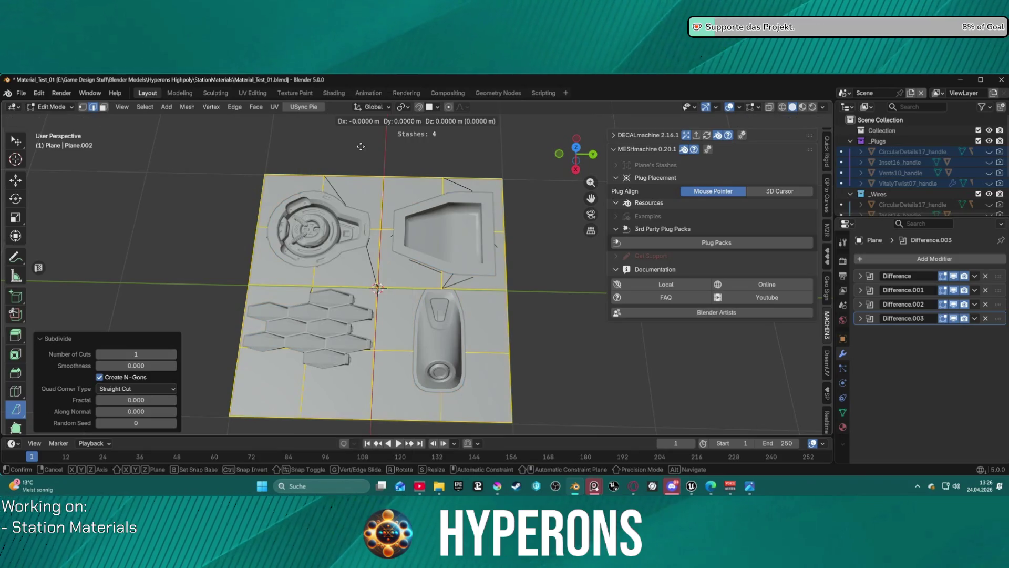
{"action": "right_click", "coordinate": [364, 197]}
{"action": "right_click", "coordinate": [361, 187]}
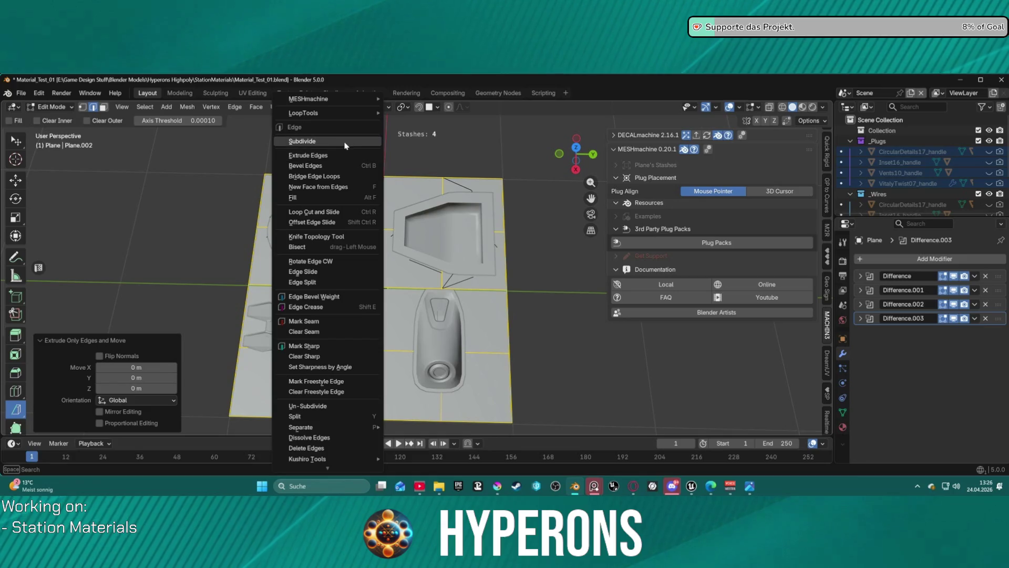
{"action": "left_click", "coordinate": [347, 141]}
{"action": "mouse_move", "coordinate": [517, 284]}
{"action": "middle_mouse_down"}
{"action": "mouse_move", "coordinate": [505, 247]}
{"action": "mouse_move", "coordinate": [413, 173]}
{"action": "mouse_move", "coordinate": [467, 141]}
{"action": "mouse_move", "coordinate": [447, 299]}
{"action": "mouse_move", "coordinate": [459, 253]}
{"action": "mouse_move", "coordinate": [453, 273]}
{"action": "middle_mouse_up"}
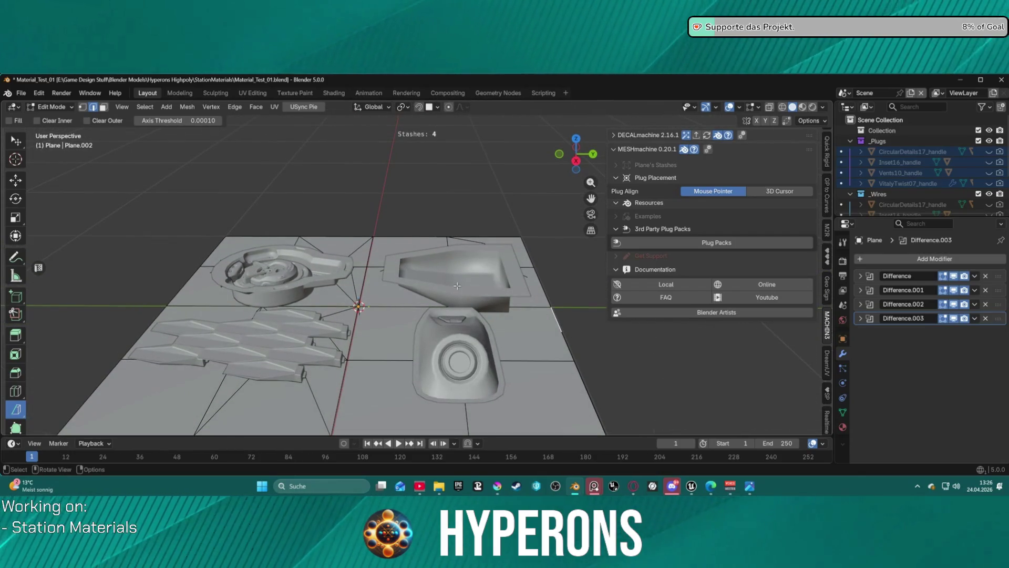
{"action": "scroll", "coordinate": [456, 285], "scroll_direction": "down", "scroll_amount": 2}
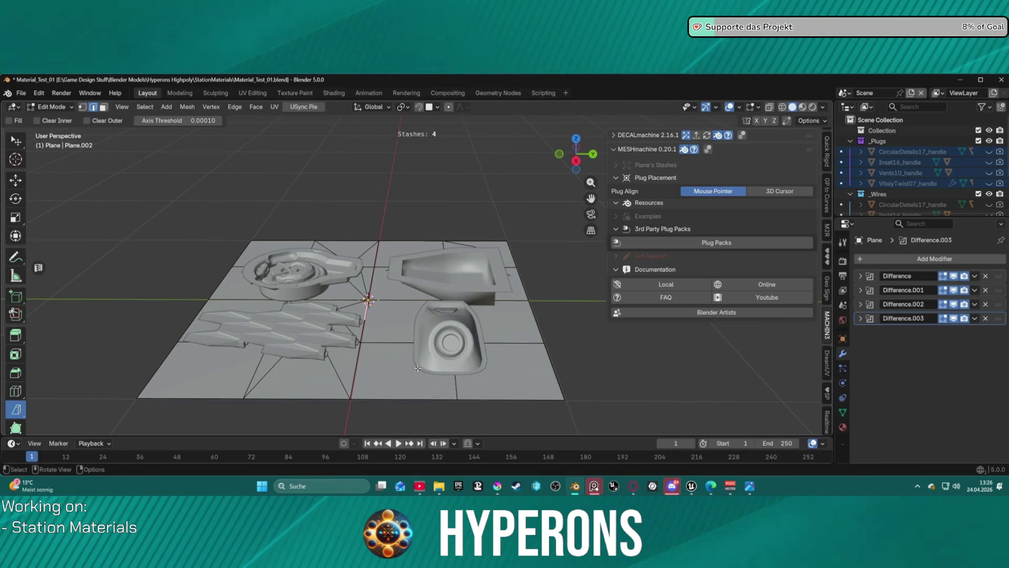
{"action": "key", "text": "Tab"}
{"action": "left_click", "coordinate": [439, 374]}
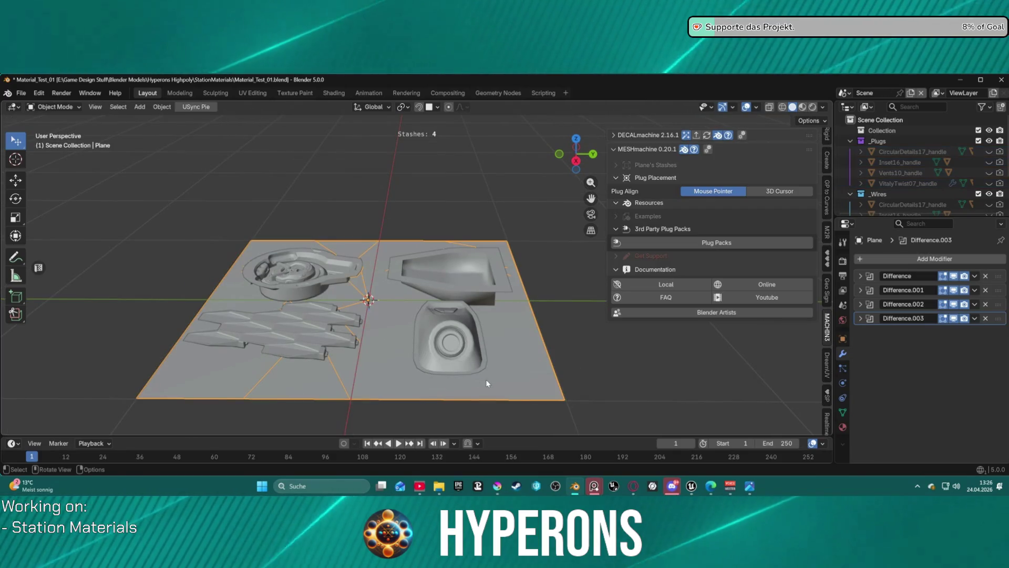
Step: Select the Inset16 plug on the plane
{"action": "scroll", "coordinate": [496, 386], "scroll_direction": "down", "scroll_amount": 4}
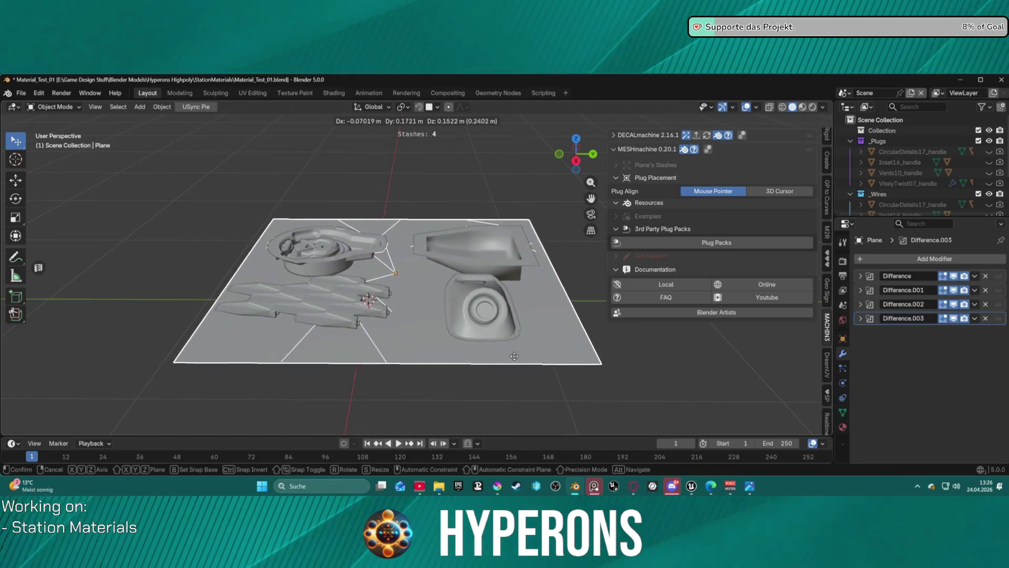
{"action": "mouse_move", "coordinate": [510, 372]}
{"action": "middle_mouse_down"}
{"action": "mouse_move", "coordinate": [449, 319]}
{"action": "mouse_move", "coordinate": [448, 350]}
{"action": "mouse_move", "coordinate": [422, 300]}
{"action": "mouse_move", "coordinate": [424, 292]}
{"action": "mouse_move", "coordinate": [463, 298]}
{"action": "middle_mouse_up"}
{"action": "left_click", "coordinate": [289, 308]}
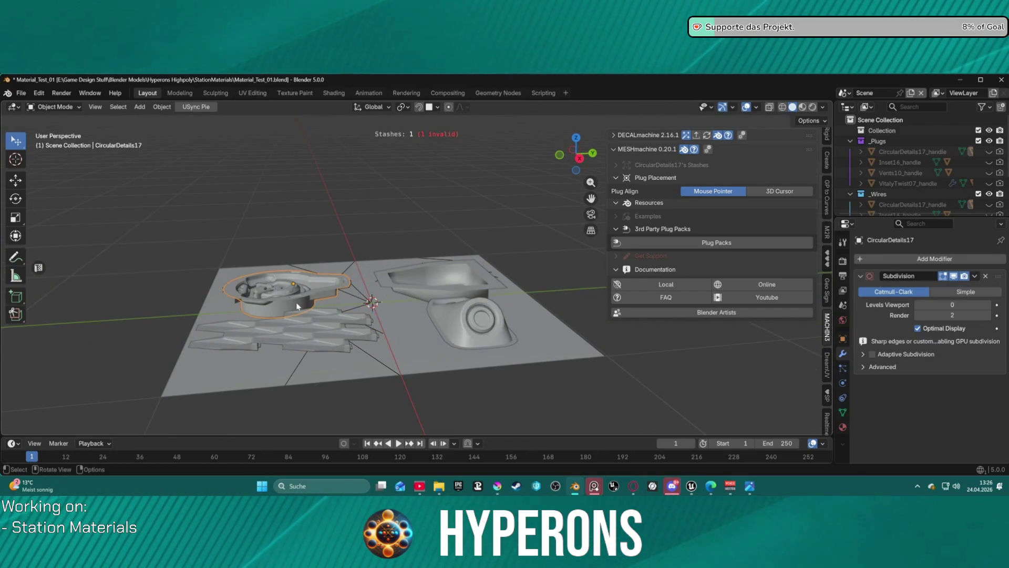
{"action": "left_click", "coordinate": [427, 291]}
Step: View the plane near top-down and expand DECALmachine's bake settings (GPU Compute, 2x AA, 4096)
{"action": "mouse_move", "coordinate": [449, 298]}
{"action": "middle_mouse_down"}
{"action": "mouse_move", "coordinate": [445, 229]}
{"action": "mouse_move", "coordinate": [411, 224]}
{"action": "mouse_move", "coordinate": [402, 145]}
{"action": "mouse_move", "coordinate": [472, 295]}
{"action": "mouse_move", "coordinate": [454, 346]}
{"action": "mouse_move", "coordinate": [606, 282]}
{"action": "middle_mouse_up"}
{"action": "mouse_move", "coordinate": [516, 323]}
{"action": "middle_mouse_down"}
{"action": "mouse_move", "coordinate": [531, 310]}
{"action": "mouse_move", "coordinate": [604, 300]}
{"action": "middle_mouse_up"}
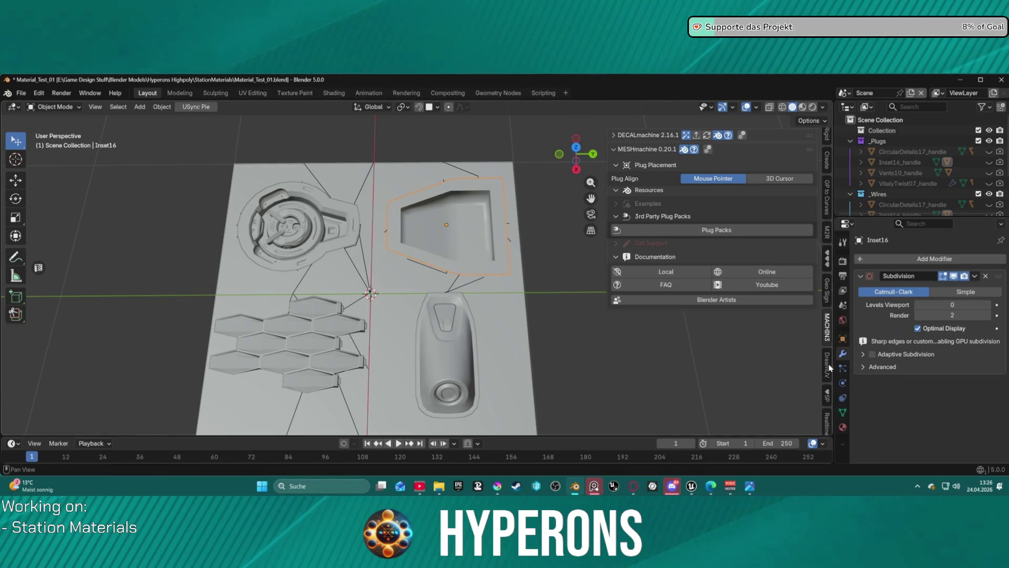
{"action": "scroll", "coordinate": [828, 182], "scroll_direction": "up", "scroll_amount": 5}
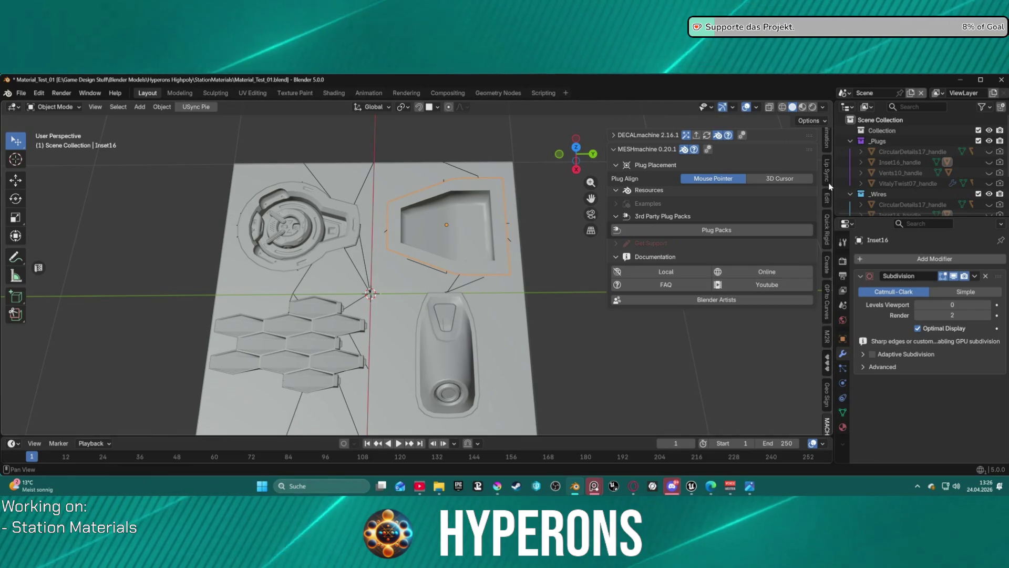
{"action": "scroll", "coordinate": [823, 322], "scroll_direction": "down", "scroll_amount": 5}
{"action": "left_click", "coordinate": [620, 135]}
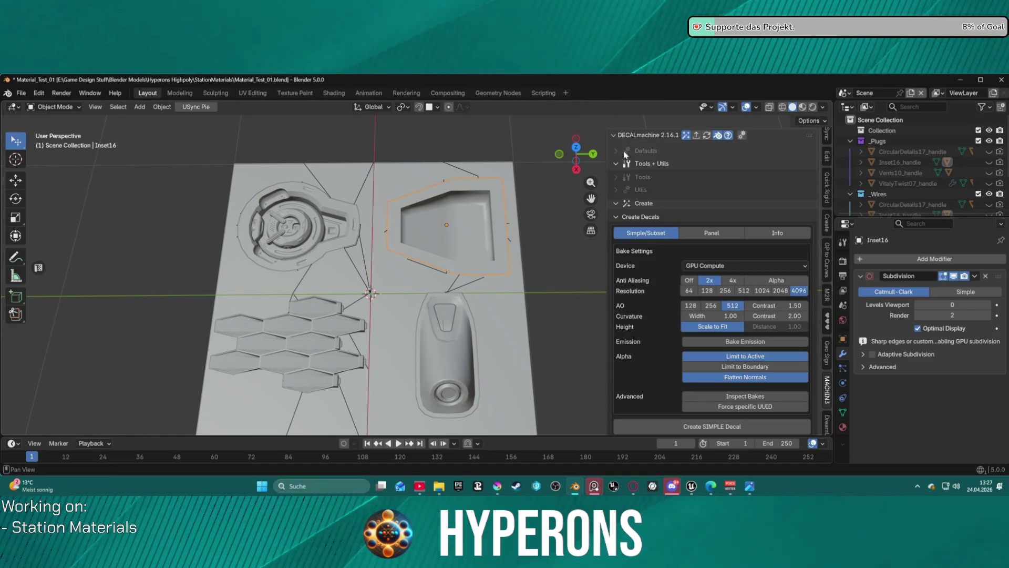
Step: Bake a simple decal from Inset16 with GPU Compute, 2x anti-aliasing and 4096 resolution
{"action": "left_click", "coordinate": [619, 202]}
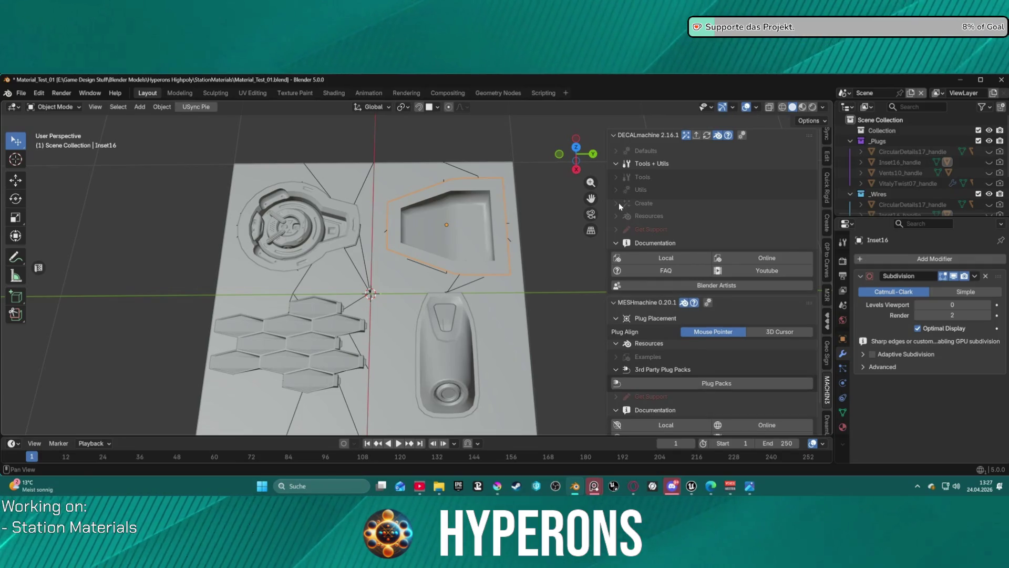
{"action": "left_click", "coordinate": [620, 203]}
{"action": "scroll", "coordinate": [686, 295], "scroll_direction": "down", "scroll_amount": 4}
{"action": "scroll", "coordinate": [686, 293], "scroll_direction": "down", "scroll_amount": 1}
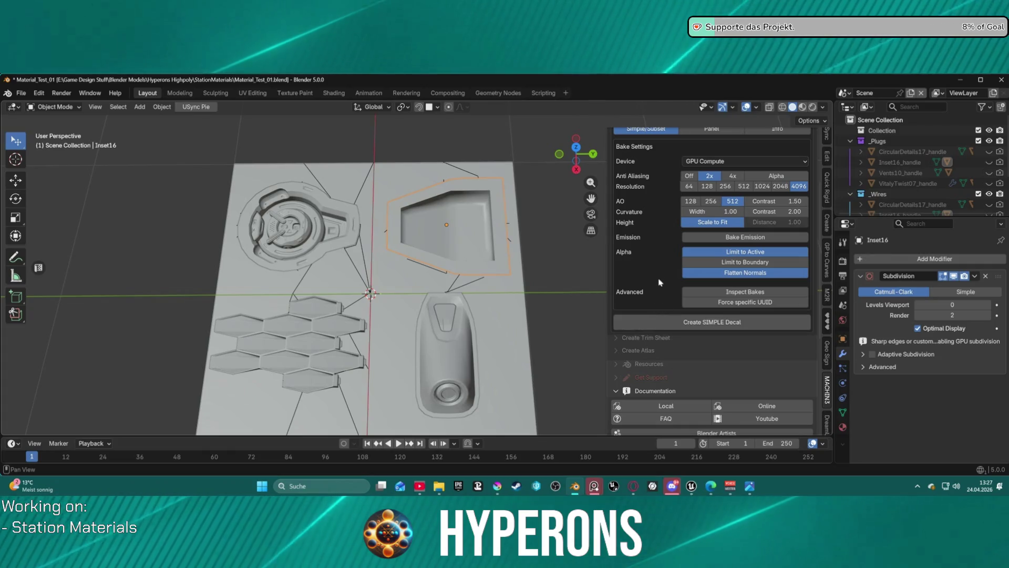
{"action": "left_click", "coordinate": [725, 324]}
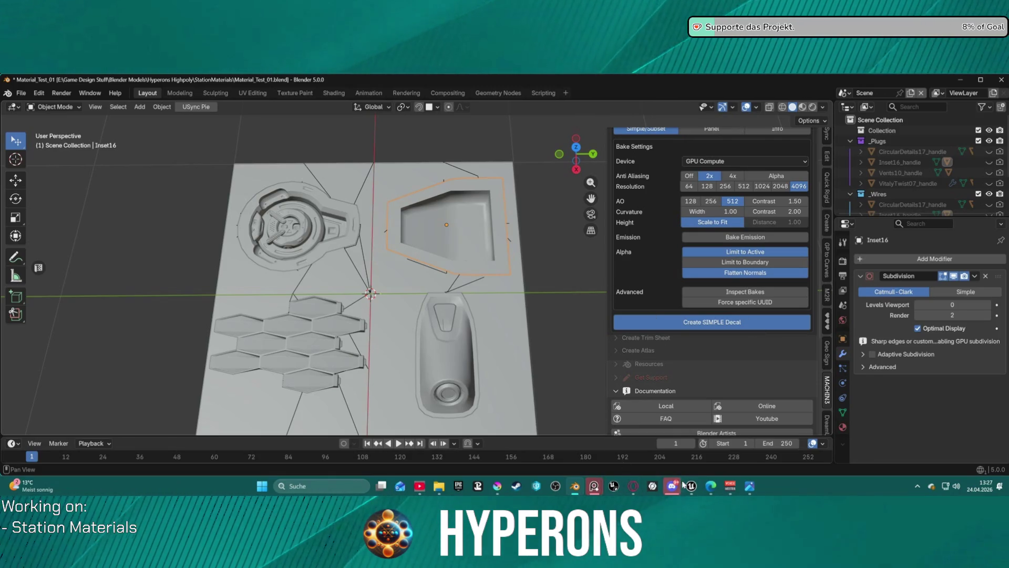
{"action": "mouse_move", "coordinate": [691, 485]}
{"action": "mouse_move", "coordinate": [656, 440]}
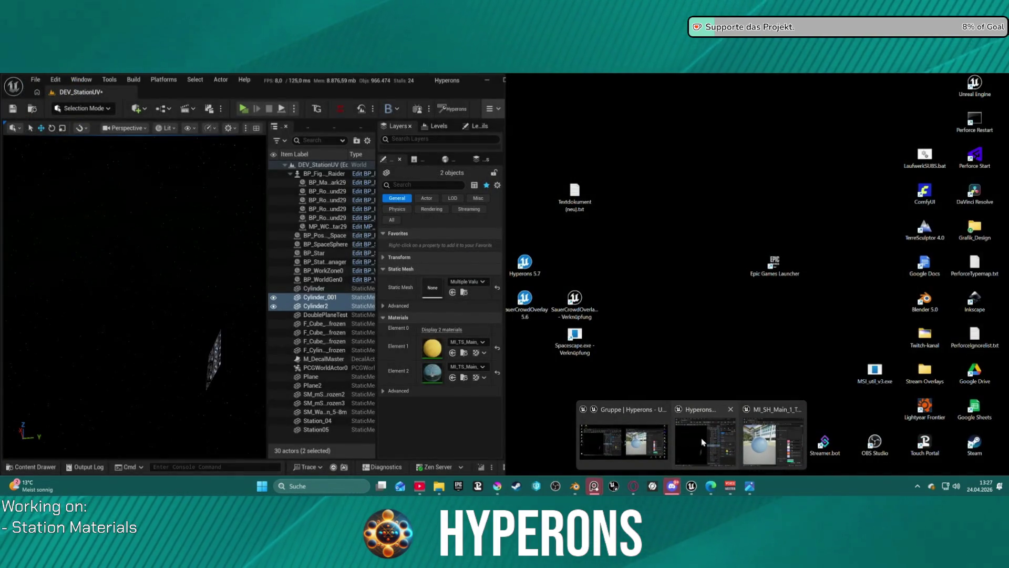
Step: Open MI_SH_Main_1_Test beside the level and fly in close around the DoublePlaneTest panel
{"action": "left_click", "coordinate": [702, 442]}
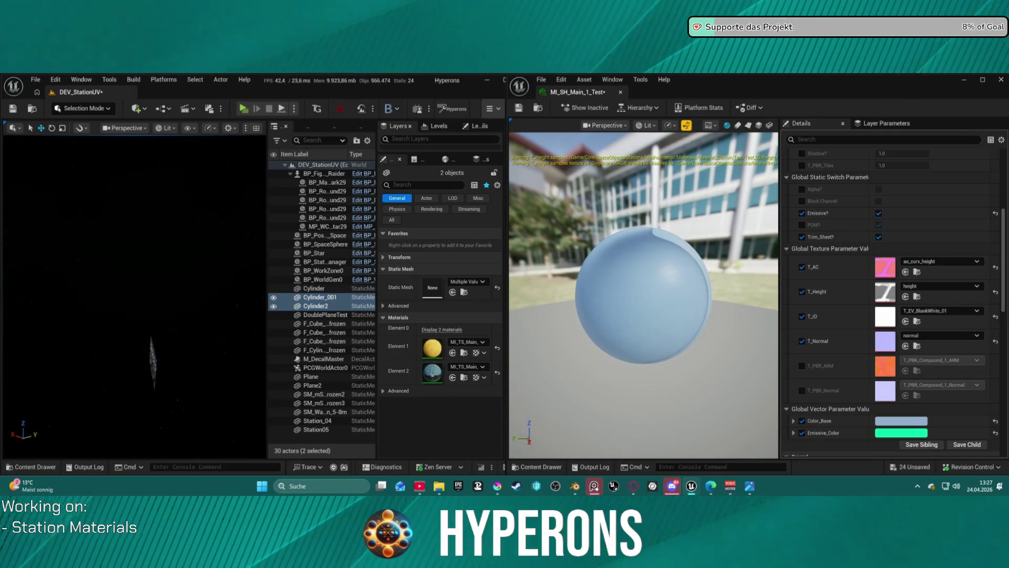
{"action": "double_click", "coordinate": [318, 385]}
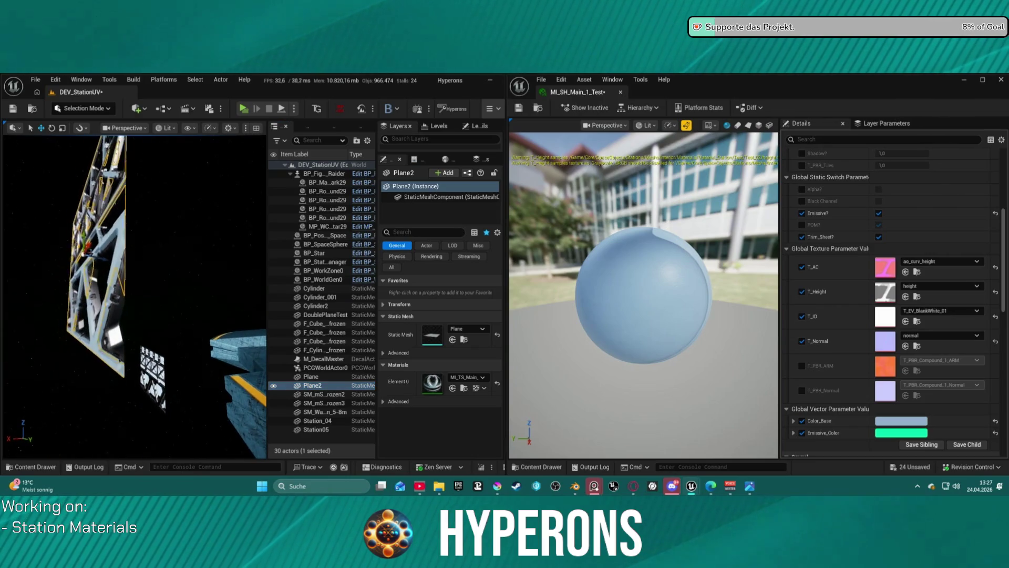
{"action": "left_click", "coordinate": [162, 376]}
{"action": "key", "text": "f"}
{"action": "mouse_move", "coordinate": [162, 376]}
{"action": "right_mouse_down"}
{"action": "mouse_move", "coordinate": [152, 375]}
{"action": "mouse_move", "coordinate": [162, 374]}
{"action": "right_mouse_up"}
{"action": "key", "text": "w"}
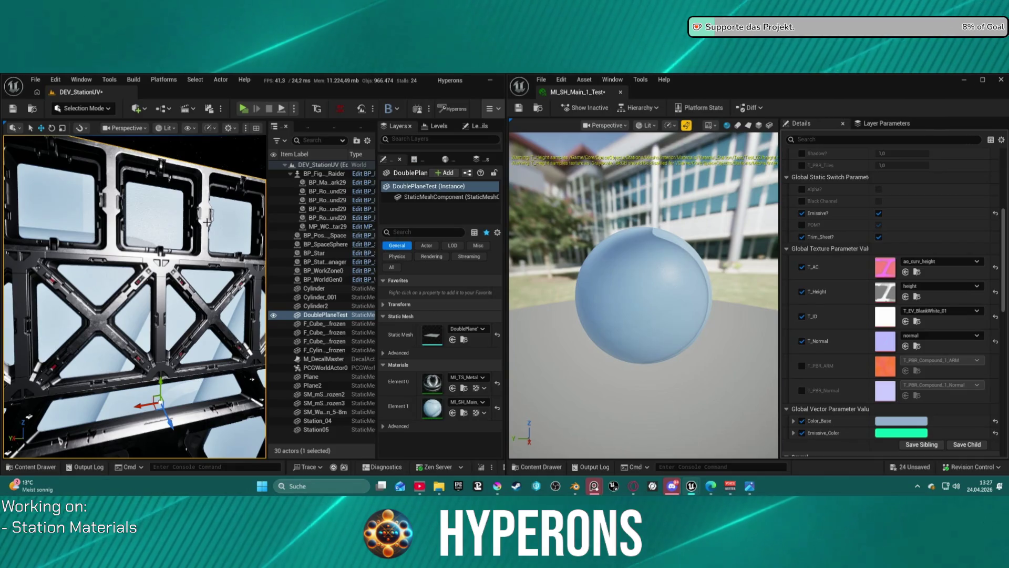
{"action": "right_click_drag", "start_coordinate": [220, 224], "coordinate": [182, 229]}
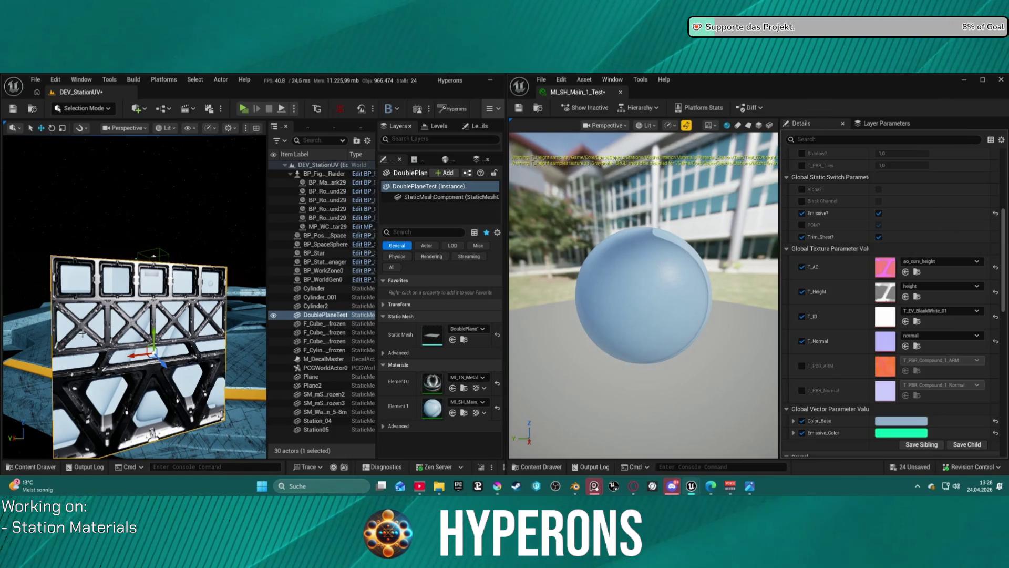
Step: View DoublePlaneTest head-on and compare it with the station reference render in PureRef
{"action": "left_click_drag", "start_coordinate": [152, 315], "coordinate": [129, 313], "text": "alt"}
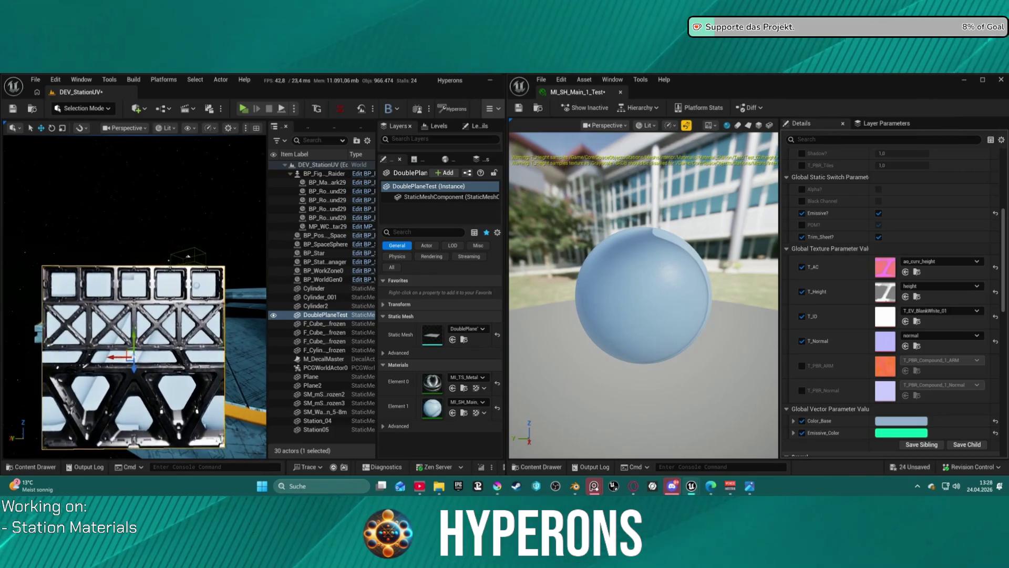
{"action": "scroll", "coordinate": [179, 357], "scroll_direction": "up", "scroll_amount": 1}
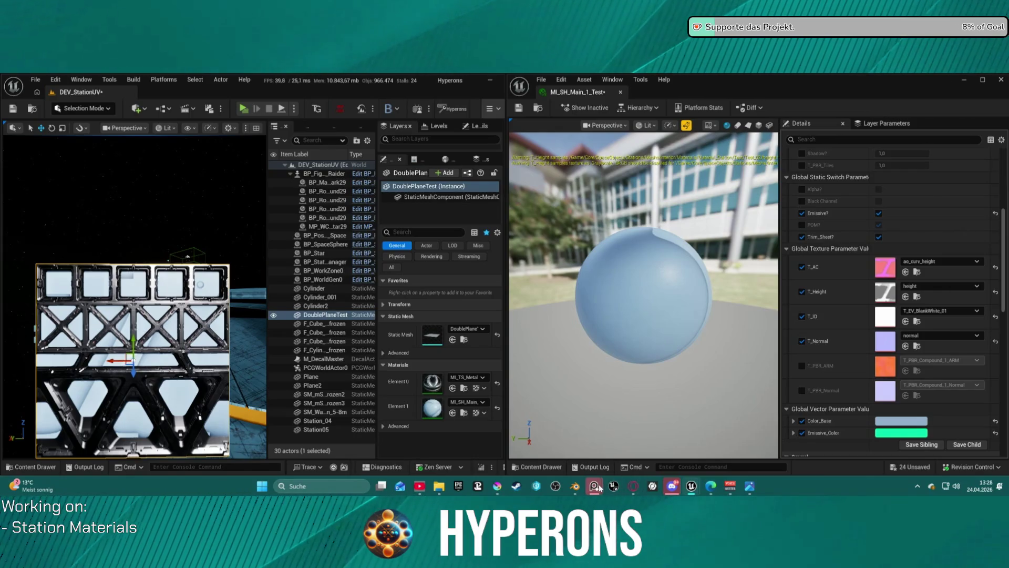
{"action": "mouse_move", "coordinate": [600, 487]}
{"action": "left_click", "coordinate": [563, 447]}
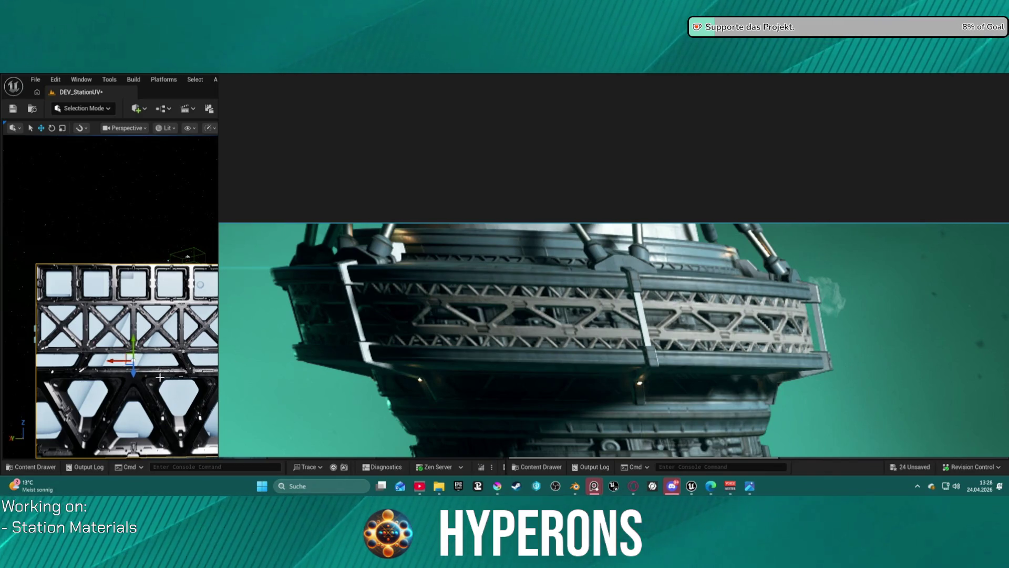
Step: Pull the camera back from the panel and show File > Recent Levels
{"action": "mouse_move", "coordinate": [158, 379]}
{"action": "right_mouse_down"}
{"action": "mouse_move", "coordinate": [126, 372]}
{"action": "mouse_move", "coordinate": [156, 380]}
{"action": "right_mouse_up"}
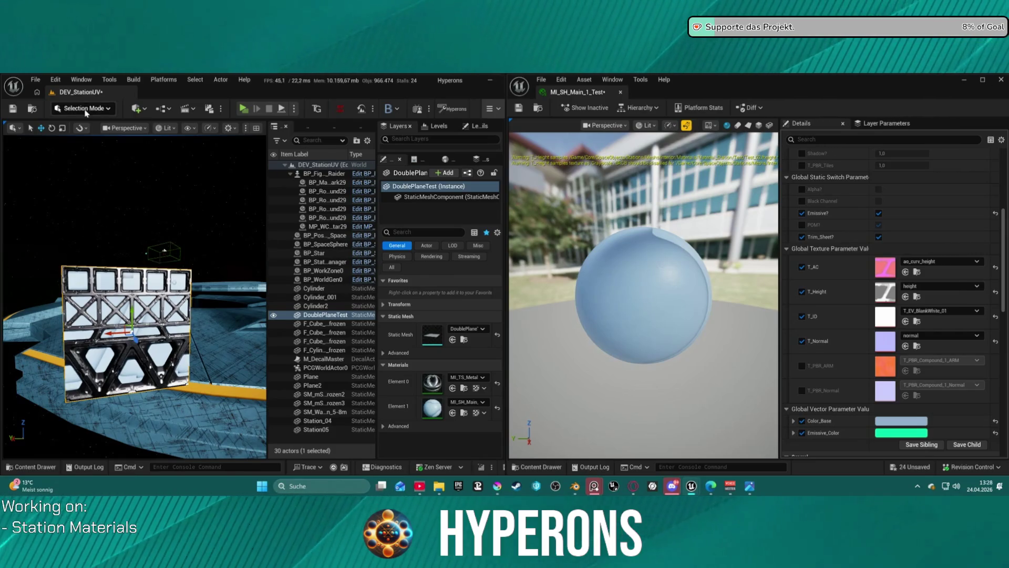
{"action": "left_click", "coordinate": [38, 81]}
{"action": "mouse_move", "coordinate": [117, 143]}
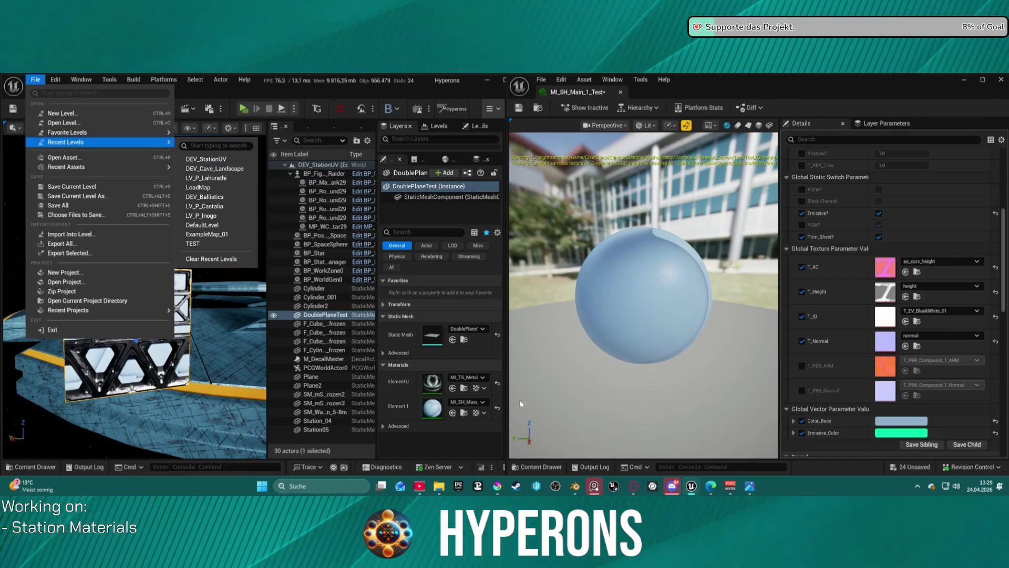
Step: Dismiss the Blender recent-files jump list and switch back to the Blender window
{"action": "mouse_move", "coordinate": [585, 487]}
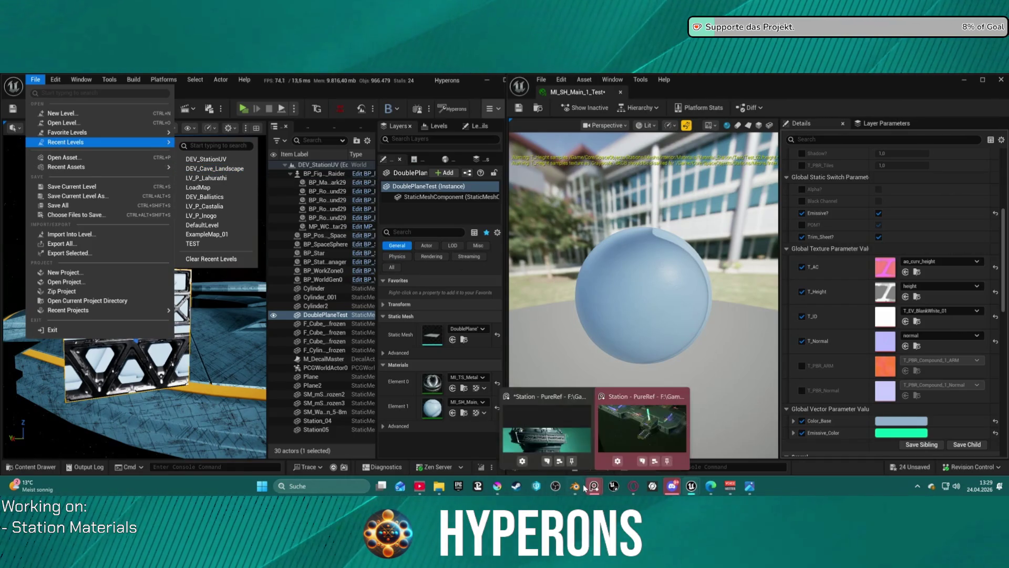
{"action": "right_click", "coordinate": [575, 489]}
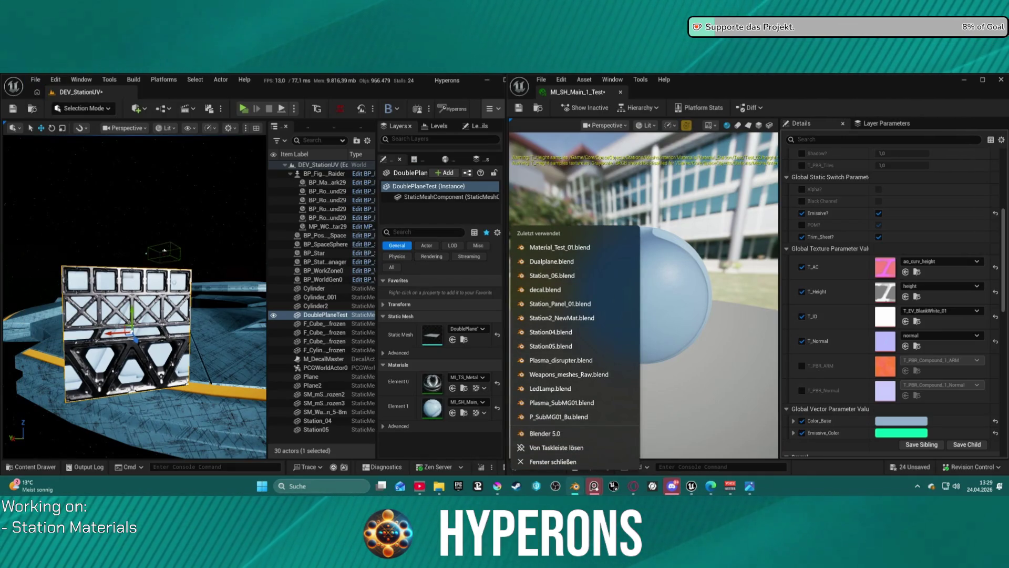
{"action": "key", "text": "Escape"}
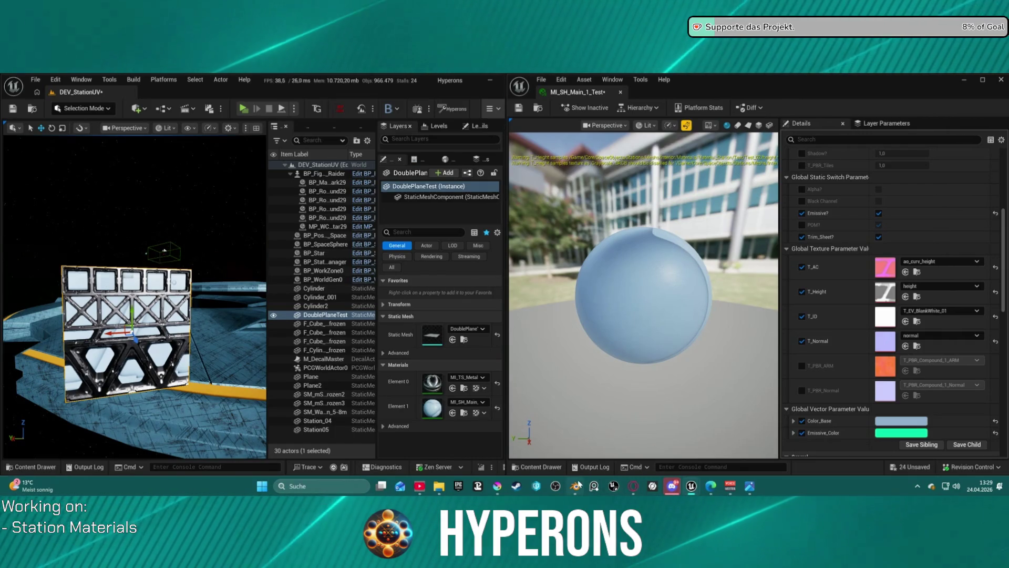
{"action": "key", "text": "alt+Tab"}
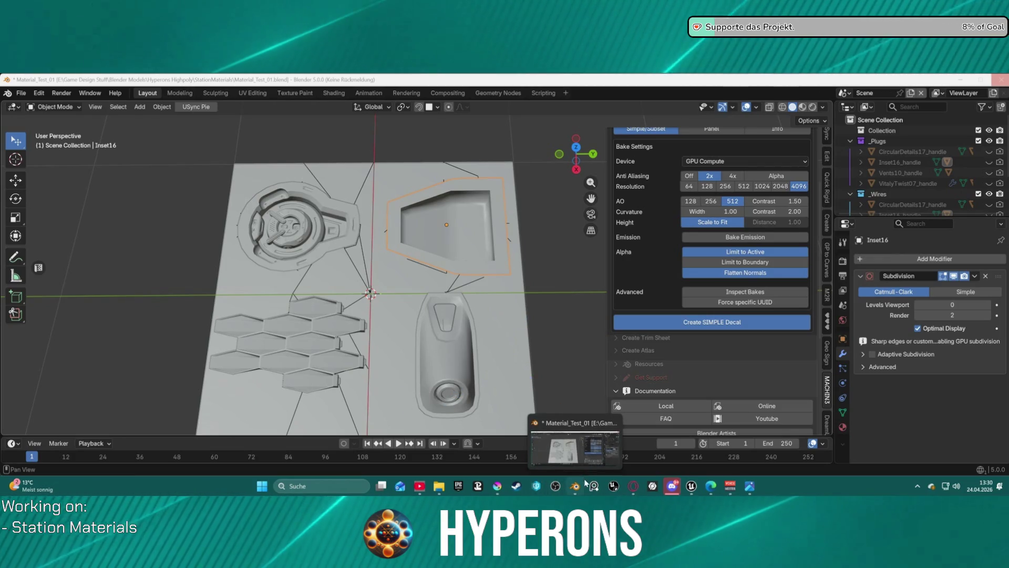
Step: Bring the browser forward and go back from the Orison artwork to the Star Citizen portfolio
{"action": "mouse_move", "coordinate": [631, 490]}
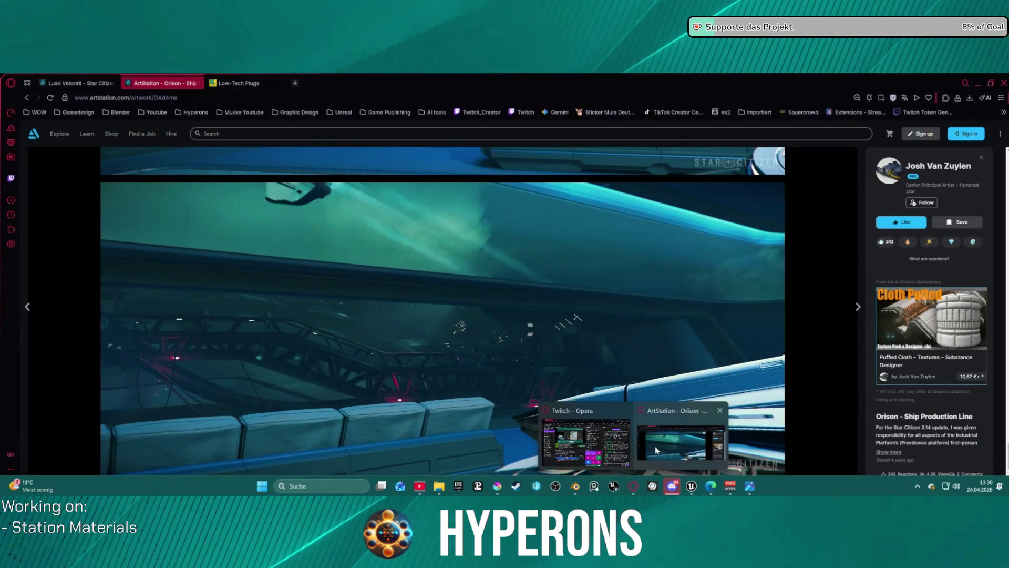
{"action": "left_click", "coordinate": [656, 448]}
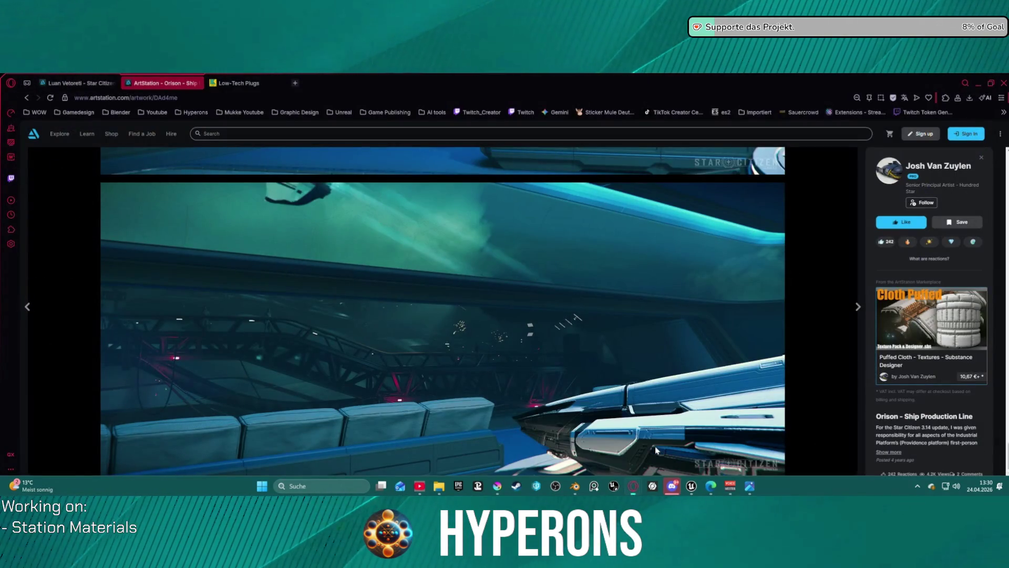
{"action": "left_click", "coordinate": [26, 98]}
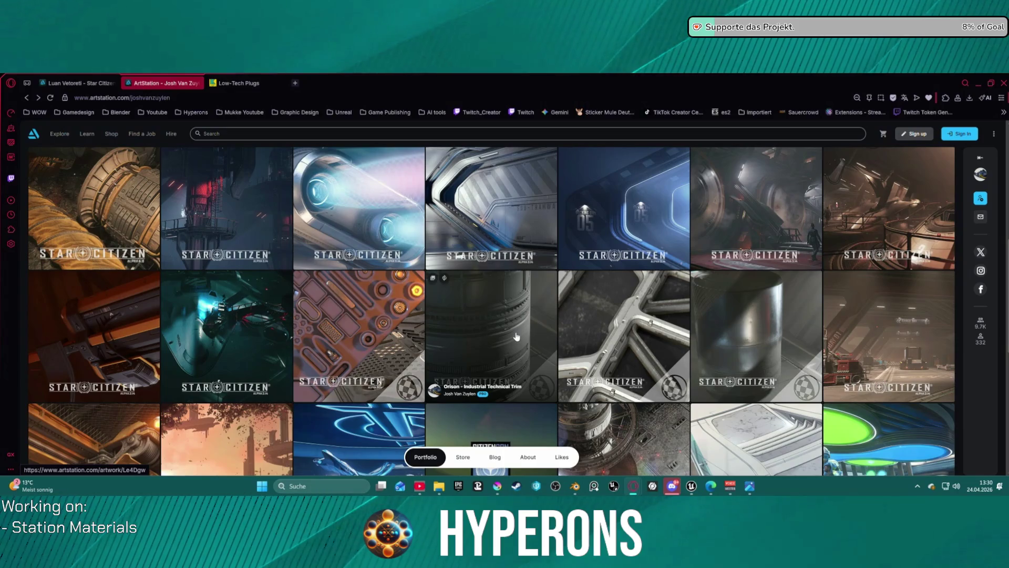
{"action": "scroll", "coordinate": [631, 336], "scroll_direction": "down", "scroll_amount": 2}
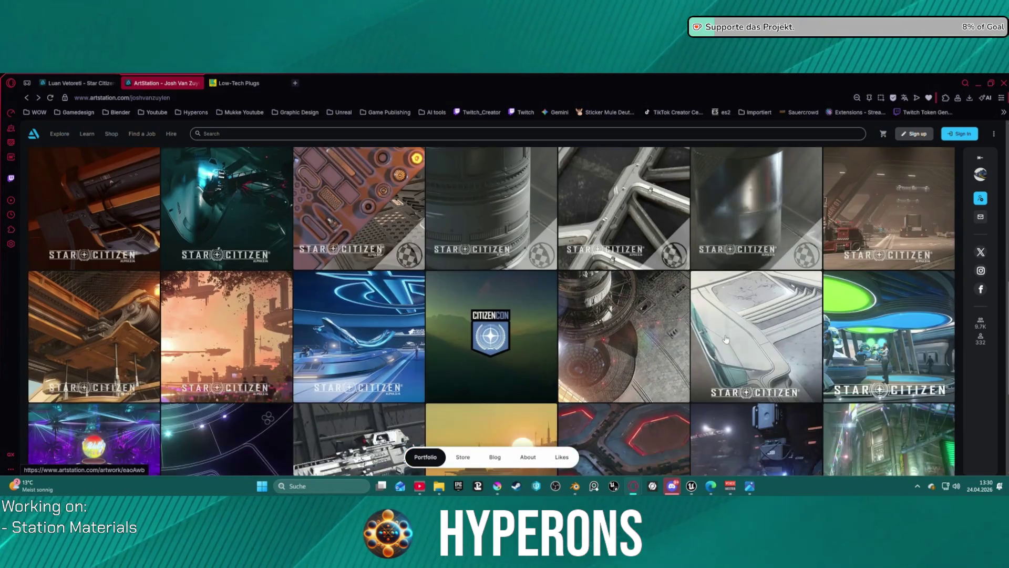
{"action": "scroll", "coordinate": [726, 339], "scroll_direction": "up", "scroll_amount": 2}
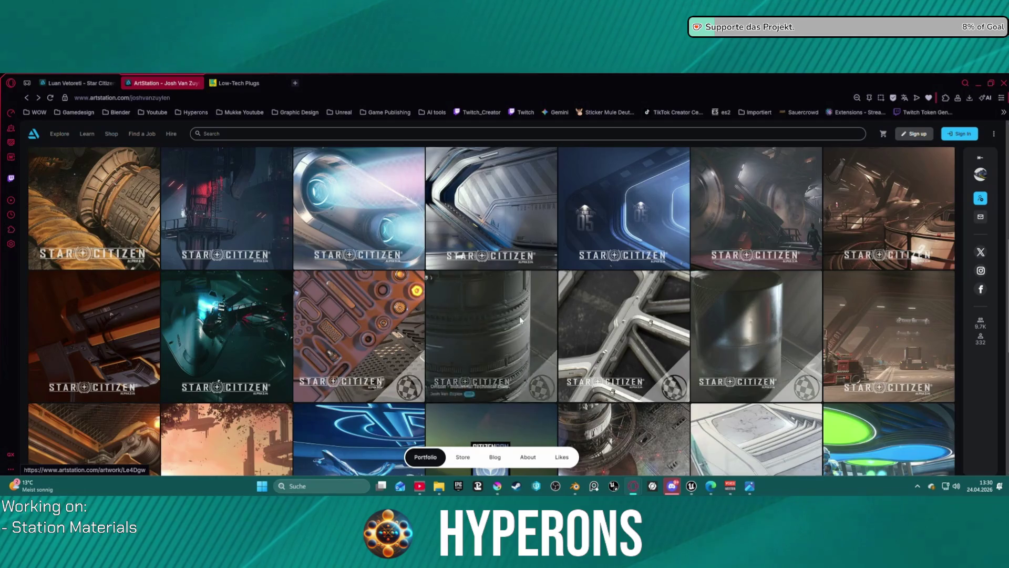
{"action": "left_click", "coordinate": [531, 324]}
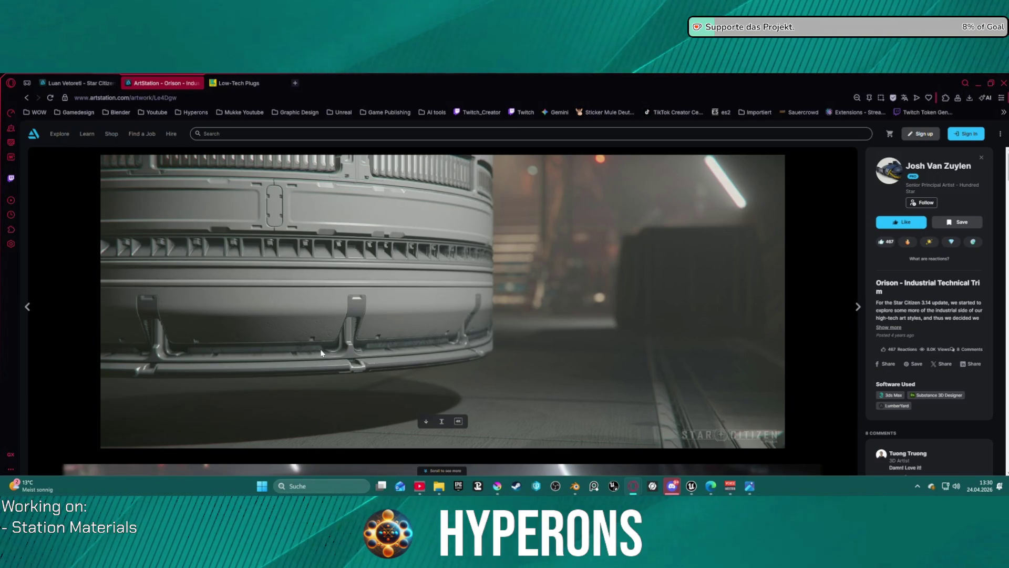
{"action": "scroll", "coordinate": [470, 346], "scroll_direction": "down", "scroll_amount": 5}
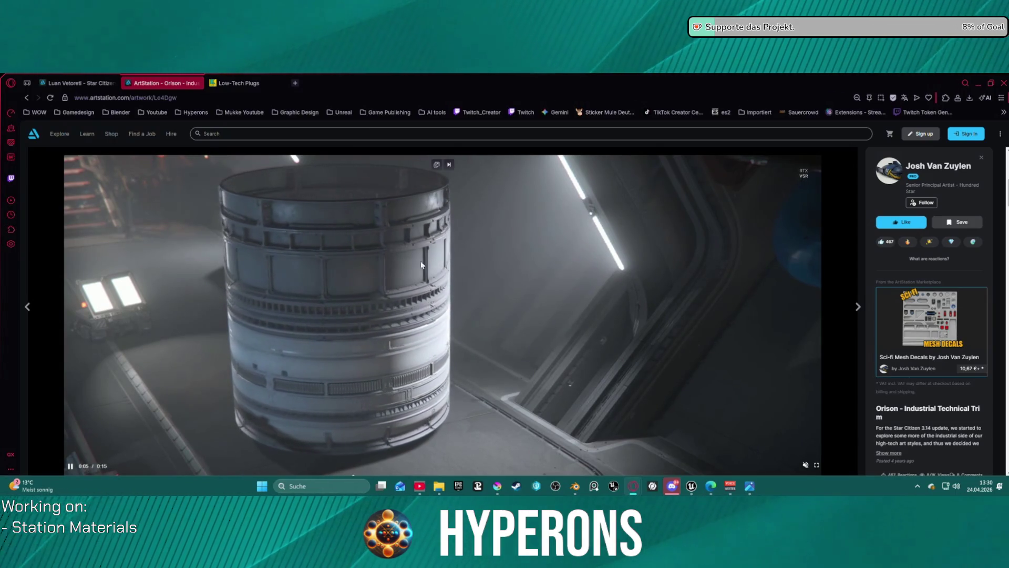
{"action": "scroll", "coordinate": [473, 331], "scroll_direction": "down", "scroll_amount": 5}
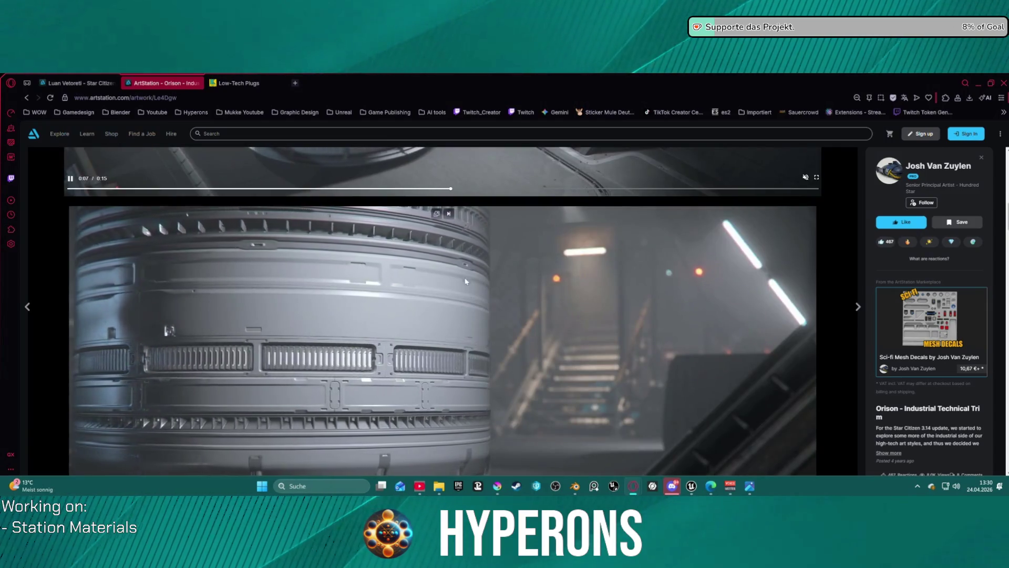
{"action": "scroll", "coordinate": [473, 273], "scroll_direction": "up", "scroll_amount": 2}
{"action": "scroll", "coordinate": [462, 313], "scroll_direction": "up", "scroll_amount": 2}
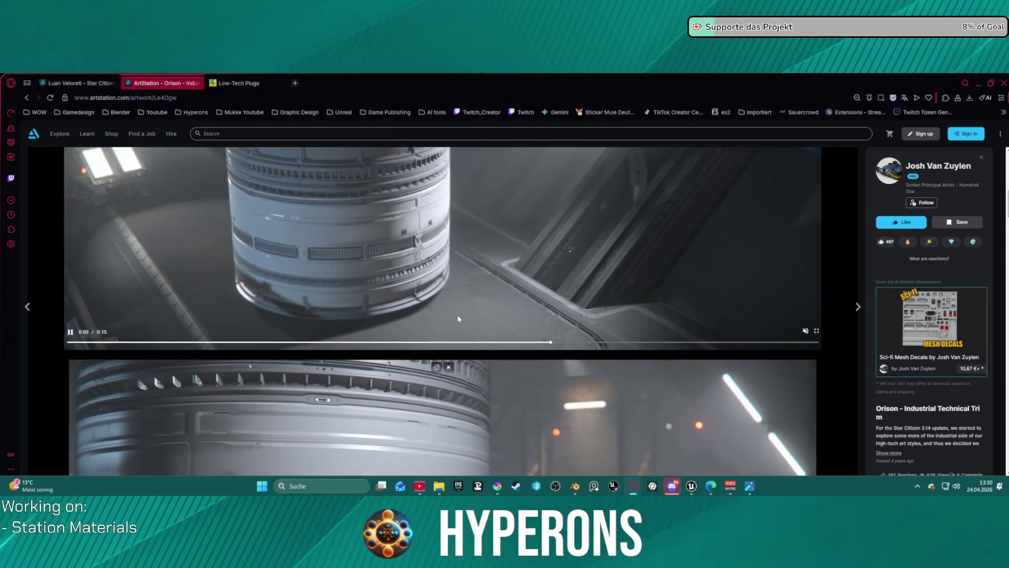
{"action": "scroll", "coordinate": [488, 316], "scroll_direction": "up", "scroll_amount": 4}
{"action": "scroll", "coordinate": [494, 313], "scroll_direction": "down", "scroll_amount": 2}
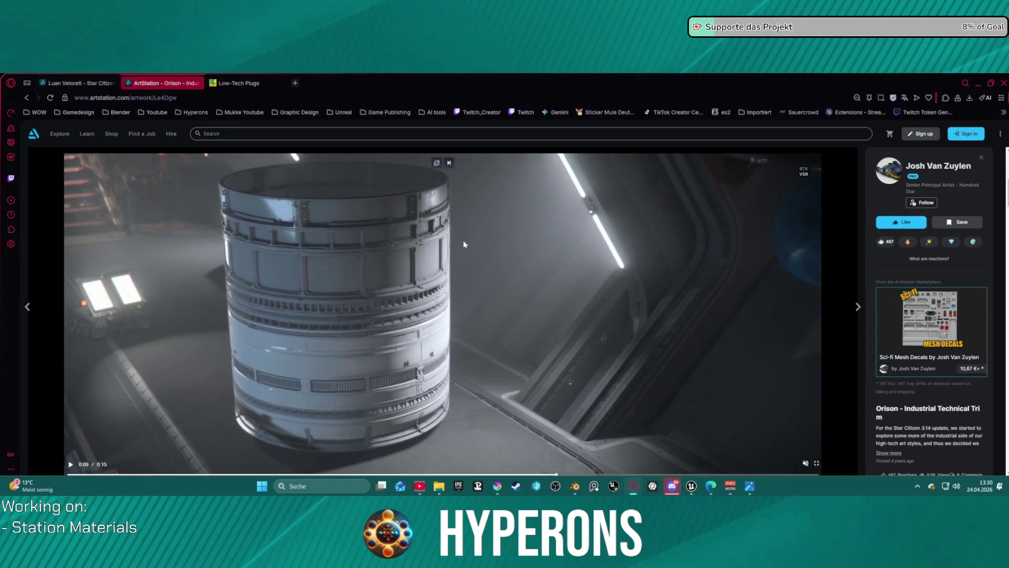
{"action": "scroll", "coordinate": [552, 403], "scroll_direction": "up", "scroll_amount": 1}
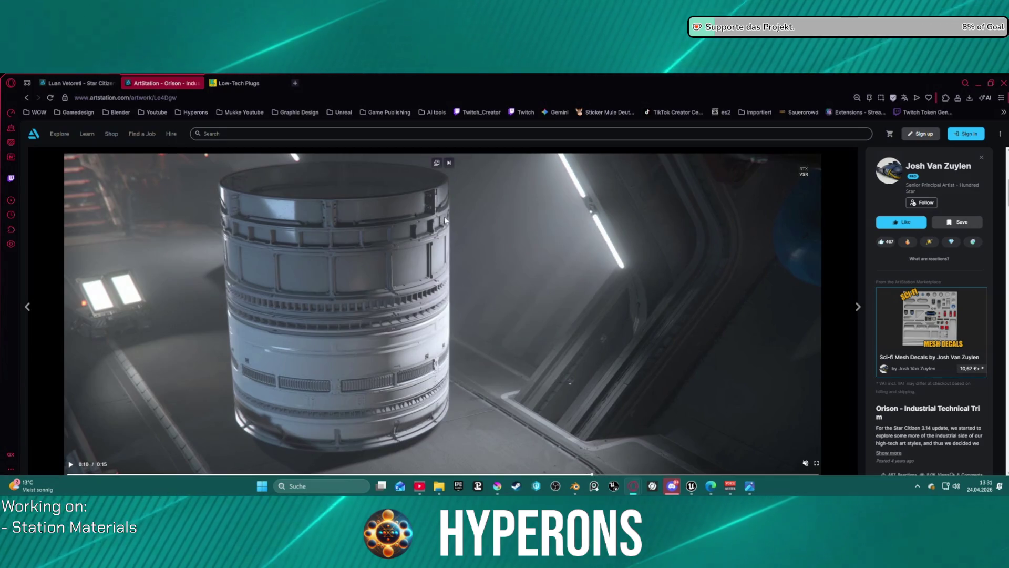
{"action": "left_click", "coordinate": [499, 325]}
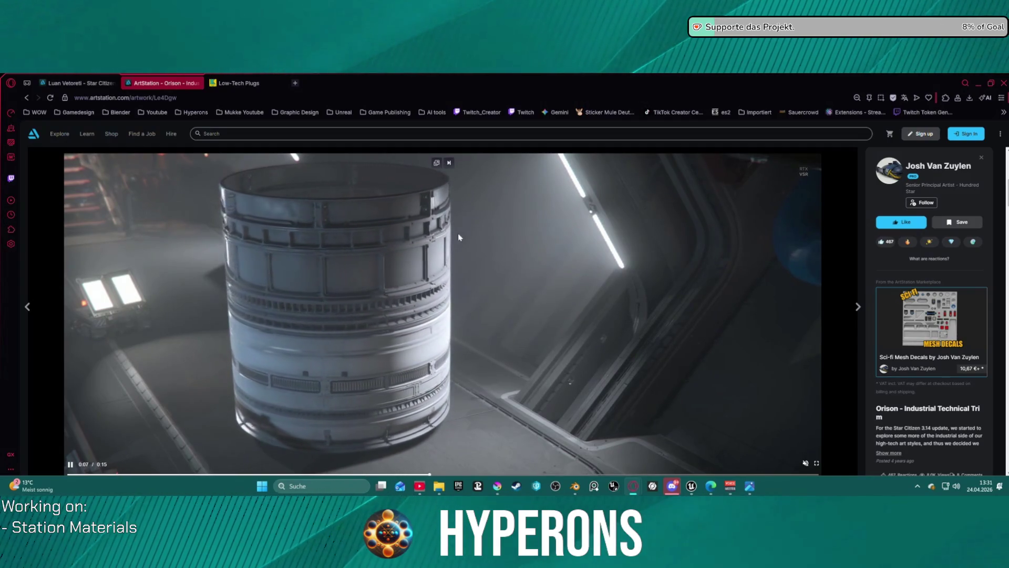
{"action": "left_click", "coordinate": [496, 245]}
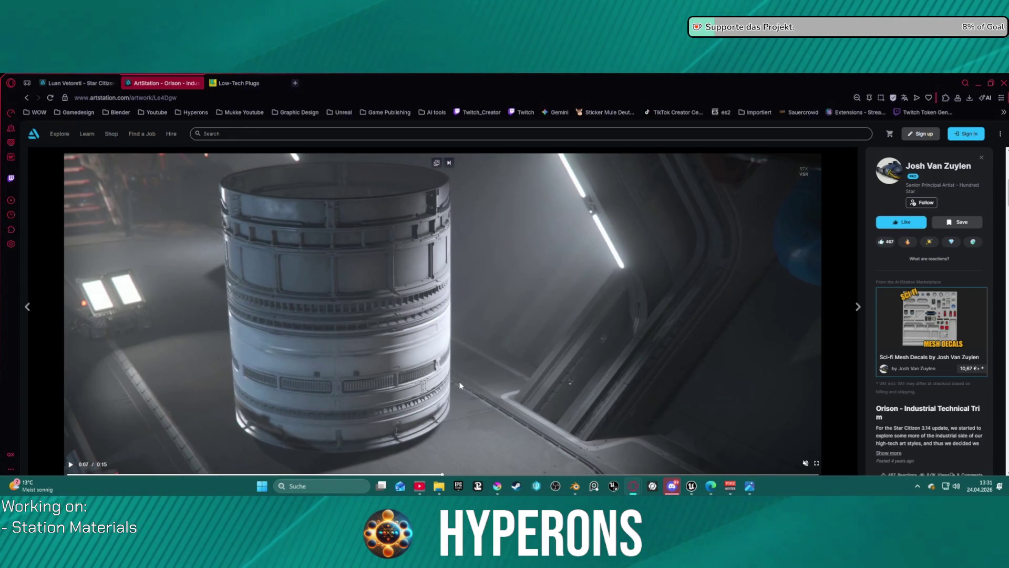
{"action": "scroll", "coordinate": [487, 389], "scroll_direction": "down", "scroll_amount": 5}
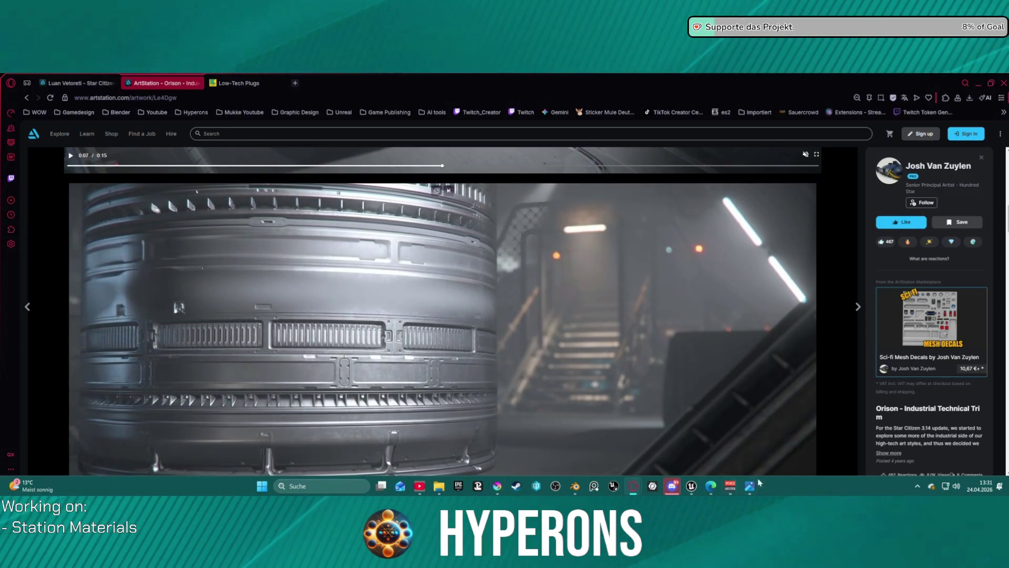
{"action": "left_click", "coordinate": [691, 485]}
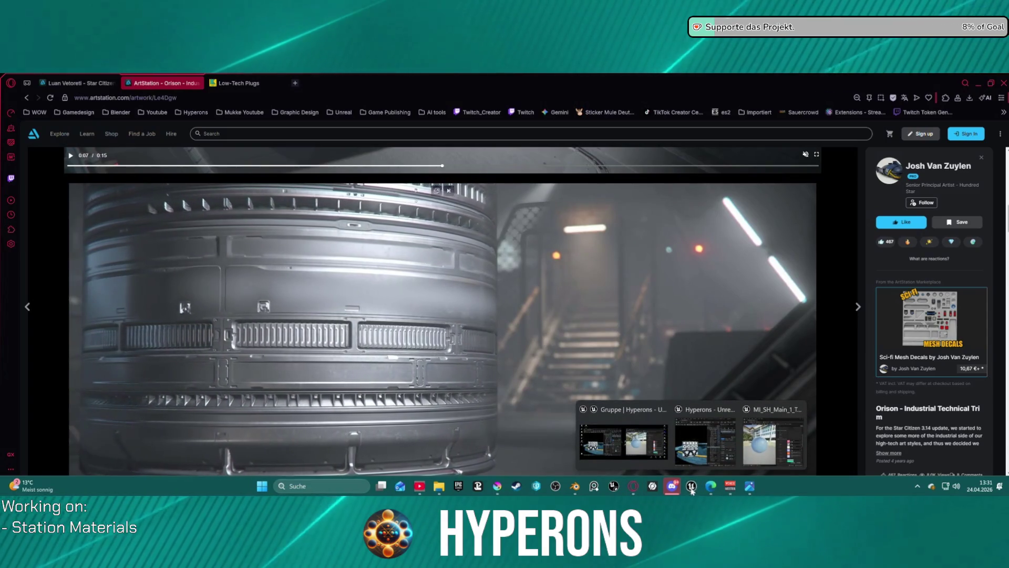
{"action": "left_click", "coordinate": [612, 326]}
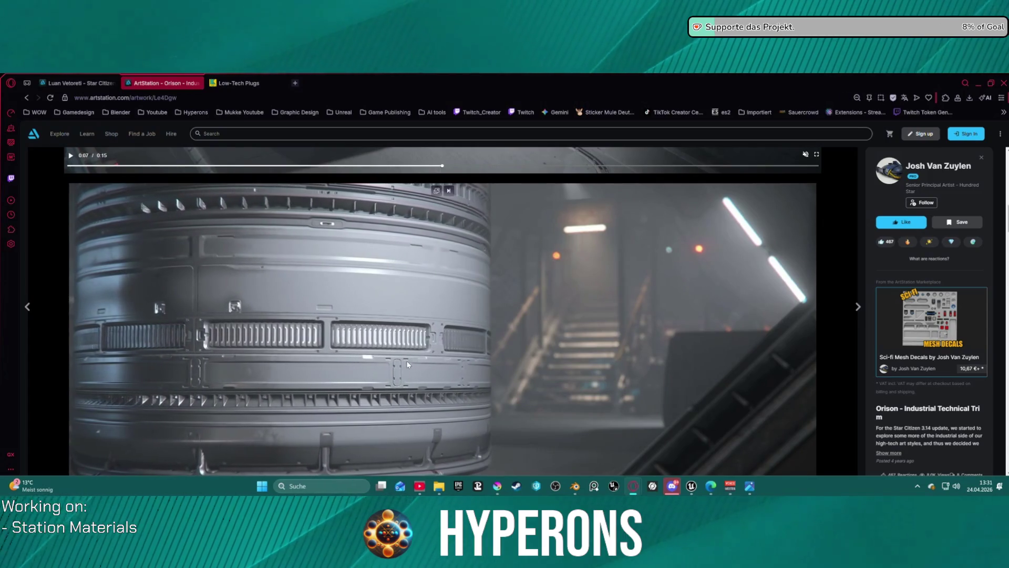
{"action": "scroll", "coordinate": [421, 374], "scroll_direction": "down", "scroll_amount": 10}
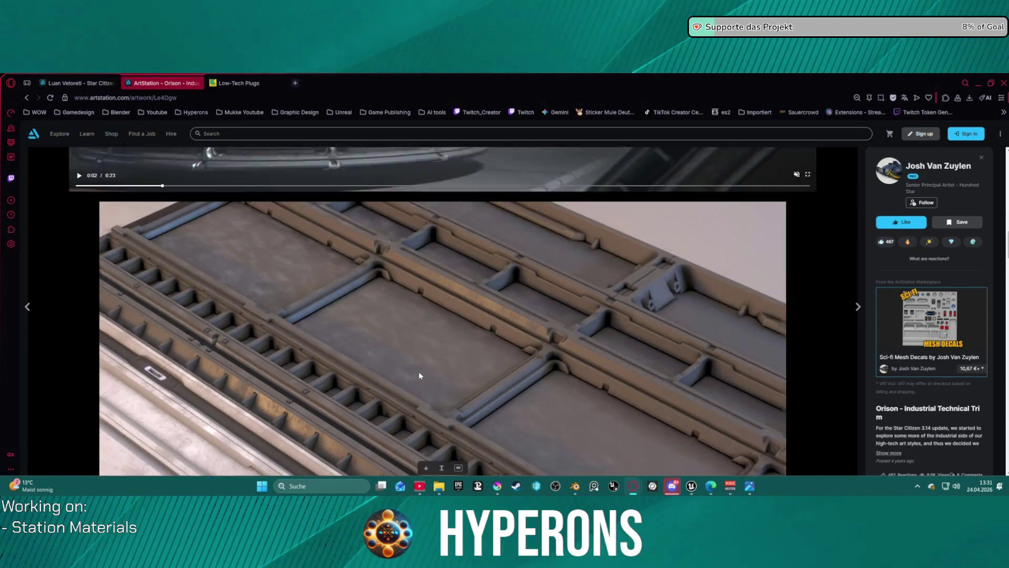
{"action": "scroll", "coordinate": [418, 374], "scroll_direction": "down", "scroll_amount": 7}
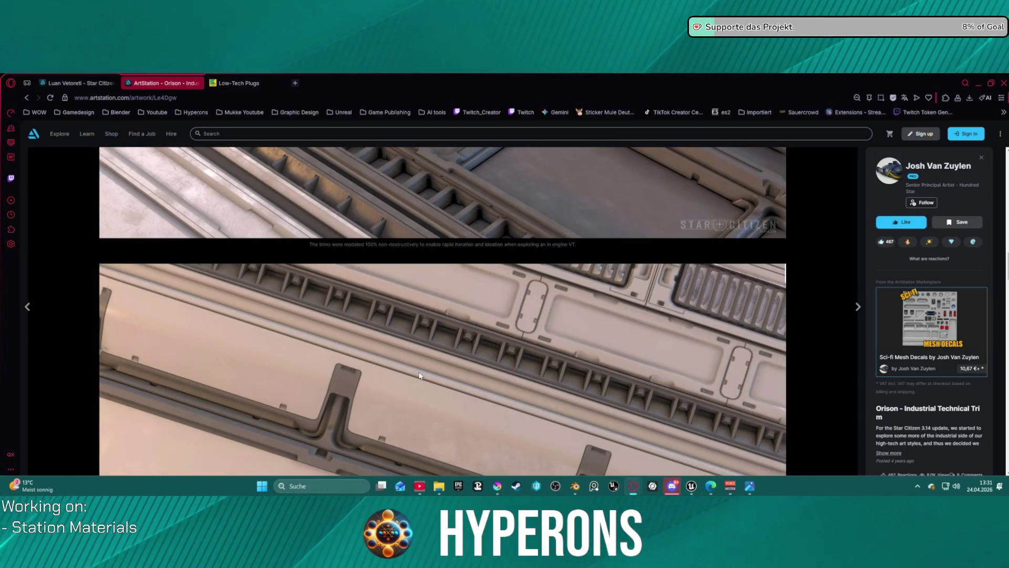
{"action": "scroll", "coordinate": [419, 374], "scroll_direction": "down", "scroll_amount": 10}
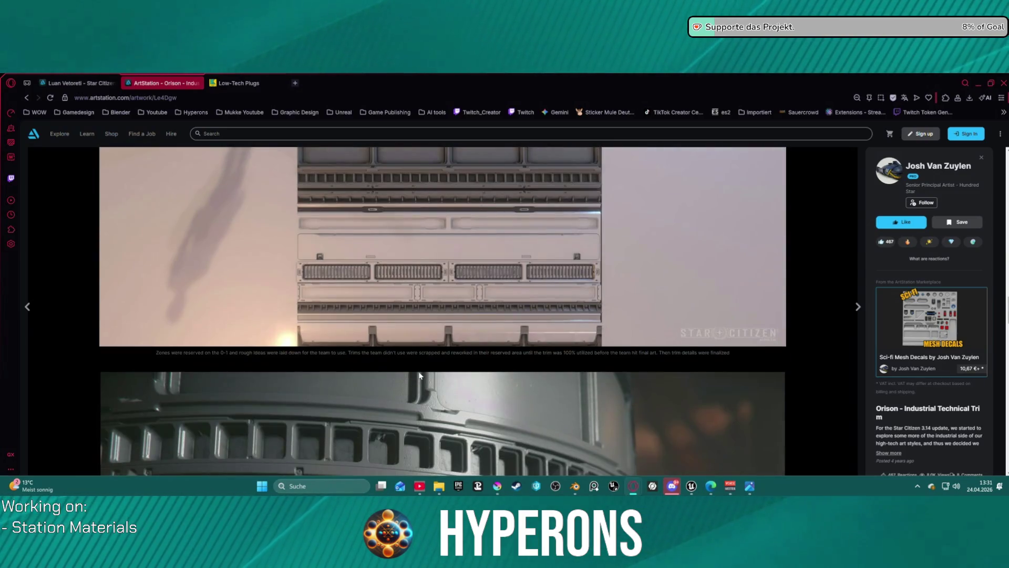
{"action": "scroll", "coordinate": [419, 371], "scroll_direction": "down", "scroll_amount": 5}
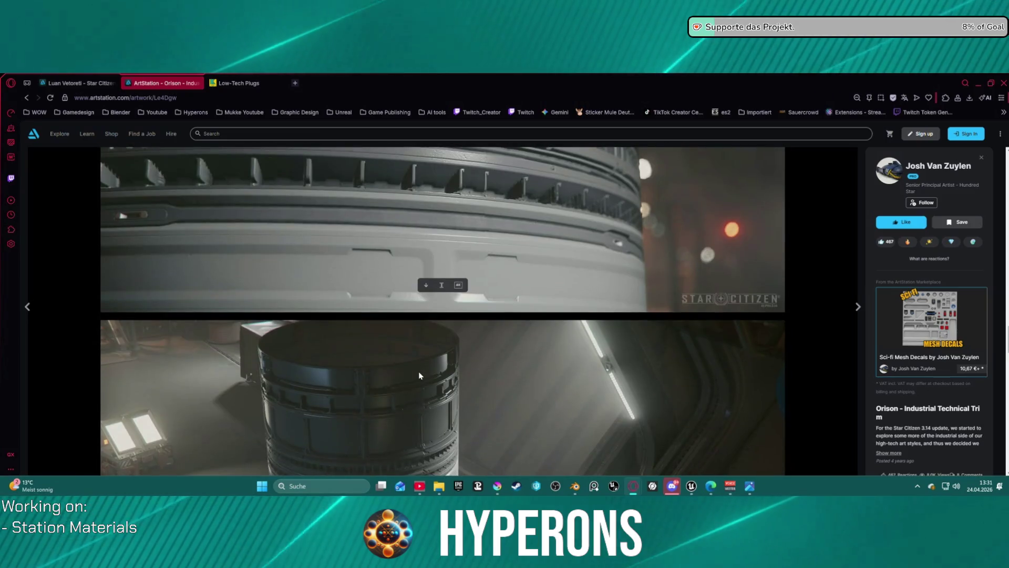
{"action": "scroll", "coordinate": [418, 371], "scroll_direction": "up", "scroll_amount": 2}
{"action": "scroll", "coordinate": [598, 340], "scroll_direction": "up", "scroll_amount": 2}
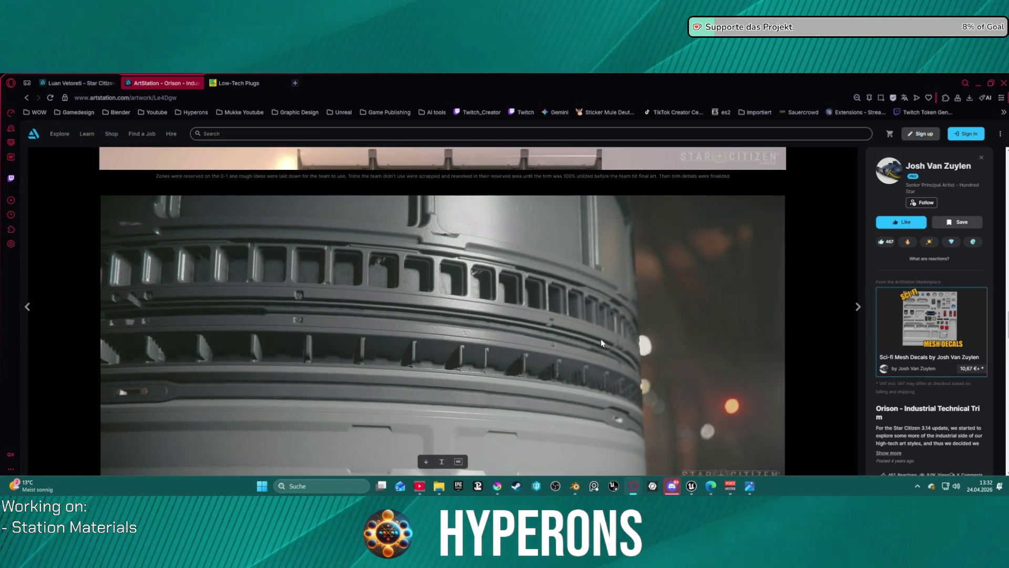
{"action": "scroll", "coordinate": [586, 340], "scroll_direction": "down", "scroll_amount": 2}
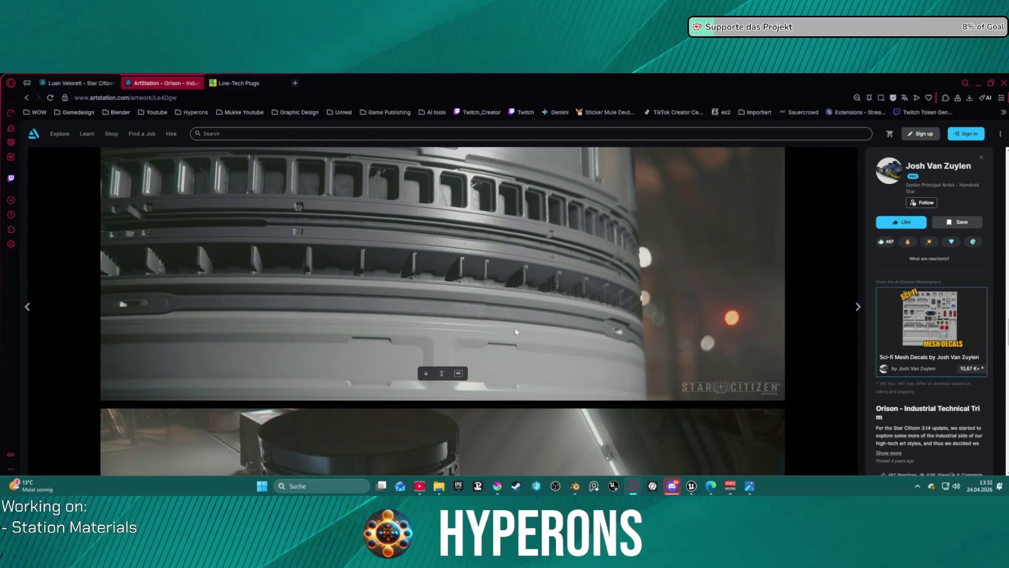
{"action": "scroll", "coordinate": [527, 330], "scroll_direction": "down", "scroll_amount": 5}
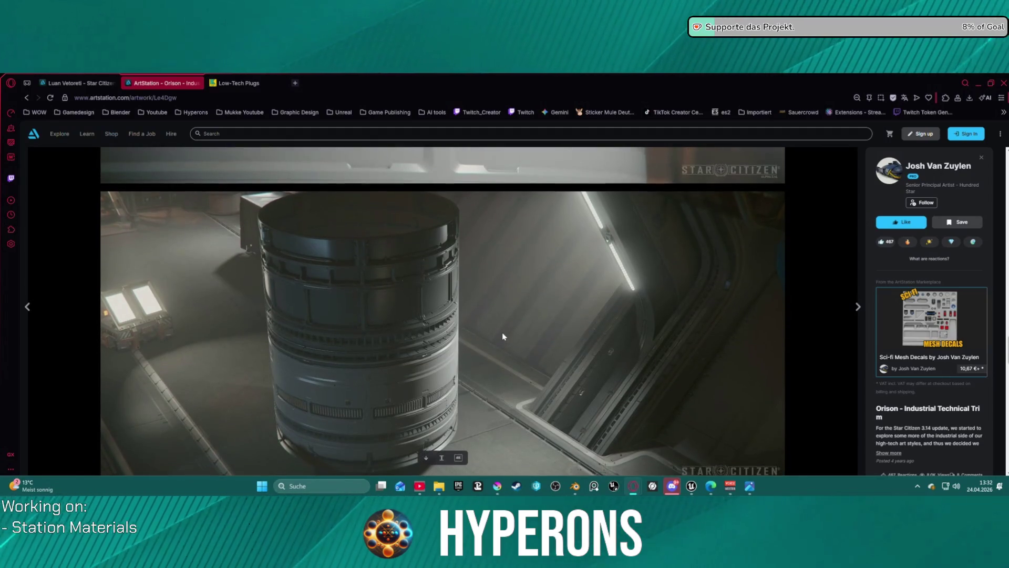
{"action": "scroll", "coordinate": [503, 333], "scroll_direction": "down", "scroll_amount": 12}
{"action": "scroll", "coordinate": [502, 337], "scroll_direction": "up", "scroll_amount": 4}
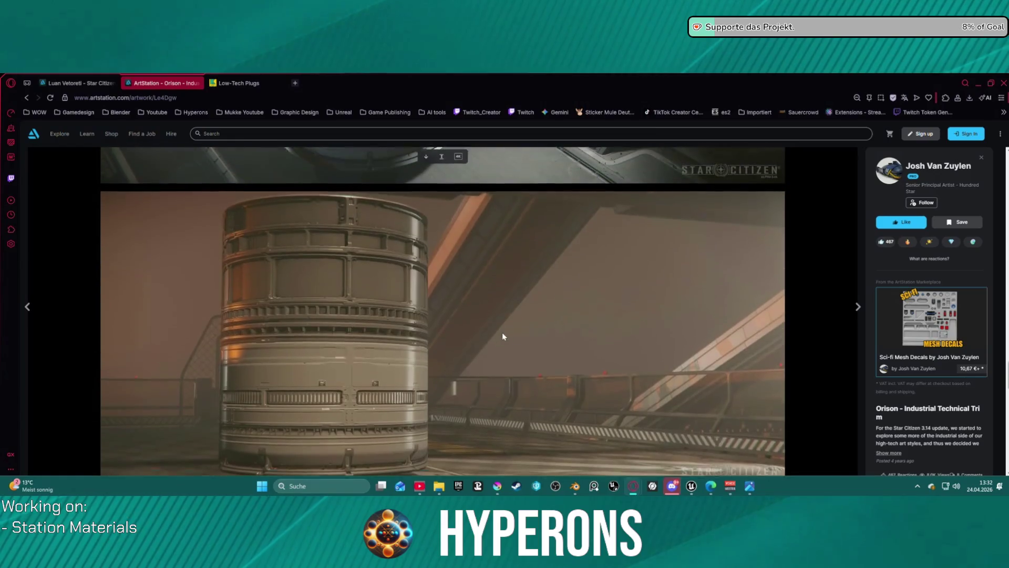
{"action": "scroll", "coordinate": [503, 336], "scroll_direction": "down", "scroll_amount": 10}
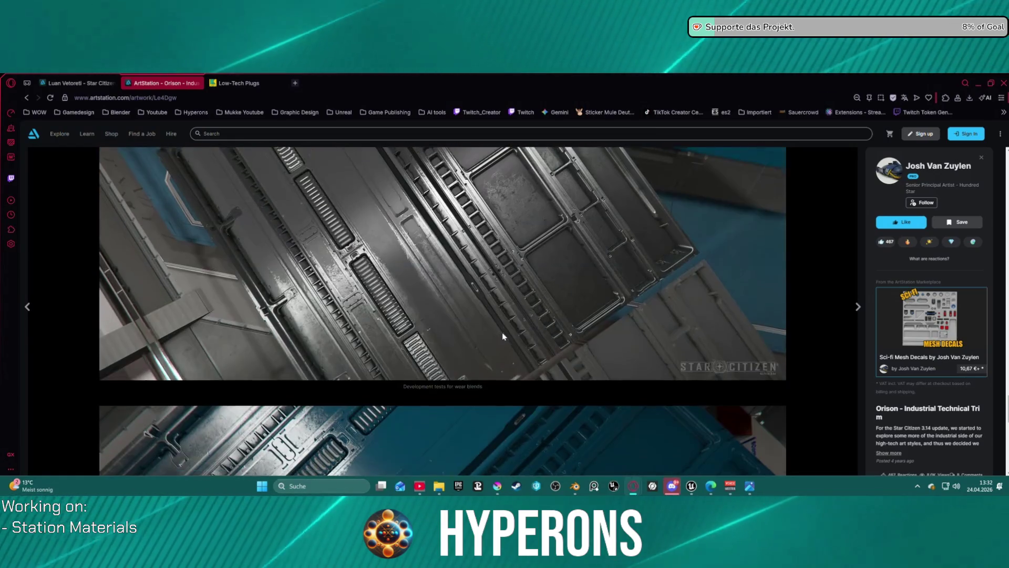
{"action": "scroll", "coordinate": [502, 337], "scroll_direction": "down", "scroll_amount": 3}
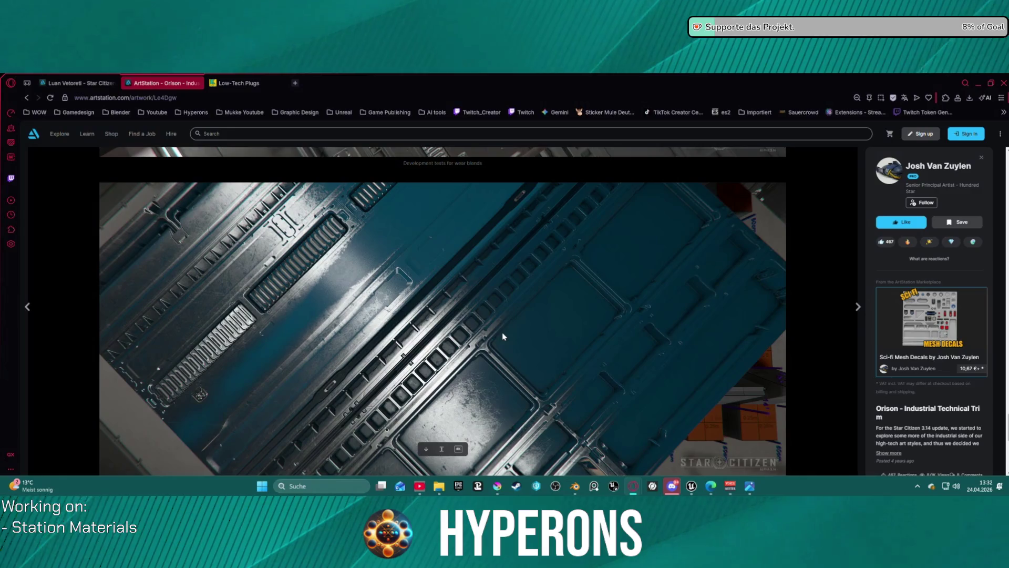
{"action": "scroll", "coordinate": [503, 336], "scroll_direction": "down", "scroll_amount": 8}
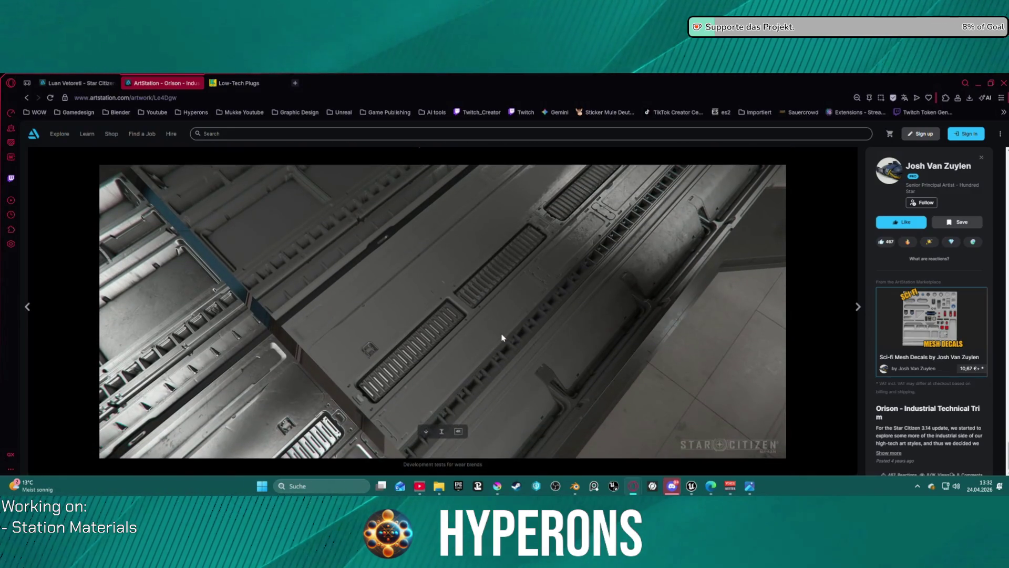
{"action": "scroll", "coordinate": [503, 338], "scroll_direction": "down", "scroll_amount": 4}
{"action": "left_click", "coordinate": [26, 99]}
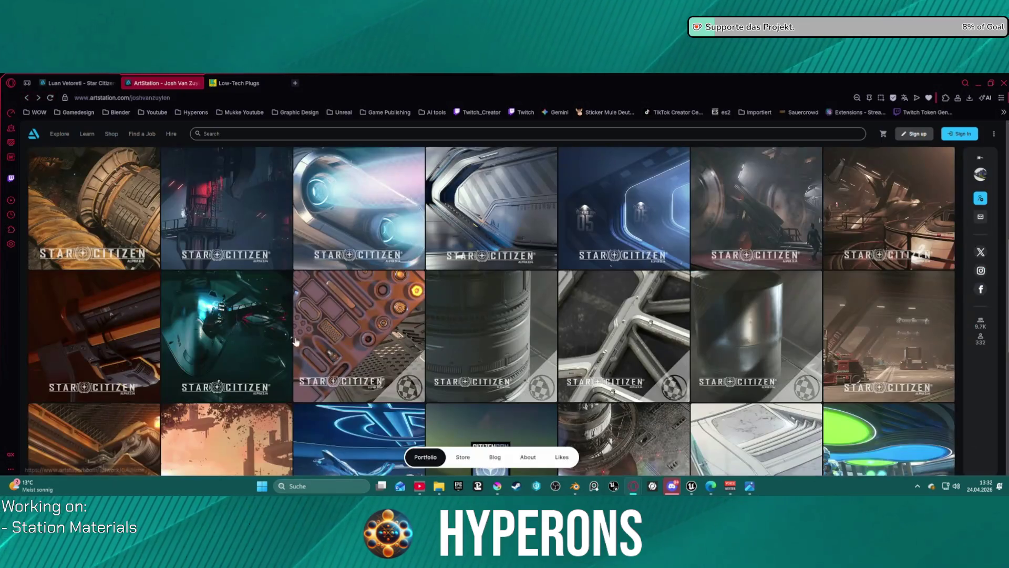
Step: Open the Thermal Tiles artwork and scroll down through its images
{"action": "scroll", "coordinate": [625, 368], "scroll_direction": "down", "scroll_amount": 3}
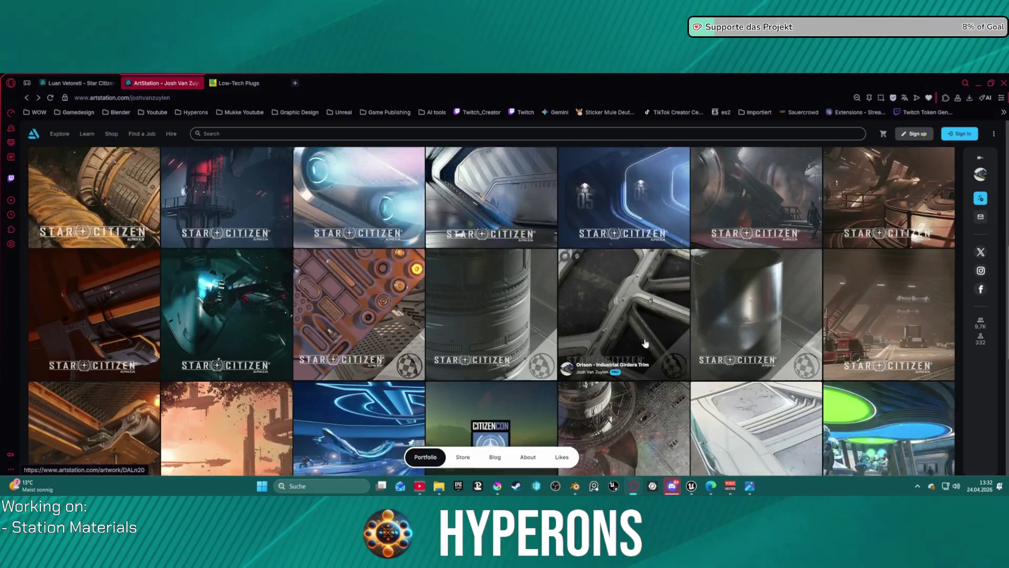
{"action": "left_click", "coordinate": [645, 300]}
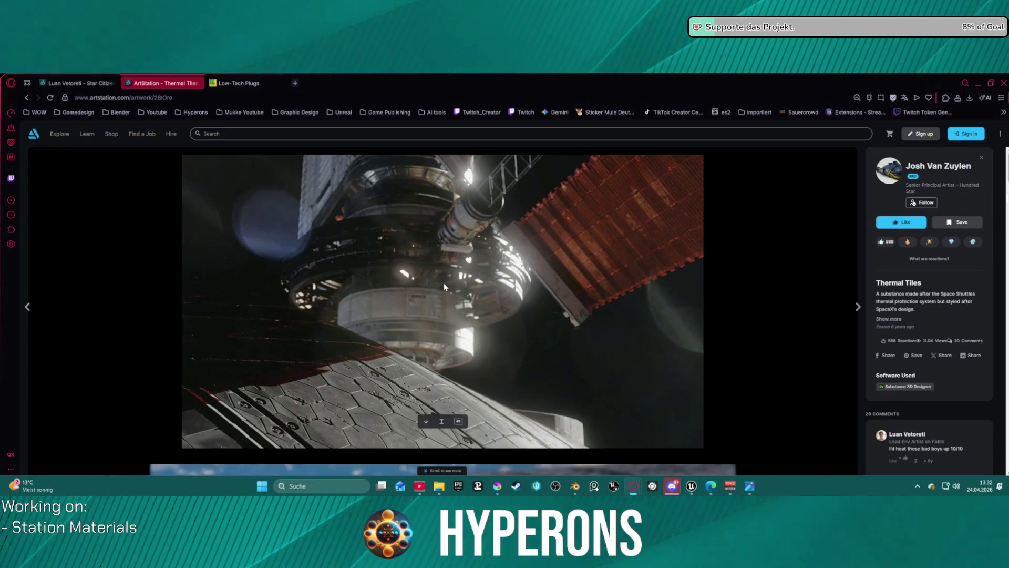
{"action": "scroll", "coordinate": [448, 287], "scroll_direction": "down", "scroll_amount": 5}
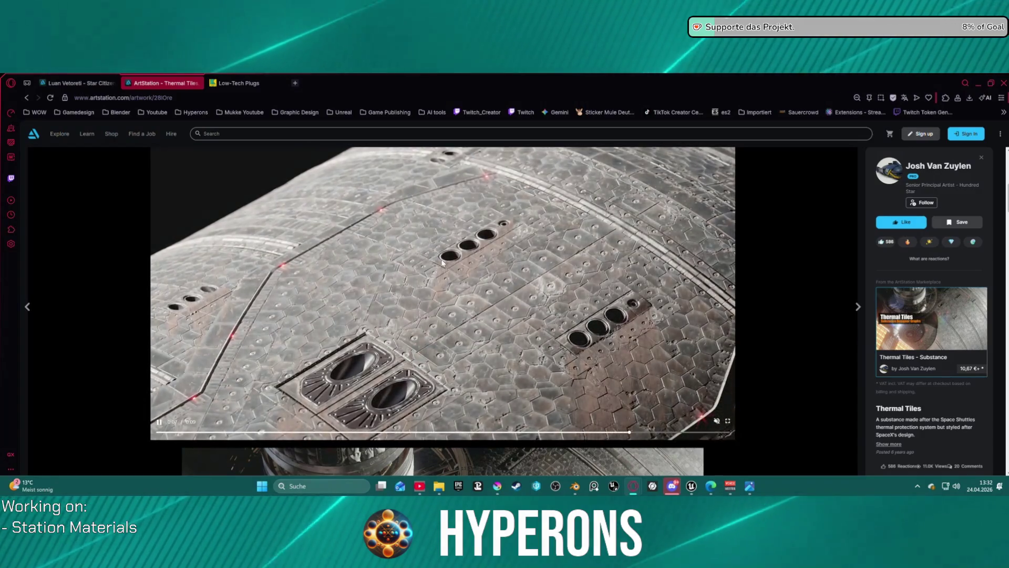
{"action": "scroll", "coordinate": [465, 317], "scroll_direction": "down", "scroll_amount": 6}
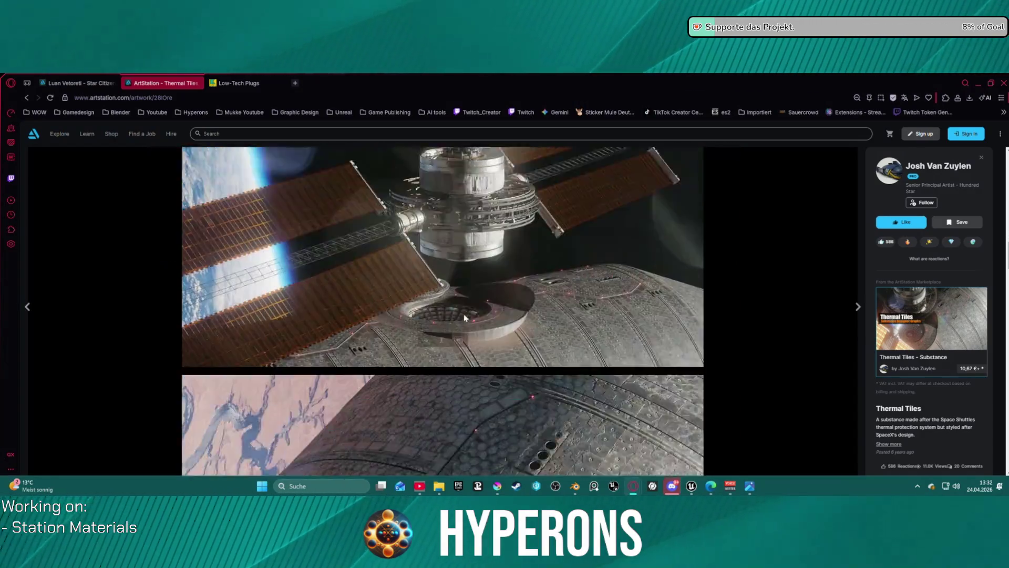
{"action": "scroll", "coordinate": [465, 317], "scroll_direction": "up", "scroll_amount": 2}
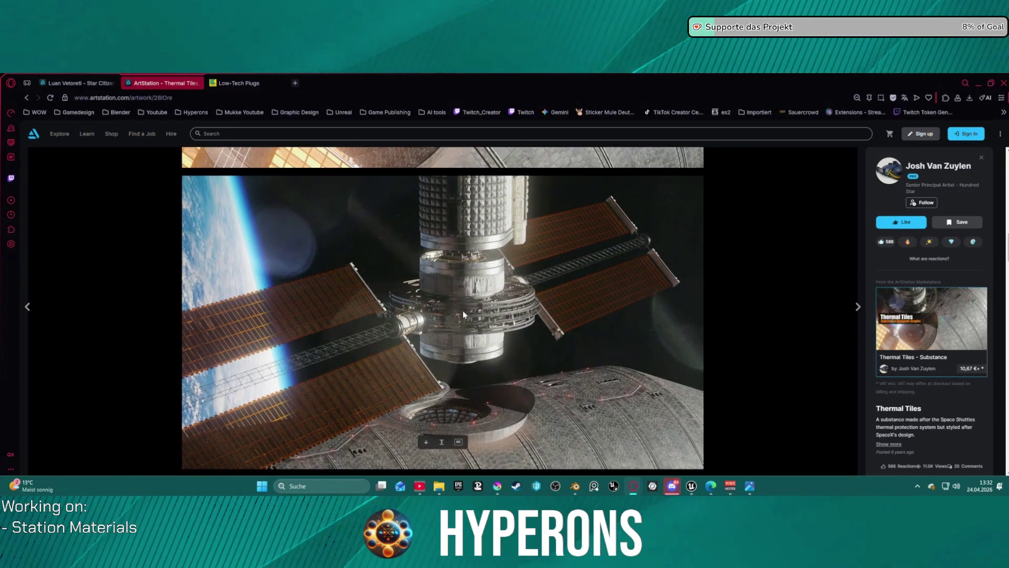
{"action": "scroll", "coordinate": [463, 314], "scroll_direction": "down", "scroll_amount": 1}
{"action": "scroll", "coordinate": [464, 314], "scroll_direction": "down", "scroll_amount": 1}
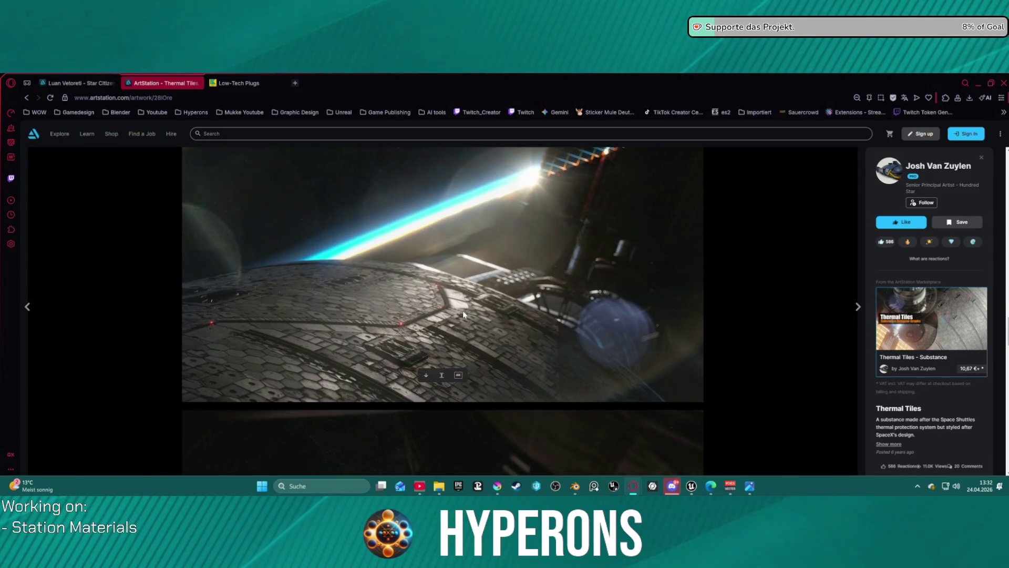
{"action": "scroll", "coordinate": [463, 313], "scroll_direction": "down", "scroll_amount": 3}
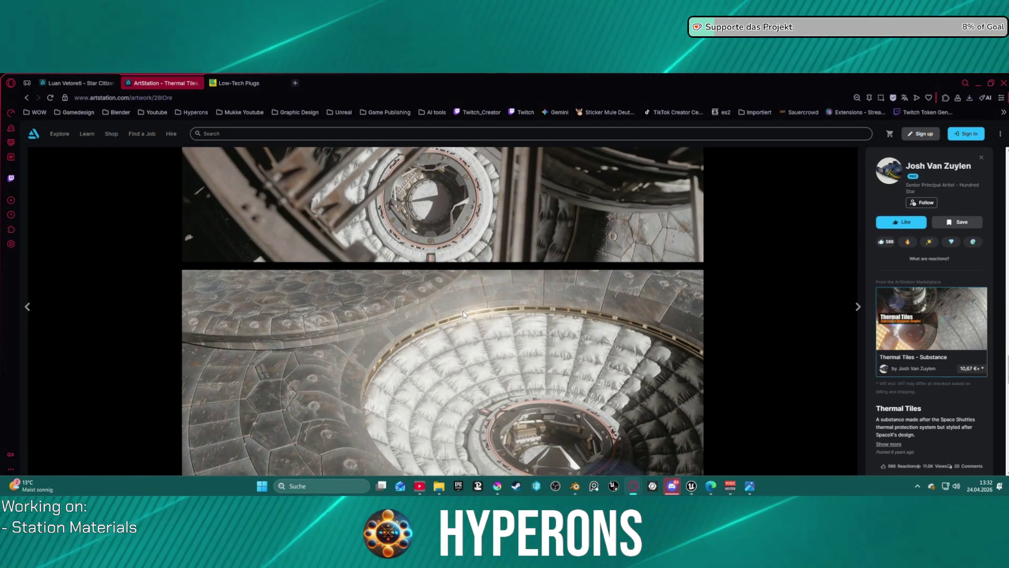
{"action": "scroll", "coordinate": [463, 315], "scroll_direction": "down", "scroll_amount": 10}
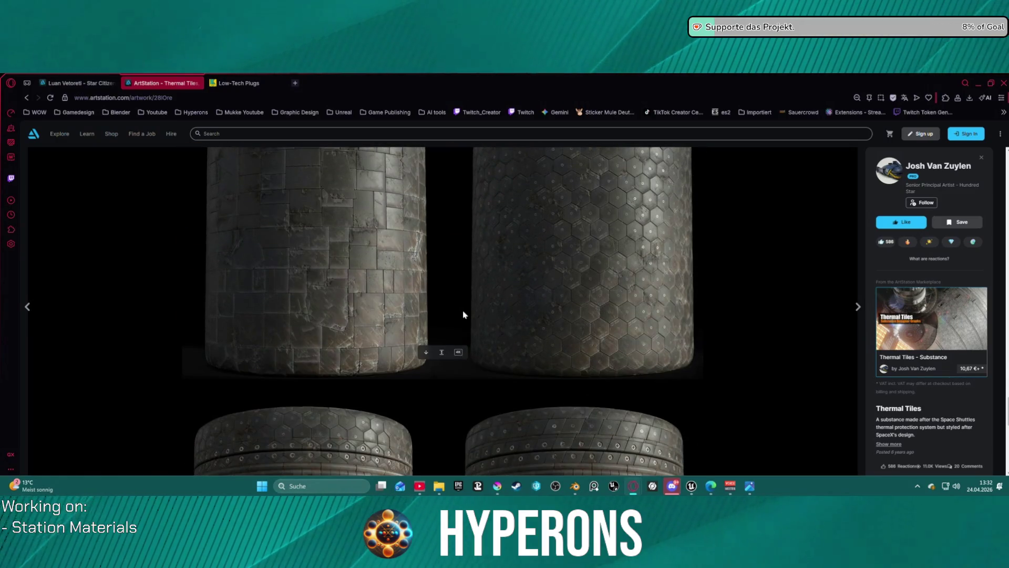
{"action": "scroll", "coordinate": [464, 315], "scroll_direction": "down", "scroll_amount": 7}
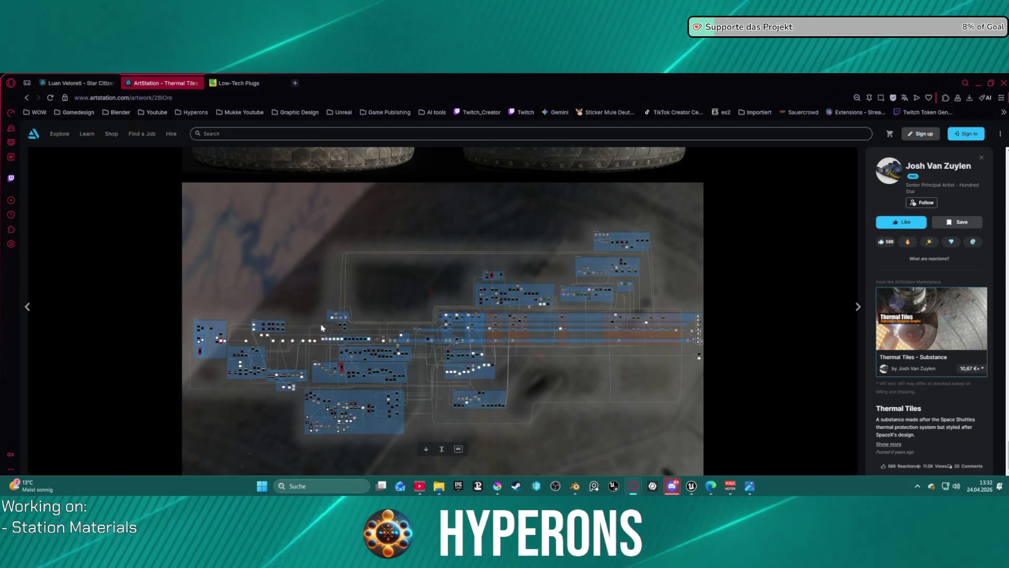
Step: Look over the space-station renders again, then go back to the portfolio grid
{"action": "scroll", "coordinate": [473, 315], "scroll_direction": "up", "scroll_amount": 2}
{"action": "scroll", "coordinate": [484, 314], "scroll_direction": "down", "scroll_amount": 2}
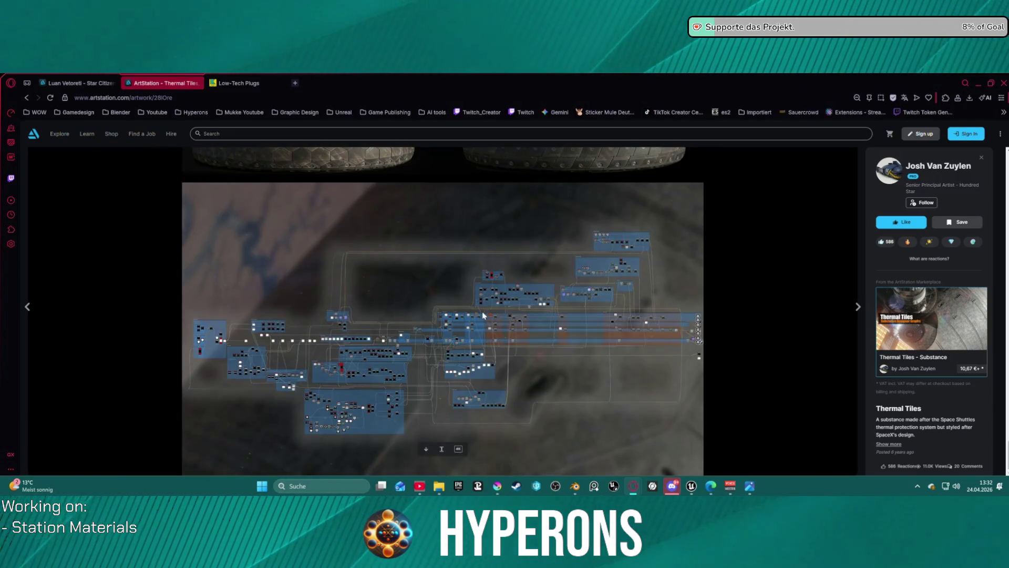
{"action": "scroll", "coordinate": [344, 384], "scroll_direction": "up", "scroll_amount": 2}
{"action": "scroll", "coordinate": [407, 368], "scroll_direction": "down", "scroll_amount": 2}
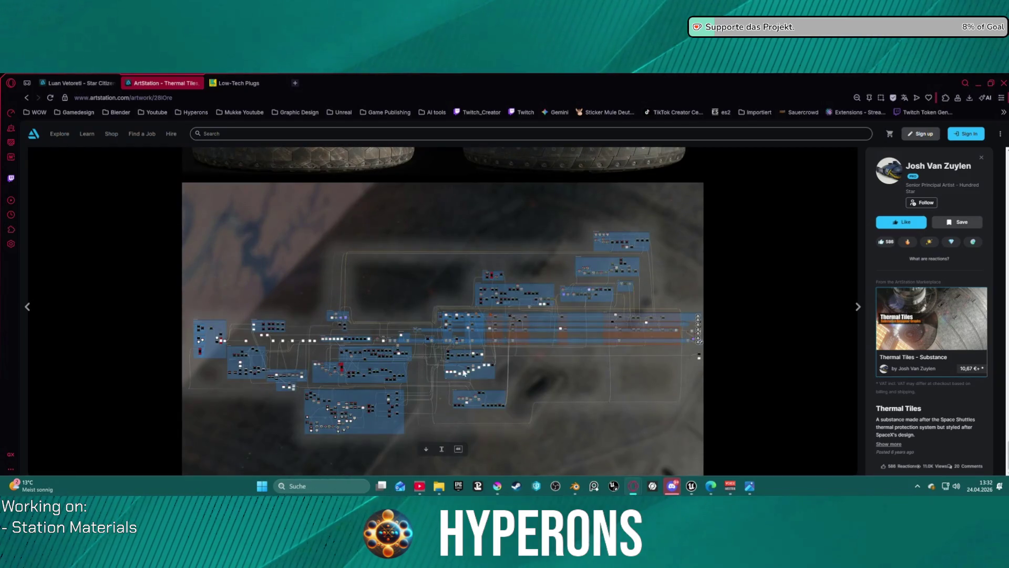
{"action": "mouse_move", "coordinate": [459, 450]}
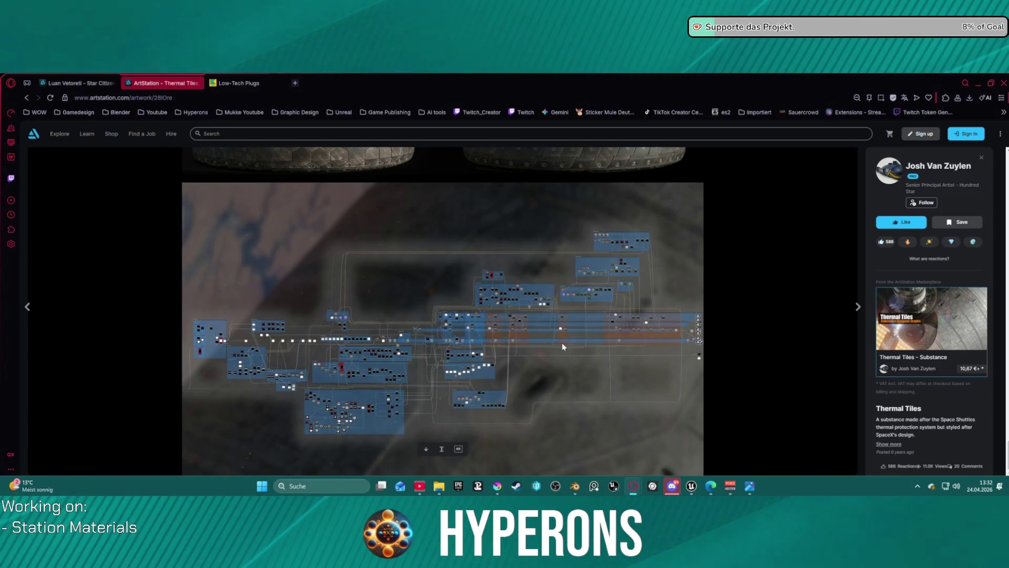
{"action": "scroll", "coordinate": [599, 342], "scroll_direction": "up", "scroll_amount": 10}
{"action": "mouse_move", "coordinate": [581, 332]}
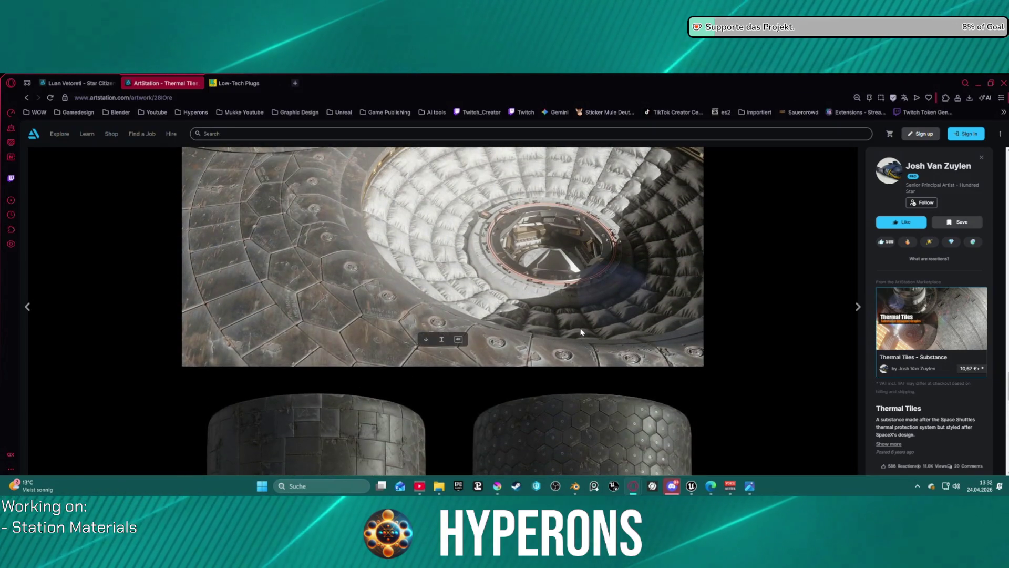
{"action": "mouse_move", "coordinate": [946, 341]}
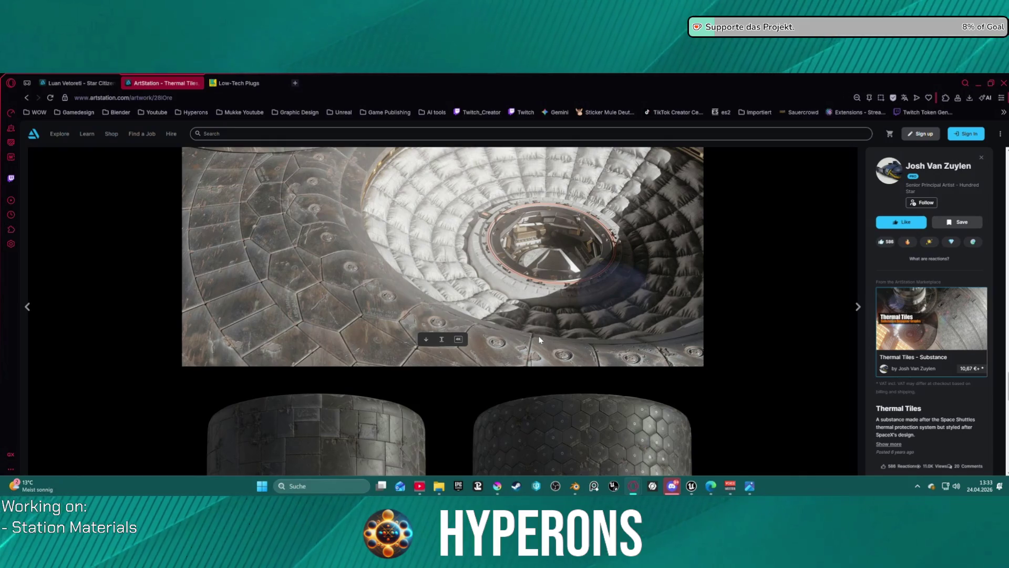
{"action": "scroll", "coordinate": [390, 327], "scroll_direction": "down", "scroll_amount": 15}
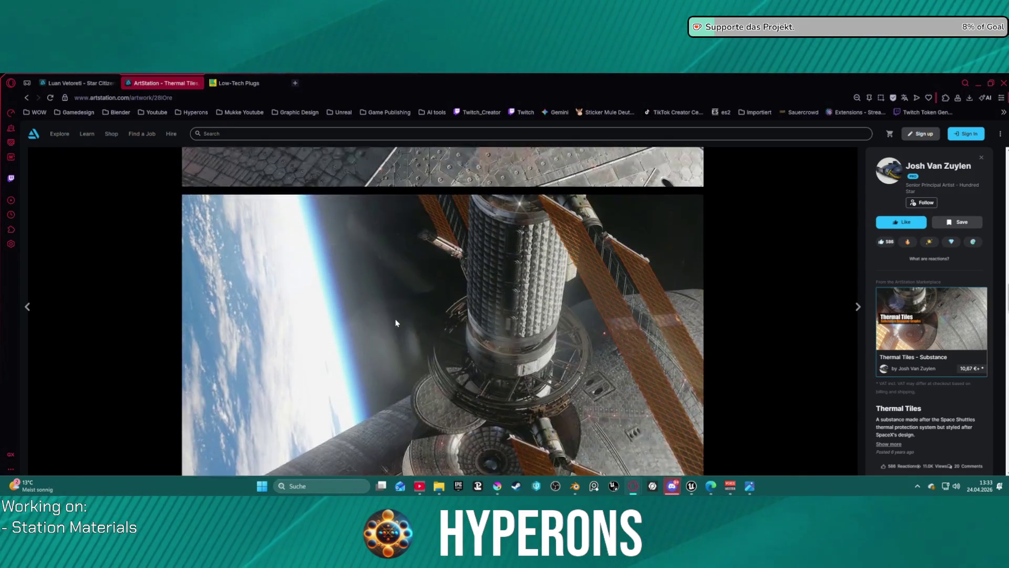
{"action": "scroll", "coordinate": [445, 290], "scroll_direction": "up", "scroll_amount": 10}
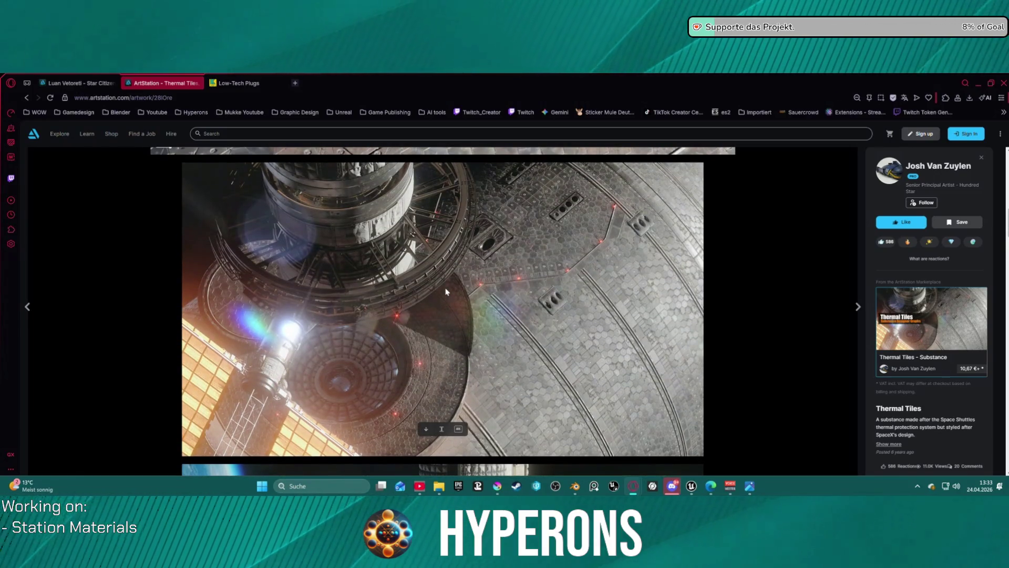
{"action": "scroll", "coordinate": [421, 279], "scroll_direction": "up", "scroll_amount": 5}
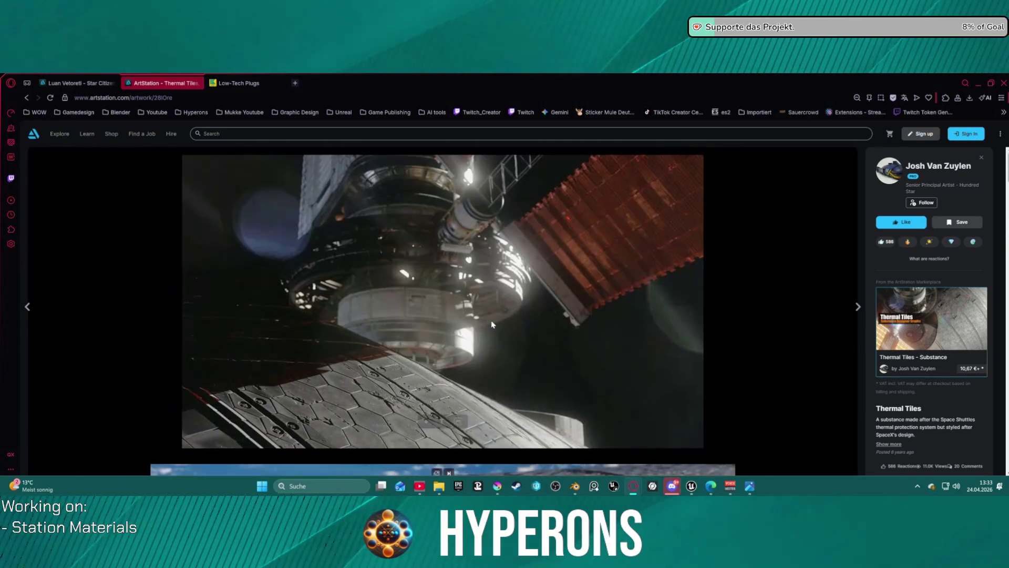
{"action": "left_click", "coordinate": [28, 98]}
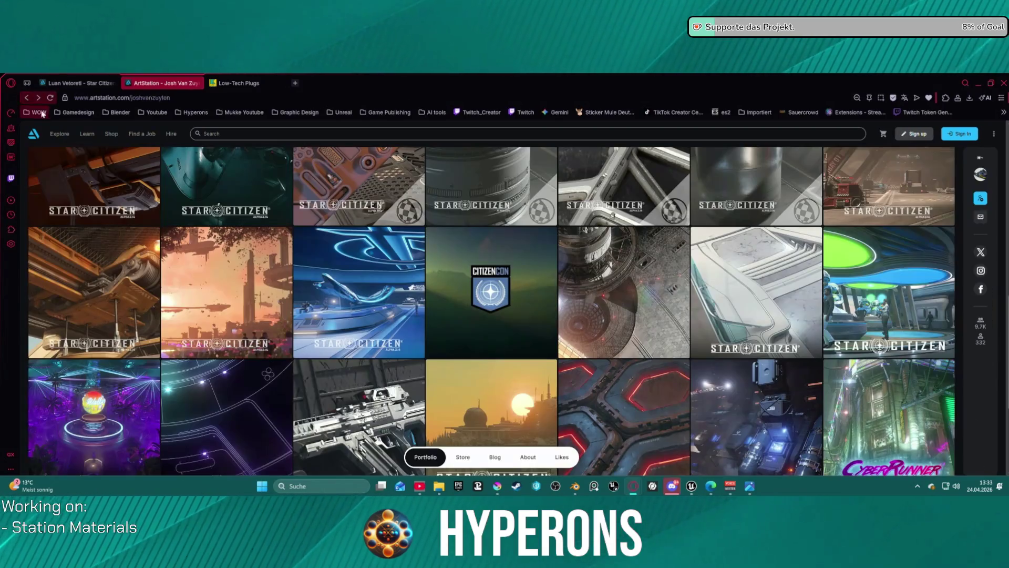
Step: Open the Containment Plating artwork and skip its video ahead to the hexagon plating shots
{"action": "scroll", "coordinate": [613, 305], "scroll_direction": "down", "scroll_amount": 5}
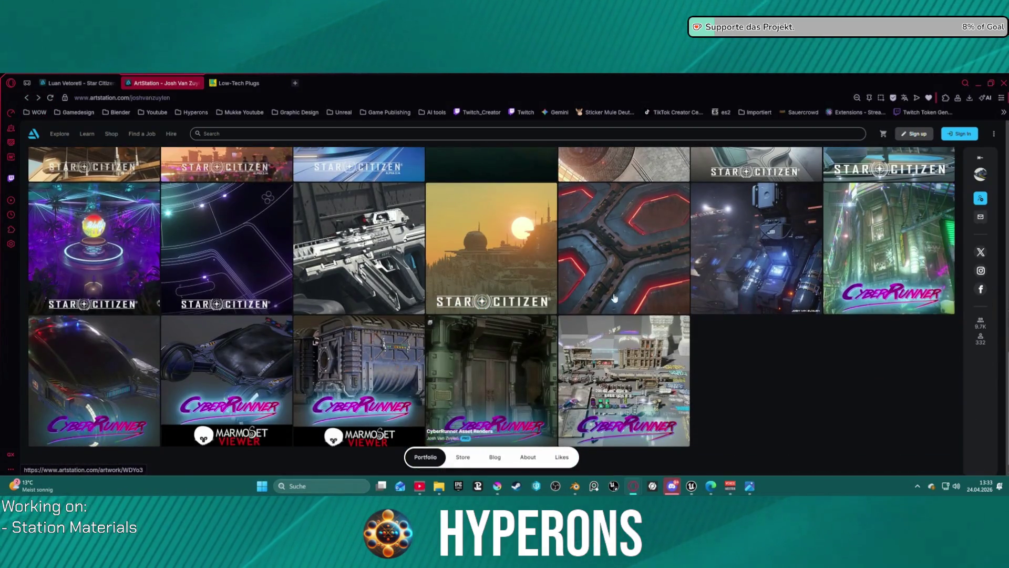
{"action": "left_click", "coordinate": [618, 277]}
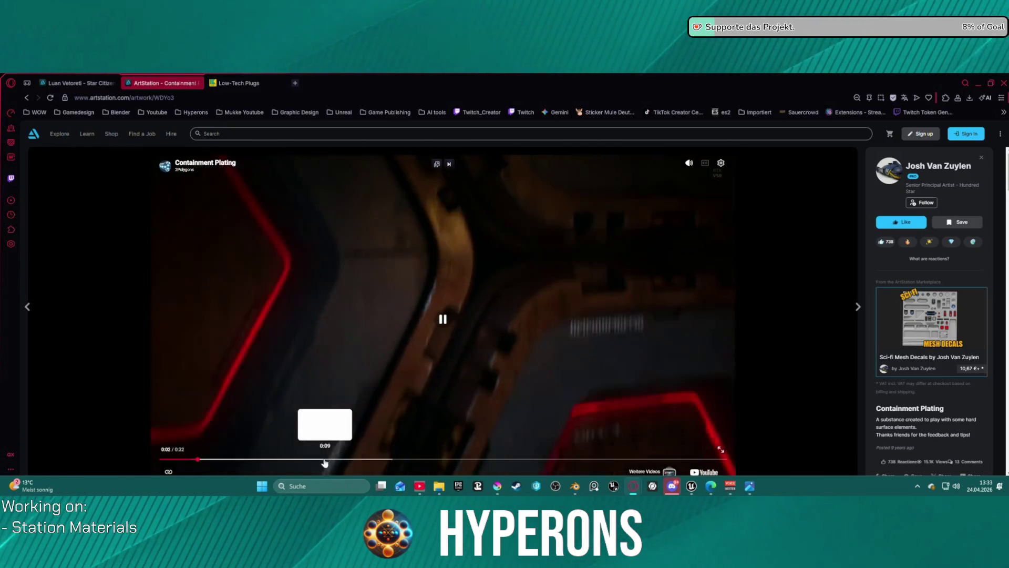
{"action": "left_click", "coordinate": [325, 460]}
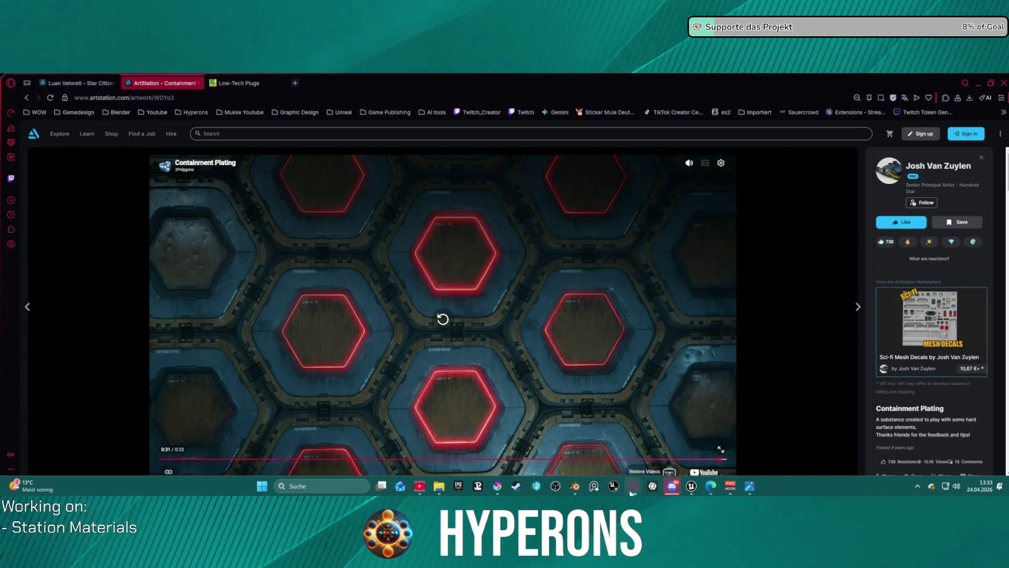
{"action": "mouse_move", "coordinate": [693, 487]}
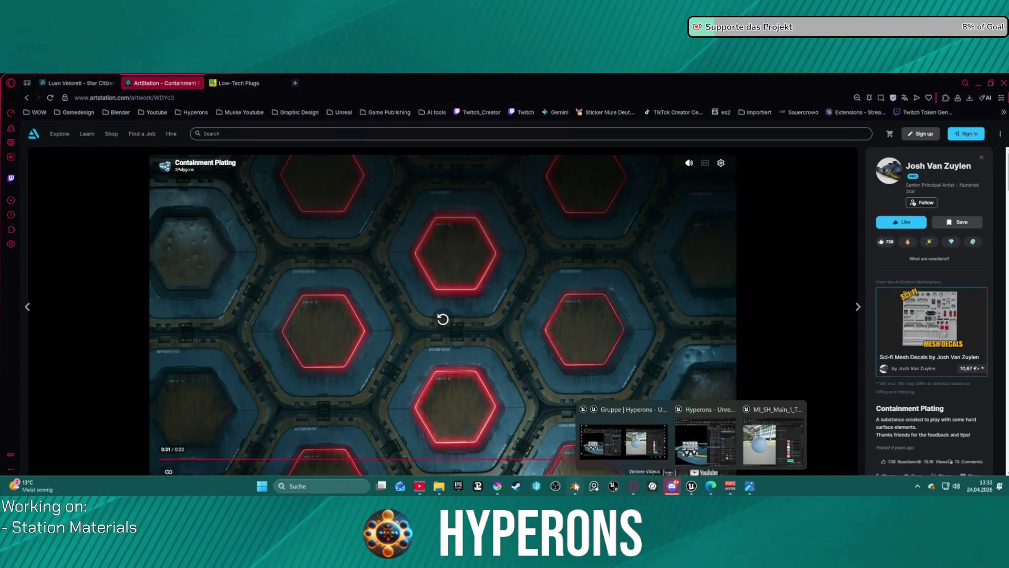
Step: Bring Blender forward and open the folder where instant decals are stored
{"action": "left_click", "coordinate": [575, 487]}
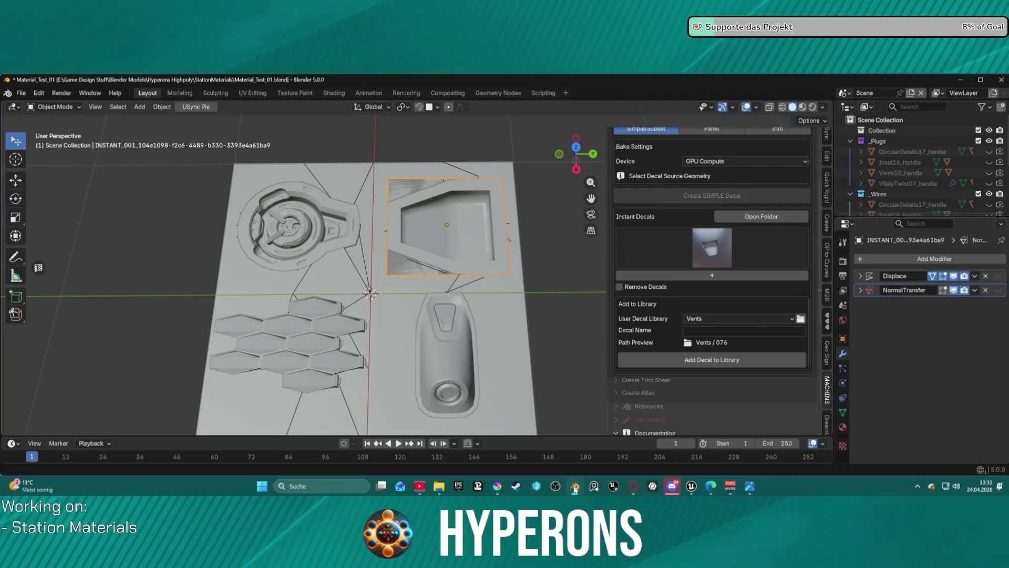
{"action": "mouse_move", "coordinate": [440, 291]}
{"action": "middle_mouse_down"}
{"action": "mouse_move", "coordinate": [503, 307]}
{"action": "mouse_move", "coordinate": [475, 374]}
{"action": "mouse_move", "coordinate": [451, 310]}
{"action": "mouse_move", "coordinate": [454, 289]}
{"action": "middle_mouse_up"}
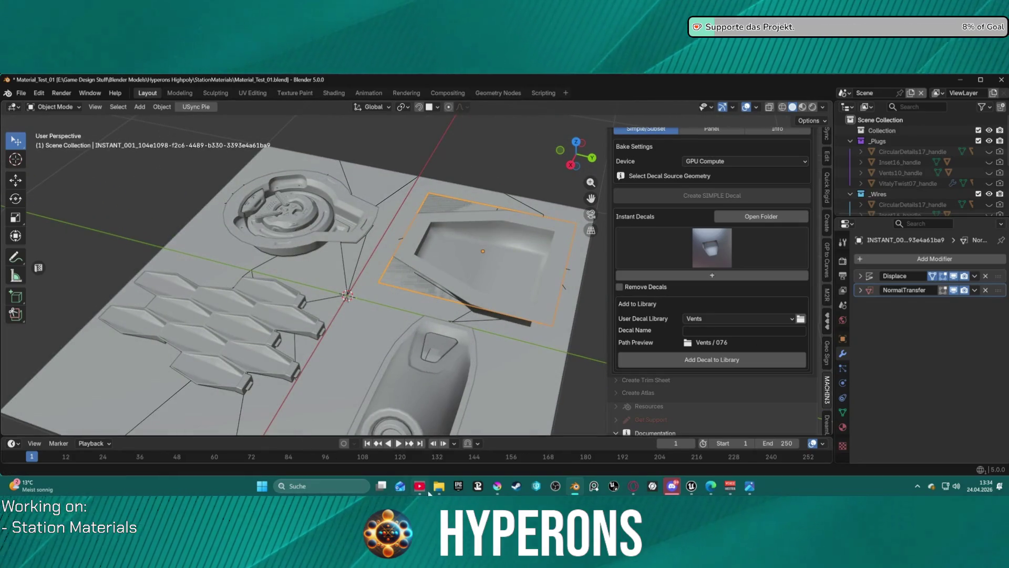
{"action": "mouse_move", "coordinate": [445, 487]}
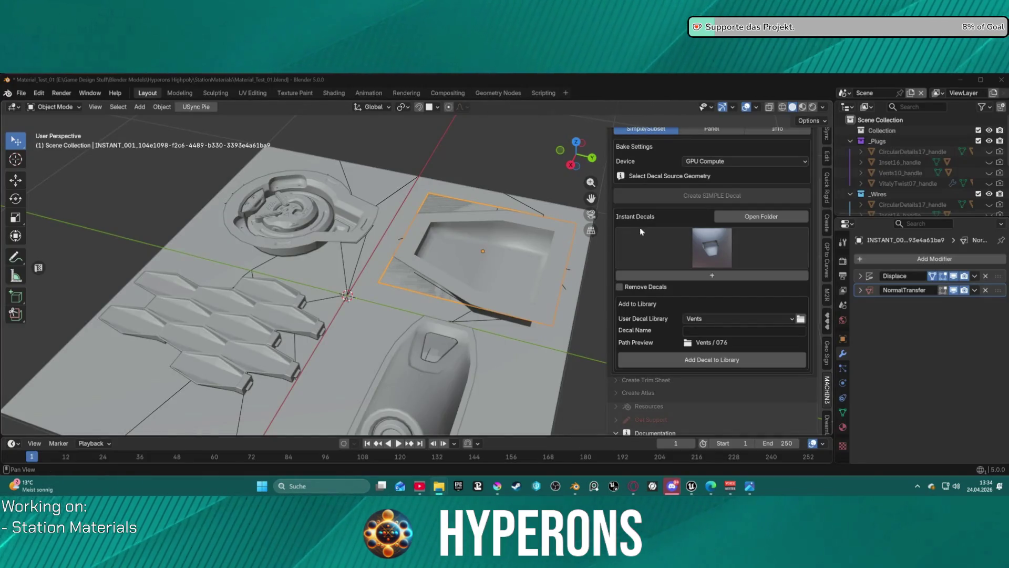
{"action": "left_click", "coordinate": [744, 218]}
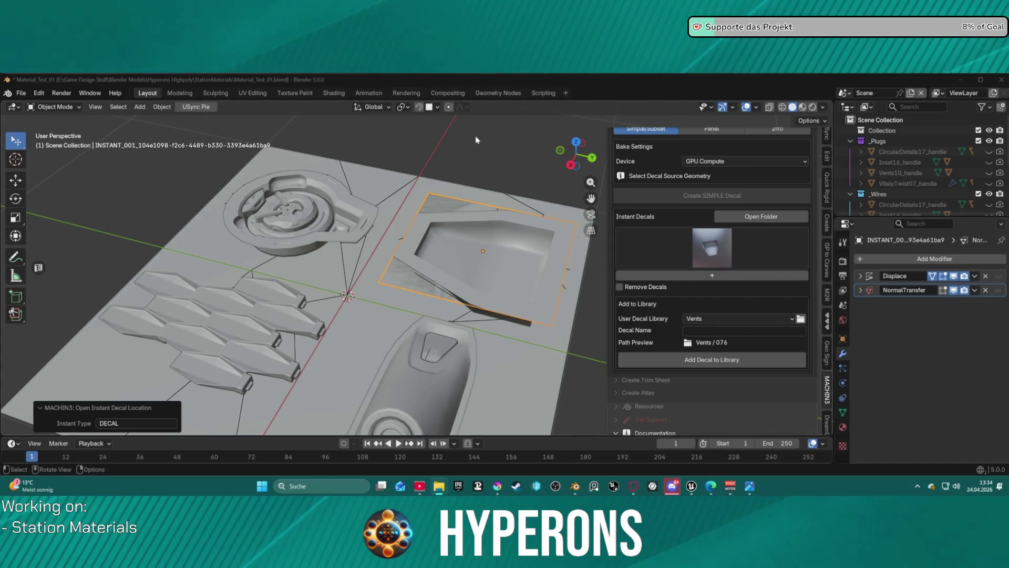
{"action": "scroll", "coordinate": [471, 188], "scroll_direction": "down", "scroll_amount": 2}
Step: Select the Plane and move it to a new position
{"action": "left_click", "coordinate": [382, 293]}
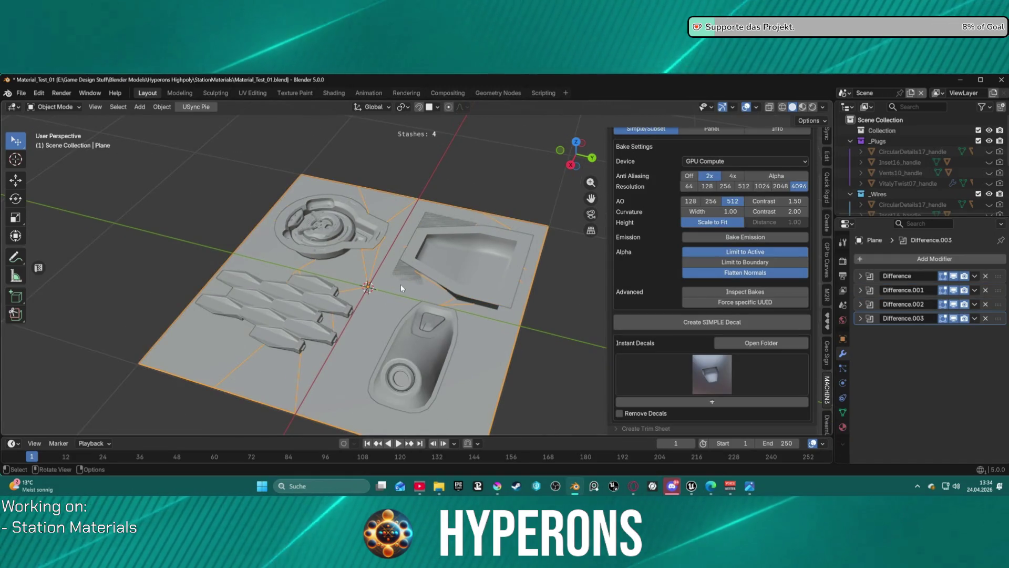
{"action": "scroll", "coordinate": [401, 285], "scroll_direction": "down", "scroll_amount": 1}
{"action": "middle_click_drag", "start_coordinate": [403, 281], "coordinate": [435, 258]}
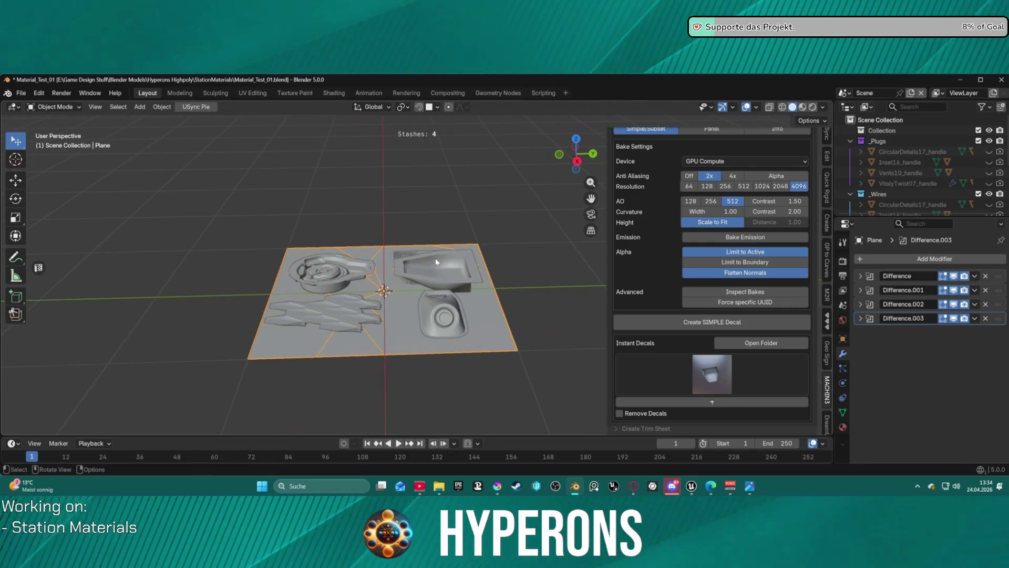
{"action": "key", "text": "g"}
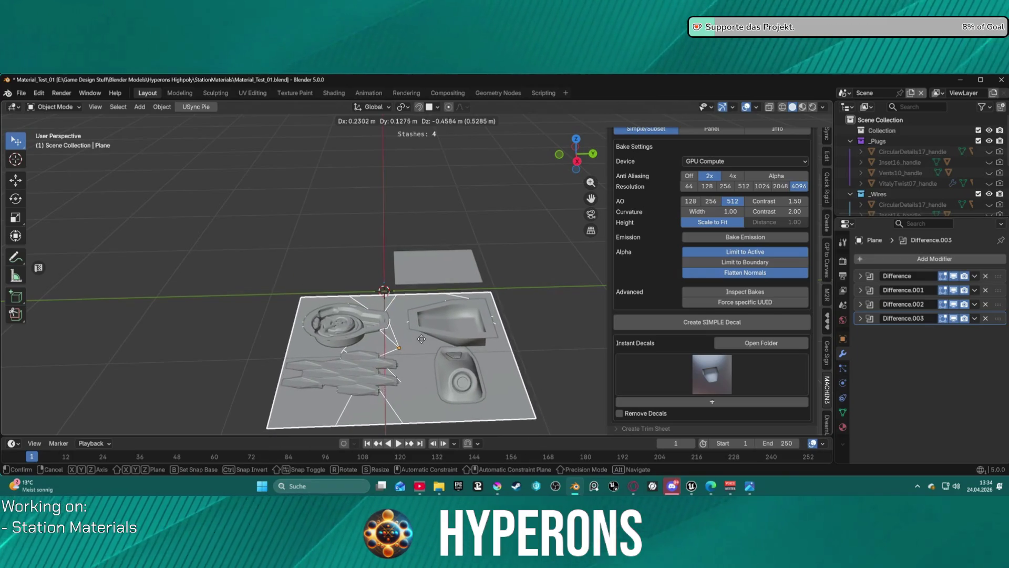
{"action": "left_click", "coordinate": [430, 289]}
Step: Delete the flat decal rectangle, then move the Plane again
{"action": "left_click", "coordinate": [436, 268]}
{"action": "key", "text": "g"}
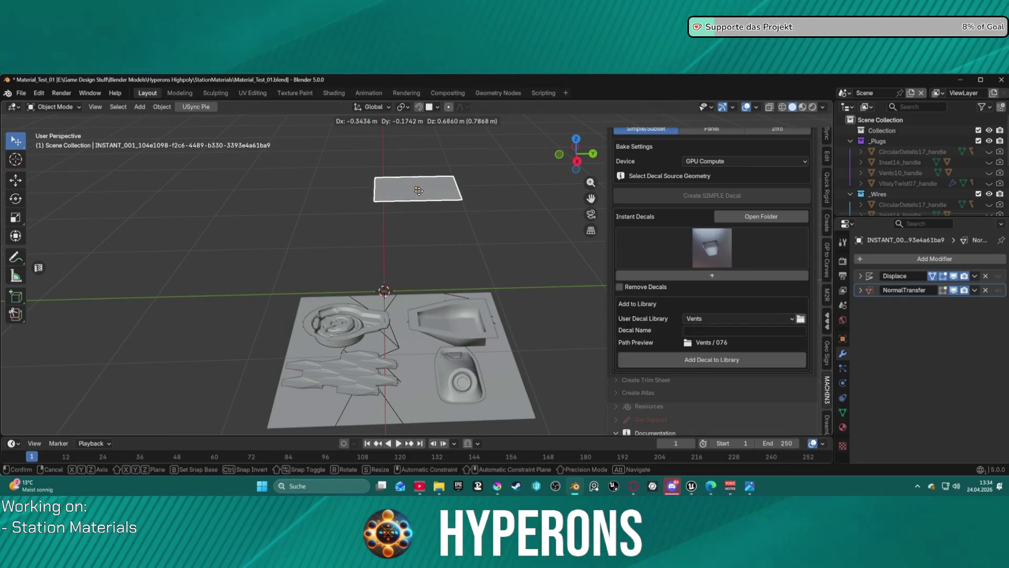
{"action": "right_click", "coordinate": [467, 178]}
{"action": "key", "text": "Delete"}
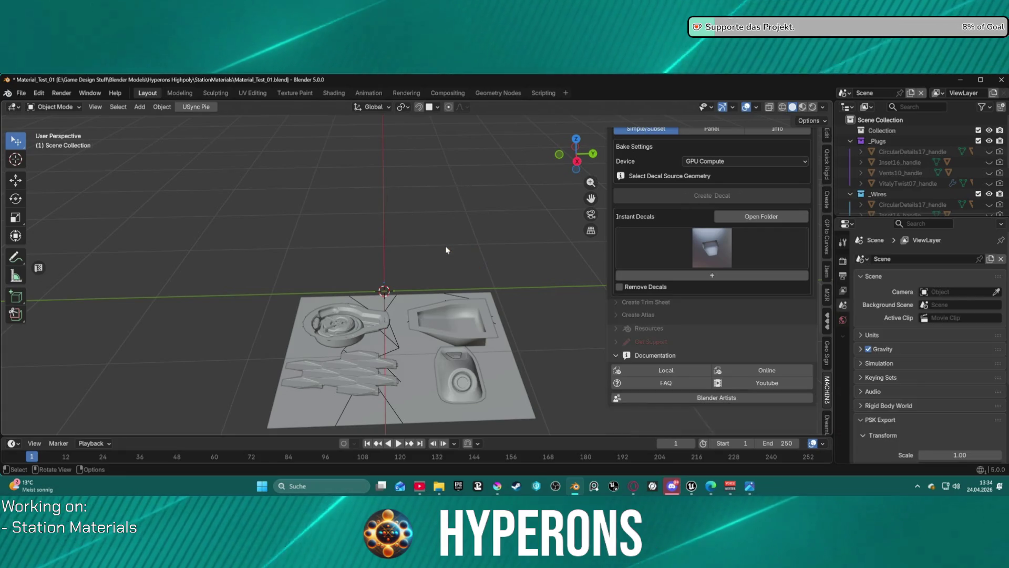
{"action": "left_click", "coordinate": [410, 347]}
{"action": "key", "text": "g"}
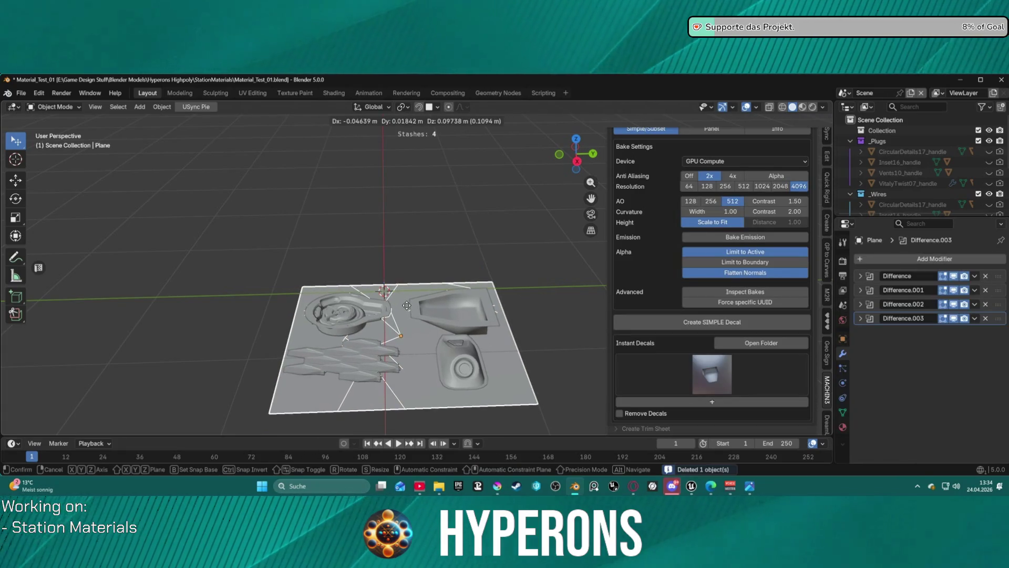
{"action": "left_click", "coordinate": [407, 308]}
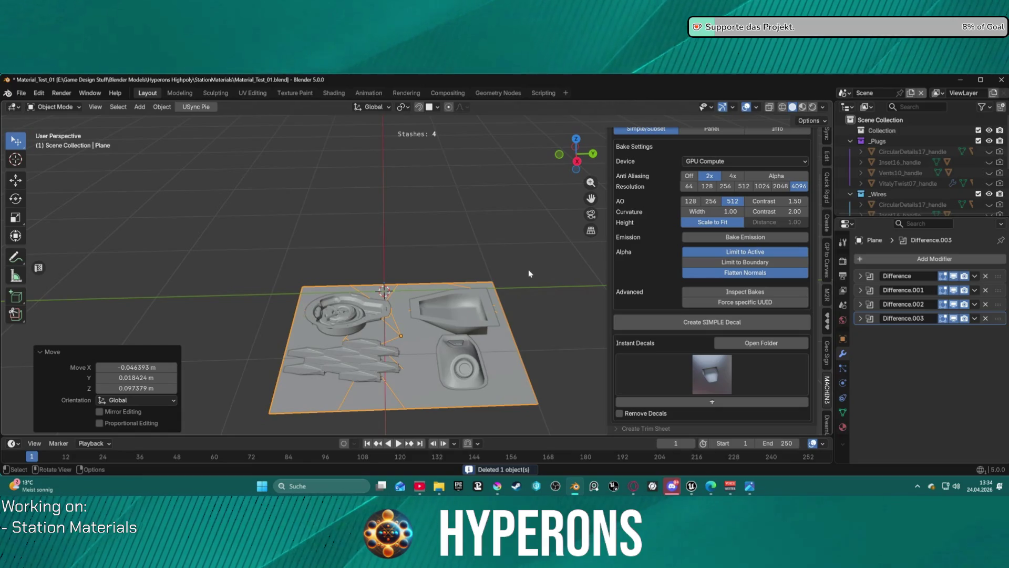
Step: Undo the recent changes, restore the plane's modifiers, and delete the INSTANT_001 decal
{"action": "key", "text": "ctrl+z"}
{"action": "key", "text": "ctrl+z"}
{"action": "key", "text": "ctrl+z"}
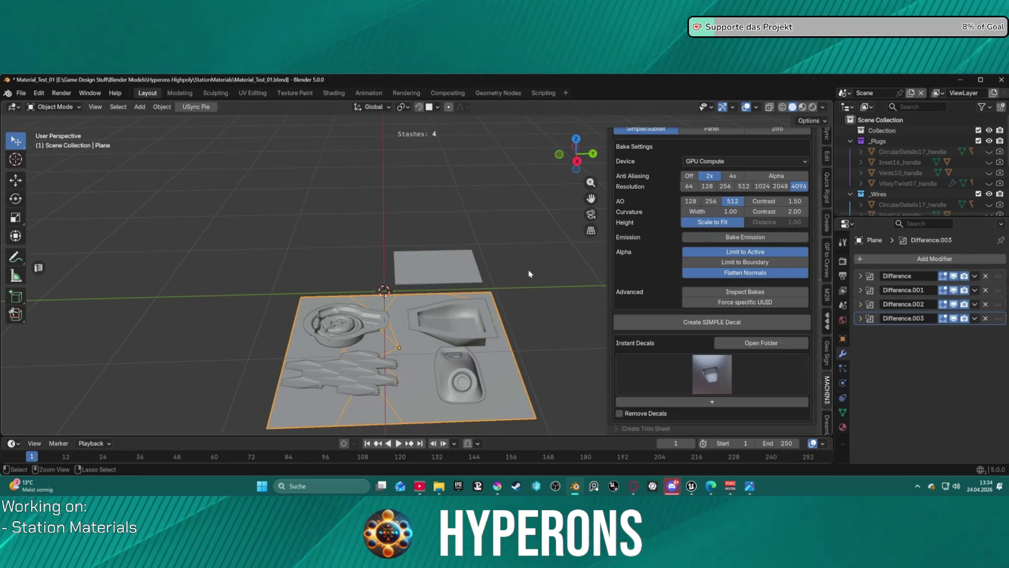
{"action": "key", "text": "ctrl+z"}
{"action": "key", "text": "ctrl+shift+z"}
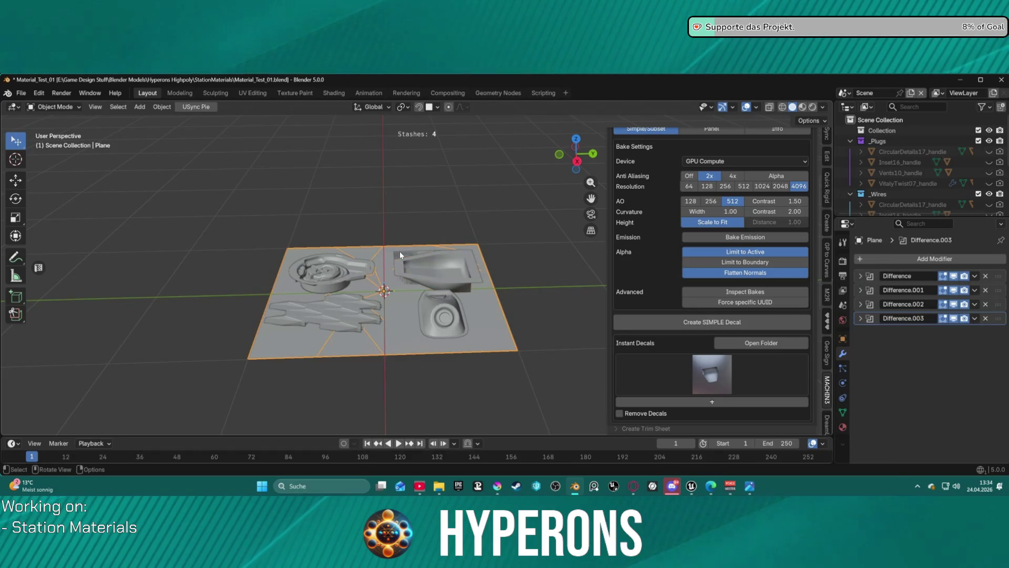
{"action": "left_click", "coordinate": [412, 256]}
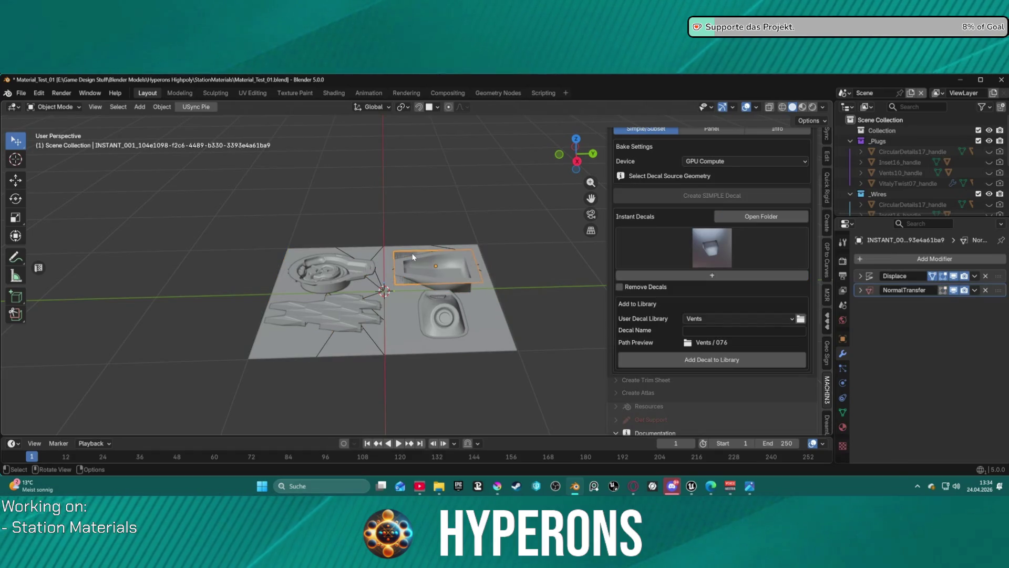
{"action": "key", "text": "x"}
{"action": "left_click", "coordinate": [509, 251]}
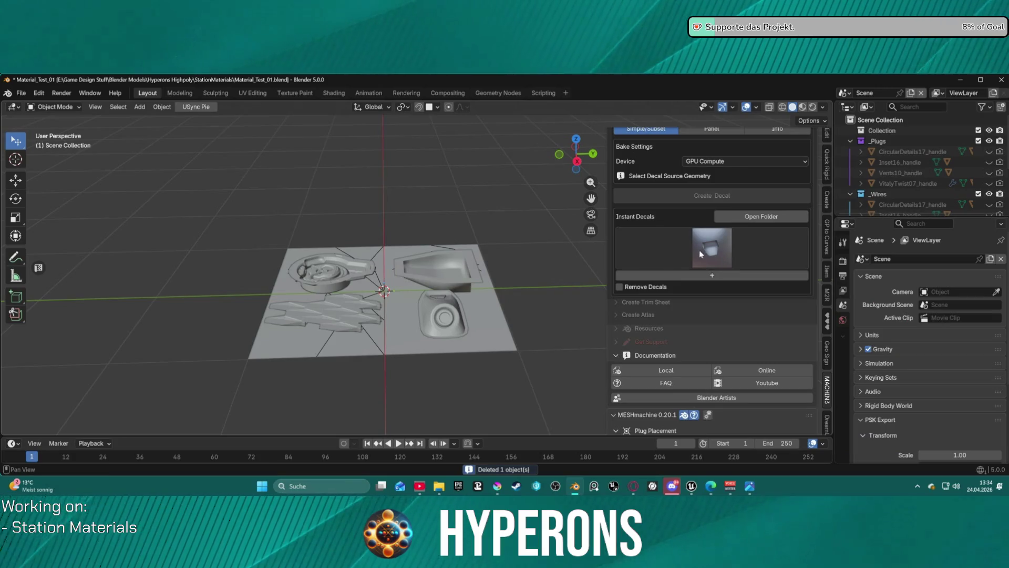
Step: Reselect the baking plane
{"action": "scroll", "coordinate": [721, 175], "scroll_direction": "up", "scroll_amount": 2}
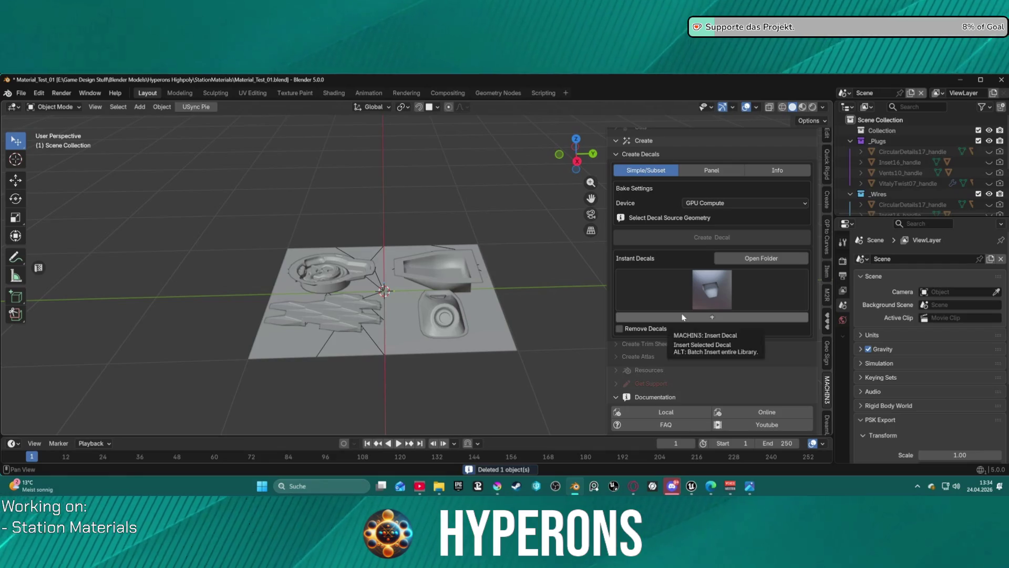
{"action": "scroll", "coordinate": [683, 317], "scroll_direction": "up", "scroll_amount": 3}
{"action": "left_click", "coordinate": [479, 323]}
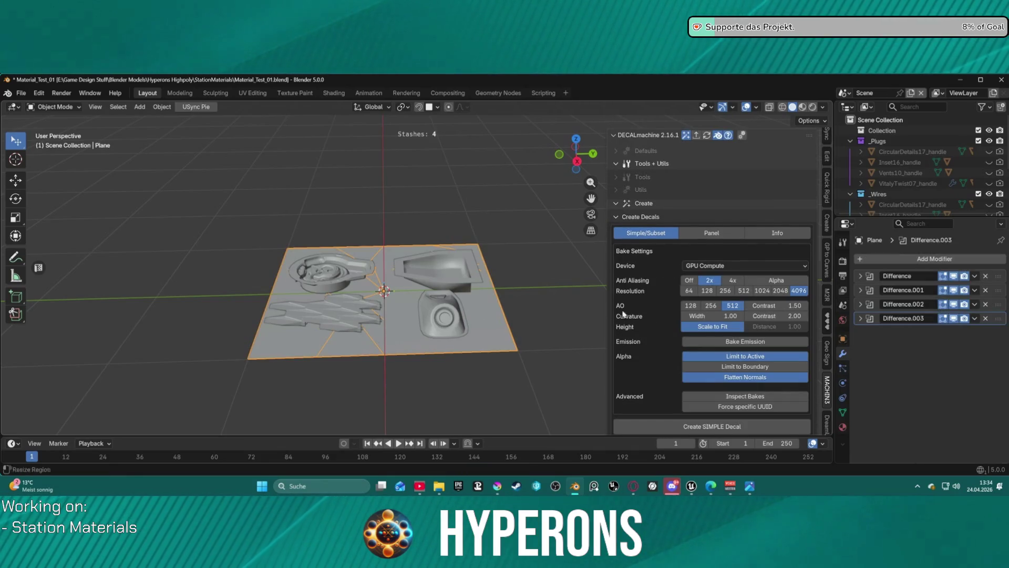
{"action": "scroll", "coordinate": [711, 326], "scroll_direction": "down", "scroll_amount": 6}
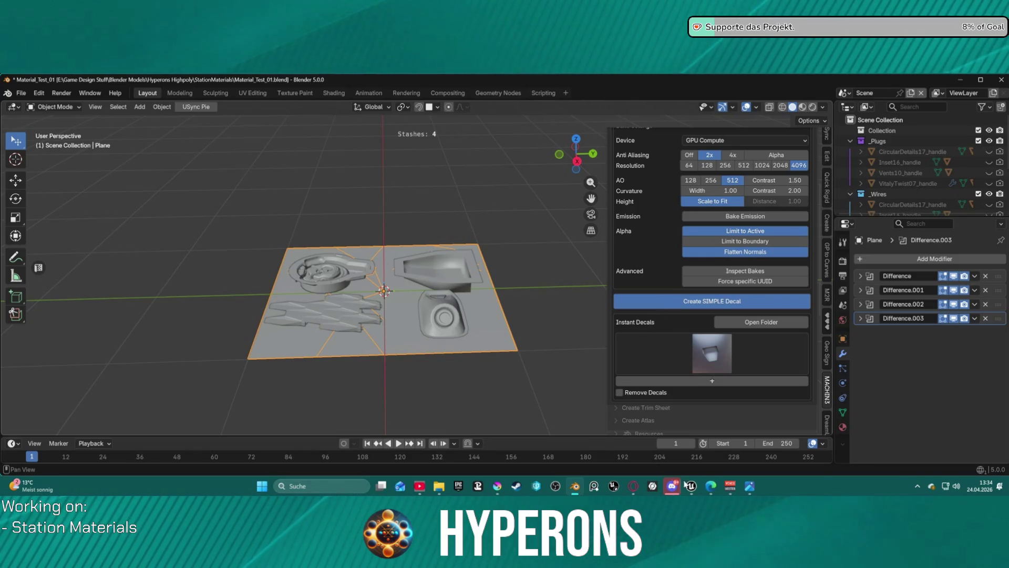
Step: In Unreal, maximize the MI_SH_Main_1_Test editor and show its parent Hierarchy
{"action": "mouse_move", "coordinate": [693, 487]}
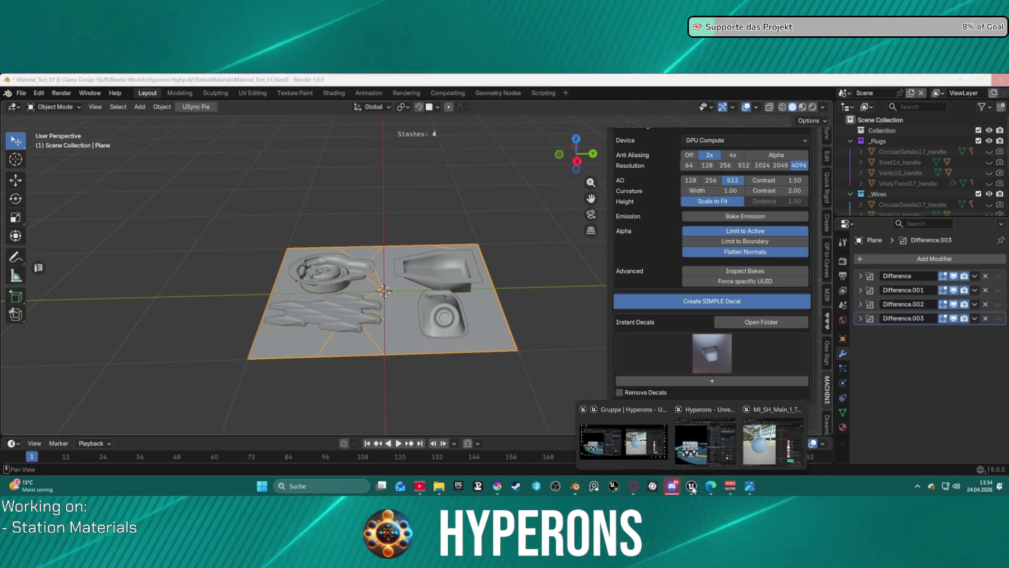
{"action": "left_click", "coordinate": [696, 443]}
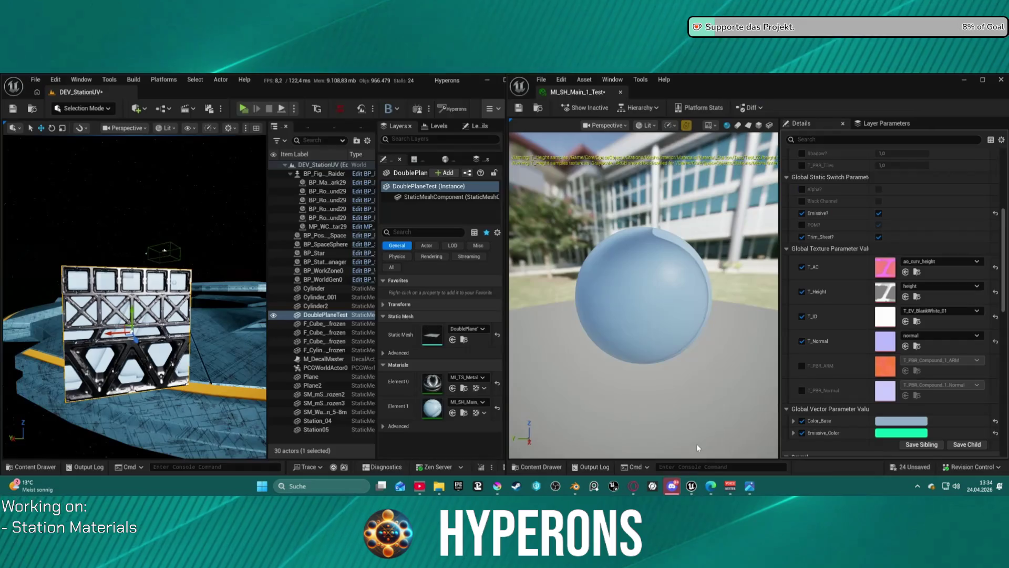
{"action": "right_click", "coordinate": [227, 269]}
{"action": "key", "text": "Escape"}
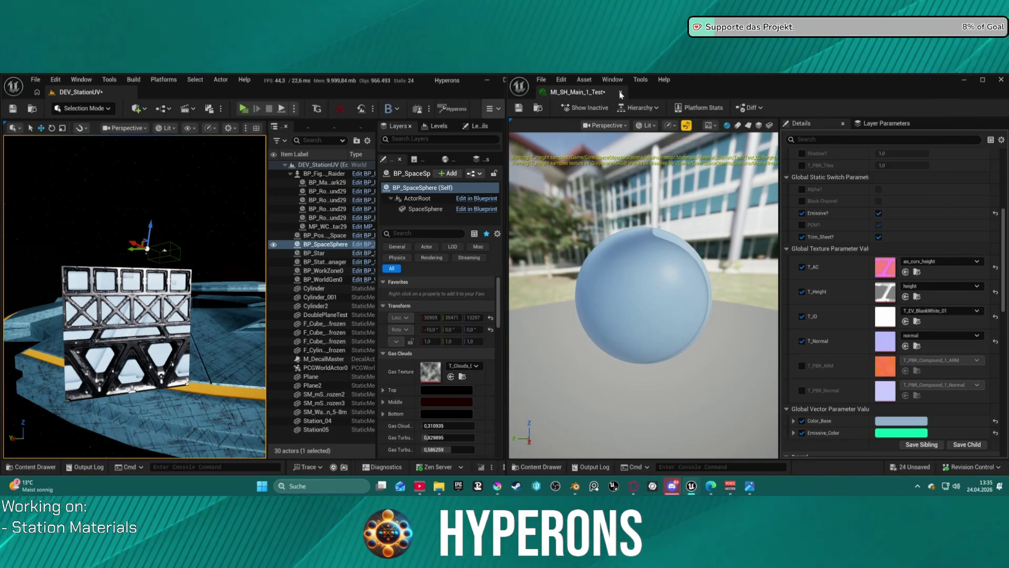
{"action": "left_click_drag", "start_coordinate": [619, 90], "coordinate": [2, 90]}
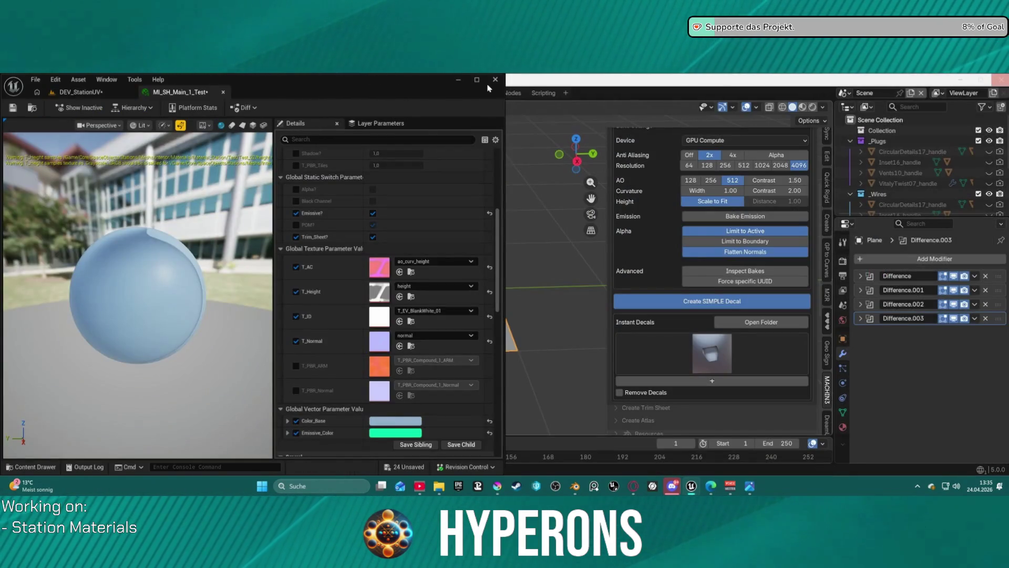
{"action": "double_click", "coordinate": [483, 84]}
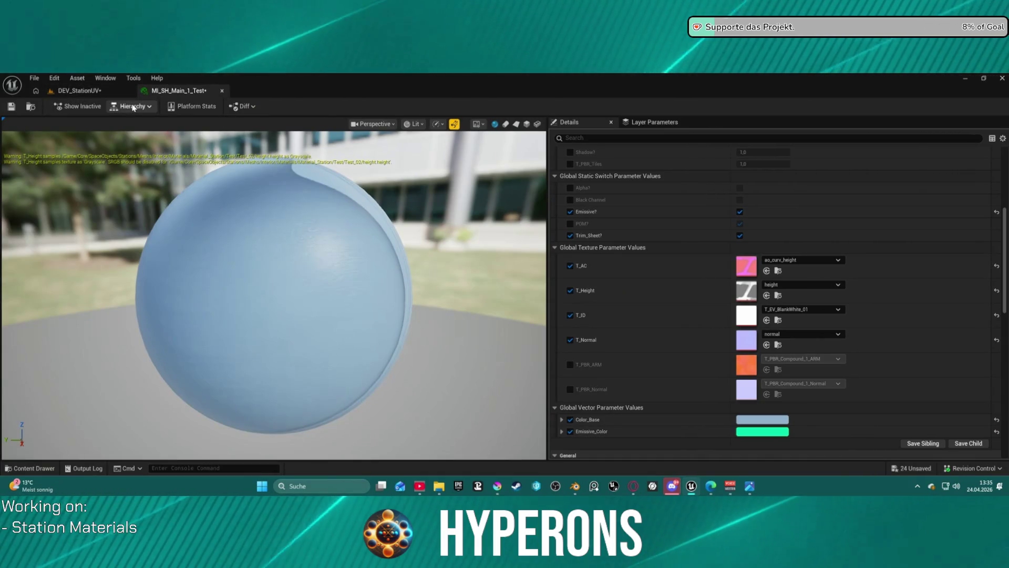
{"action": "left_click", "coordinate": [132, 106]}
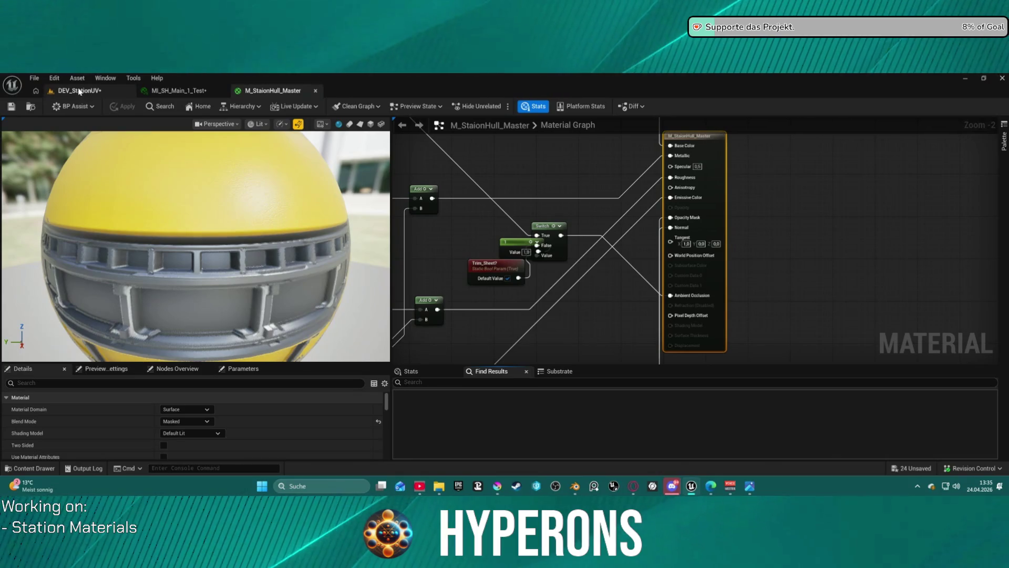
Step: In DEV_StationUV, select the truss wall plane and open the Content Drawer's Test folder
{"action": "left_click", "coordinate": [79, 92]}
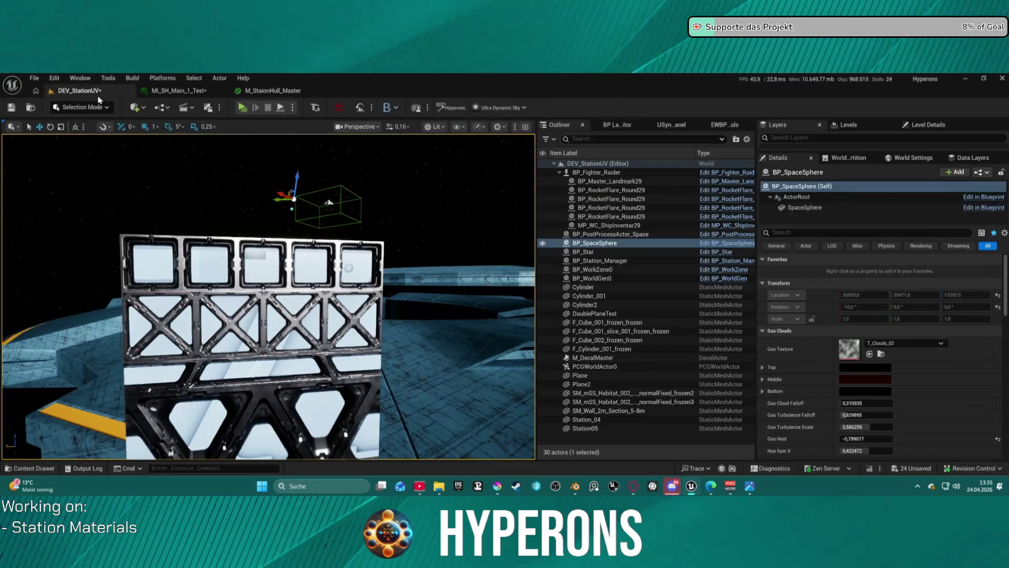
{"action": "key", "text": "ctrl+space"}
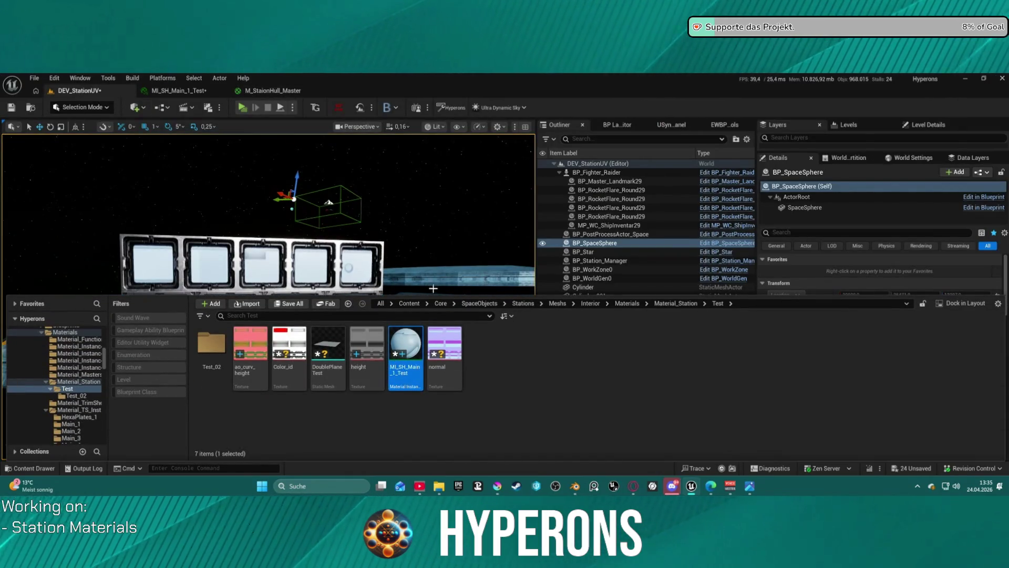
{"action": "key", "text": "ctrl+space"}
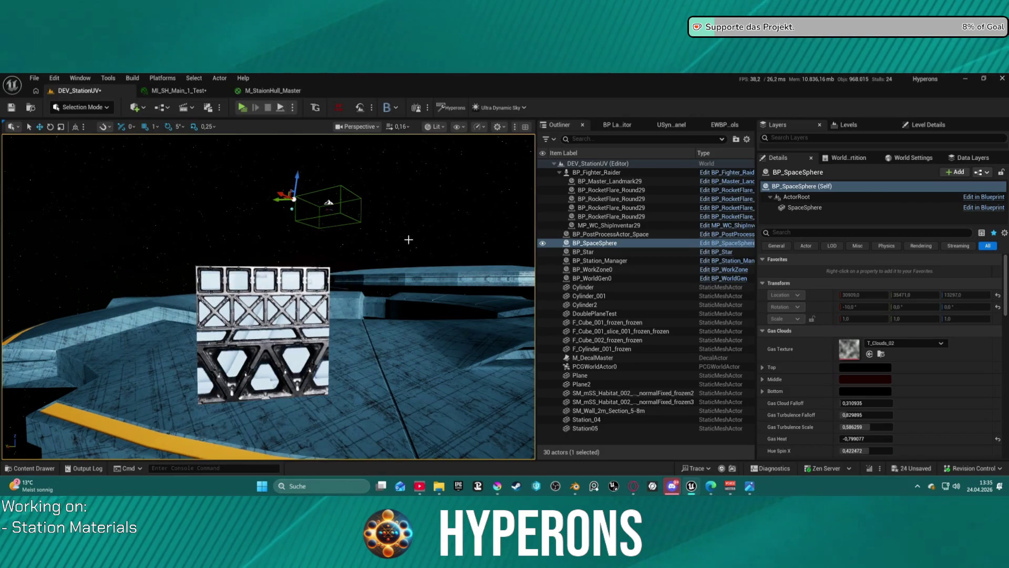
{"action": "mouse_move", "coordinate": [408, 239]}
{"action": "right_mouse_down"}
{"action": "mouse_move", "coordinate": [484, 221]}
{"action": "mouse_move", "coordinate": [452, 250]}
{"action": "right_mouse_up"}
{"action": "left_click", "coordinate": [314, 279]}
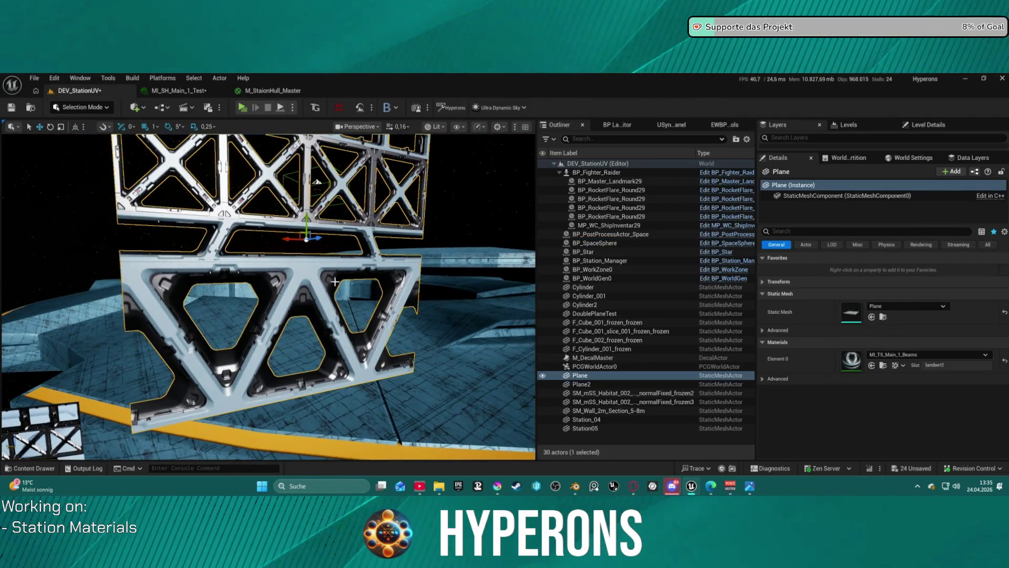
{"action": "right_click_drag", "start_coordinate": [347, 274], "coordinate": [315, 255]}
{"action": "key", "text": "ctrl+space"}
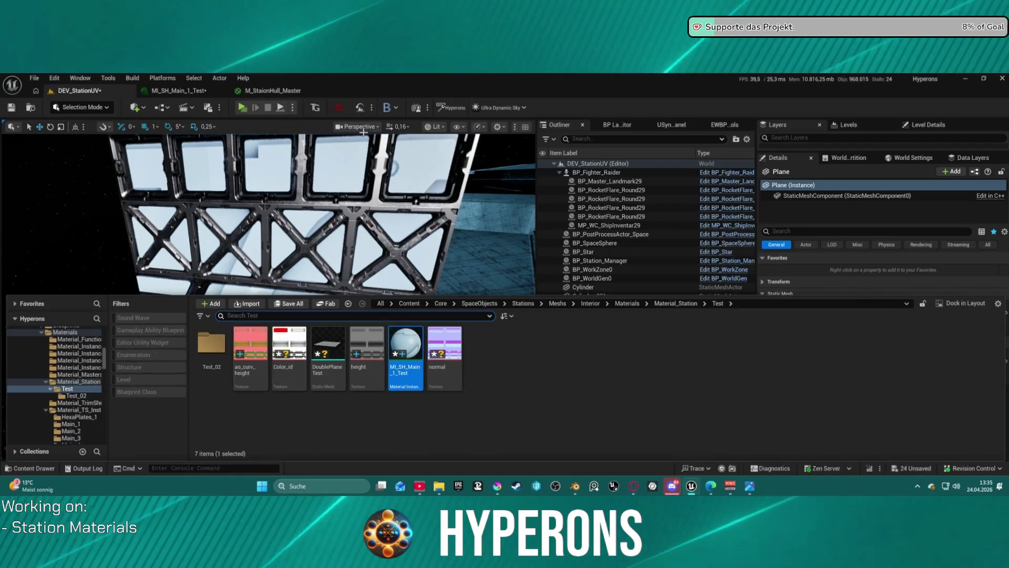
Step: Open M_StaionHull_Master, place the small Multiply beside CheapContrast and nudge MF_Color_Index_Decode
{"action": "left_click", "coordinate": [273, 91]}
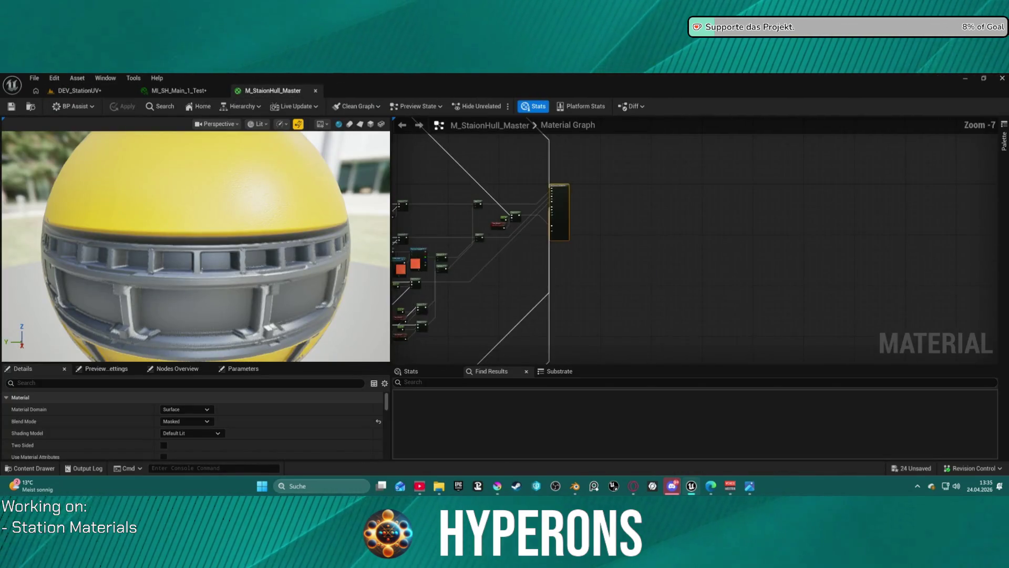
{"action": "scroll", "coordinate": [654, 263], "scroll_direction": "up", "scroll_amount": 7}
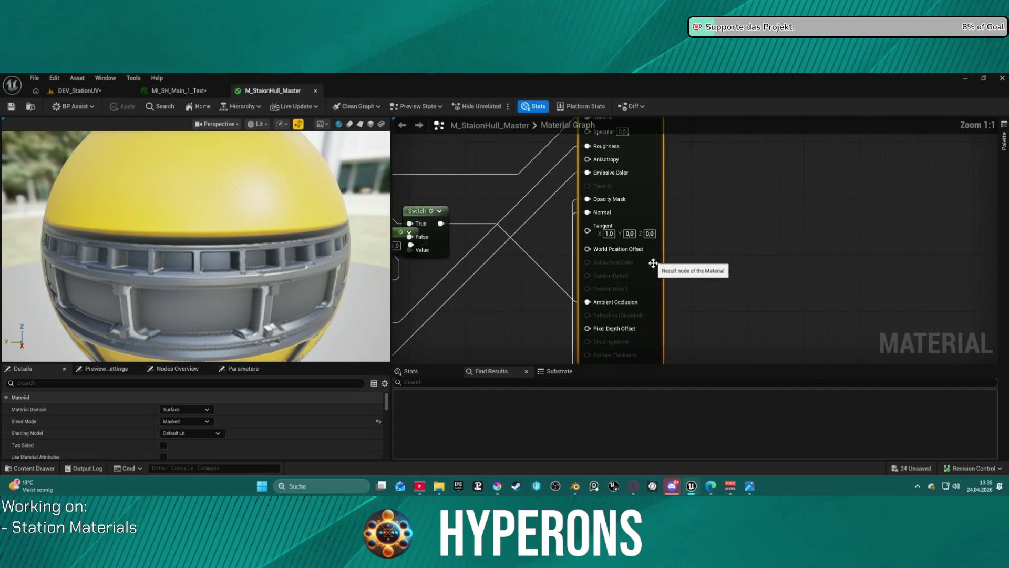
{"action": "mouse_move", "coordinate": [686, 291]}
{"action": "right_mouse_down"}
{"action": "mouse_move", "coordinate": [714, 286]}
{"action": "mouse_move", "coordinate": [726, 311]}
{"action": "mouse_move", "coordinate": [621, 196]}
{"action": "mouse_move", "coordinate": [930, 151]}
{"action": "mouse_move", "coordinate": [845, 273]}
{"action": "mouse_move", "coordinate": [881, 253]}
{"action": "right_mouse_up"}
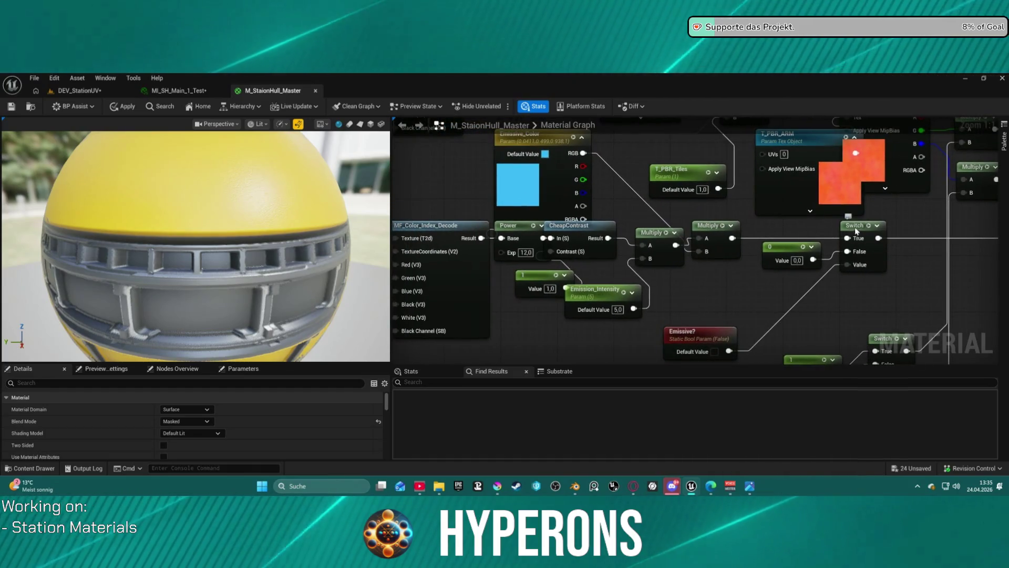
{"action": "left_click", "coordinate": [854, 260]}
{"action": "left_click", "coordinate": [707, 226]}
{"action": "right_click_drag", "start_coordinate": [687, 244], "coordinate": [876, 212]}
{"action": "left_click_drag", "start_coordinate": [836, 204], "coordinate": [790, 196]}
{"action": "mouse_move", "coordinate": [694, 213]}
{"action": "right_mouse_down"}
{"action": "mouse_move", "coordinate": [788, 247]}
{"action": "mouse_move", "coordinate": [696, 241]}
{"action": "right_mouse_up"}
{"action": "left_click", "coordinate": [674, 279]}
{"action": "left_click_drag", "start_coordinate": [675, 279], "coordinate": [682, 279]}
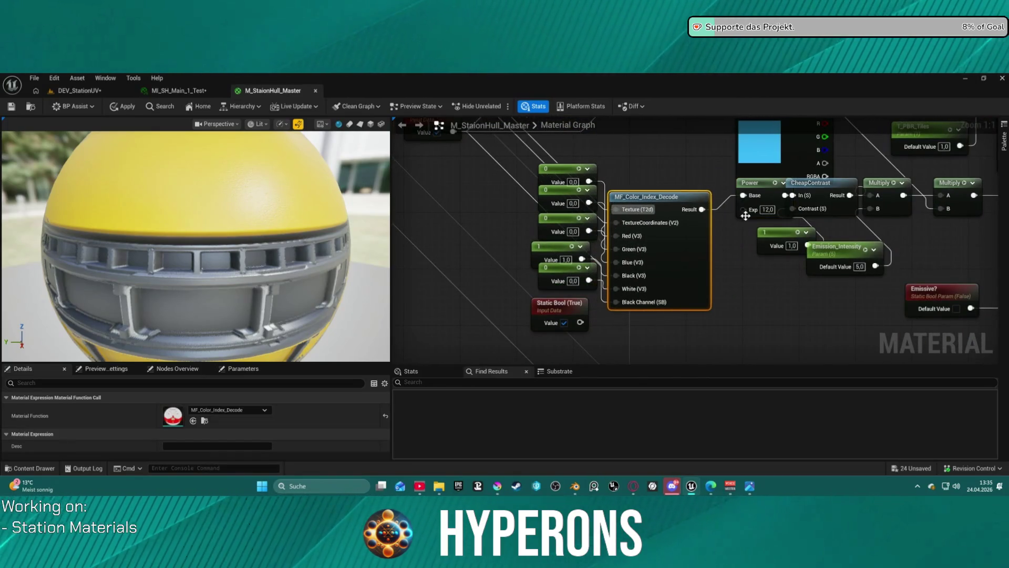
Step: Arrange Power, CheapContrast, Emission_Intensity and a Multiply node side by side
{"action": "left_click_drag", "start_coordinate": [764, 199], "coordinate": [669, 164]}
{"action": "left_click_drag", "start_coordinate": [812, 211], "coordinate": [691, 329]}
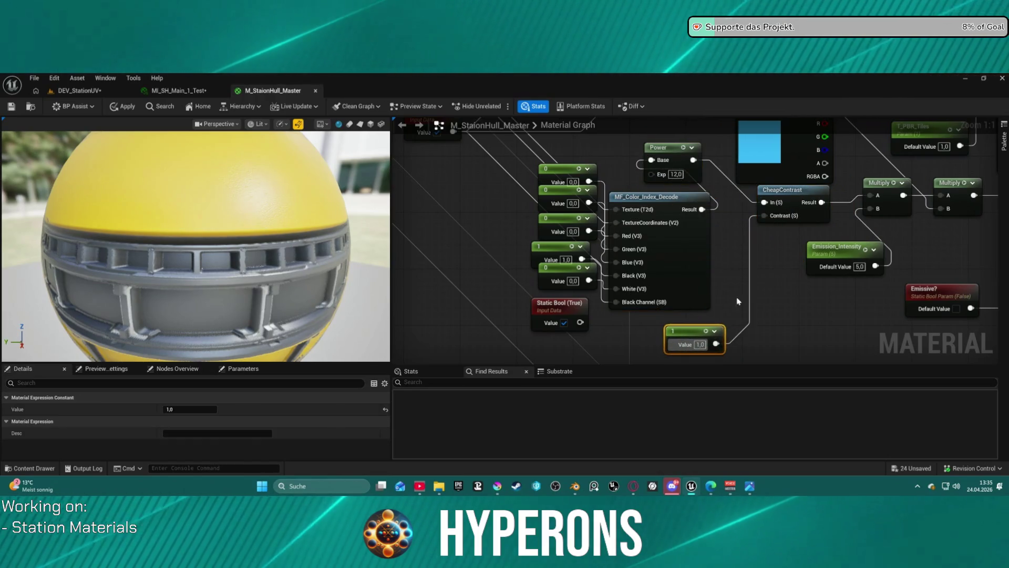
{"action": "mouse_move", "coordinate": [826, 256]}
{"action": "left_mouse_down"}
{"action": "mouse_move", "coordinate": [762, 257]}
{"action": "mouse_move", "coordinate": [847, 256]}
{"action": "left_mouse_up"}
{"action": "left_click_drag", "start_coordinate": [798, 196], "coordinate": [812, 195]}
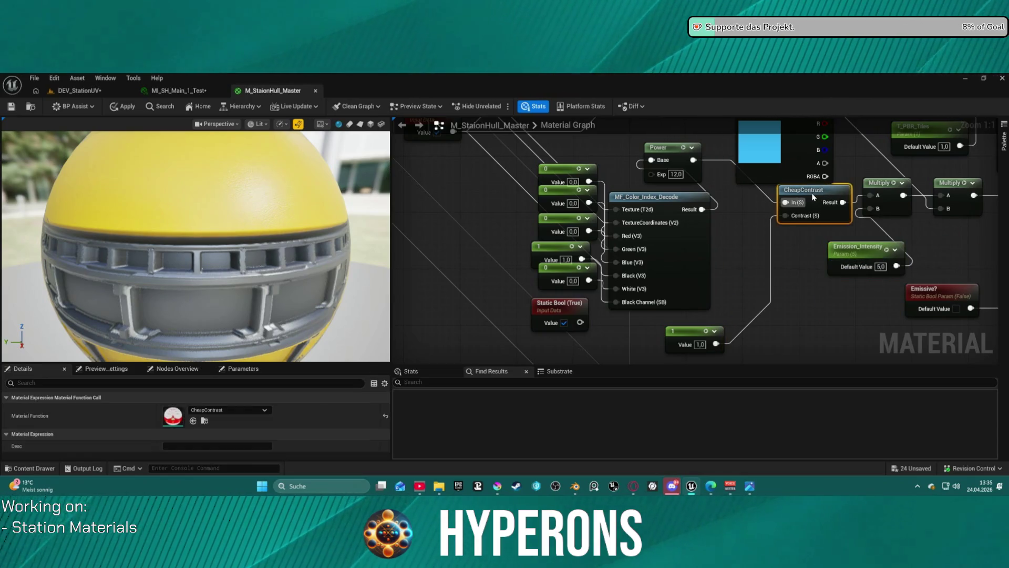
{"action": "mouse_move", "coordinate": [693, 159]}
{"action": "left_mouse_down"}
{"action": "mouse_move", "coordinate": [684, 163]}
{"action": "mouse_move", "coordinate": [730, 207]}
{"action": "mouse_move", "coordinate": [760, 215]}
{"action": "left_mouse_up"}
{"action": "mouse_move", "coordinate": [759, 215]}
{"action": "right_mouse_down"}
{"action": "mouse_move", "coordinate": [536, 254]}
{"action": "mouse_move", "coordinate": [554, 293]}
{"action": "right_mouse_up"}
{"action": "mouse_move", "coordinate": [722, 274]}
{"action": "left_mouse_down"}
{"action": "mouse_move", "coordinate": [751, 266]}
{"action": "mouse_move", "coordinate": [730, 268]}
{"action": "left_mouse_up"}
Step: Group the Switch, Emissive? bool and constant 0 nodes together, then survey the graph
{"action": "mouse_move", "coordinate": [820, 278]}
{"action": "right_mouse_down"}
{"action": "mouse_move", "coordinate": [678, 210]}
{"action": "mouse_move", "coordinate": [606, 241]}
{"action": "right_mouse_up"}
{"action": "mouse_move", "coordinate": [606, 241]}
{"action": "left_mouse_down"}
{"action": "mouse_move", "coordinate": [649, 220]}
{"action": "mouse_move", "coordinate": [691, 220]}
{"action": "left_mouse_up"}
{"action": "mouse_move", "coordinate": [420, 316]}
{"action": "left_mouse_down"}
{"action": "mouse_move", "coordinate": [640, 261]}
{"action": "mouse_move", "coordinate": [581, 268]}
{"action": "left_mouse_up"}
{"action": "left_click_drag", "start_coordinate": [523, 241], "coordinate": [576, 238]}
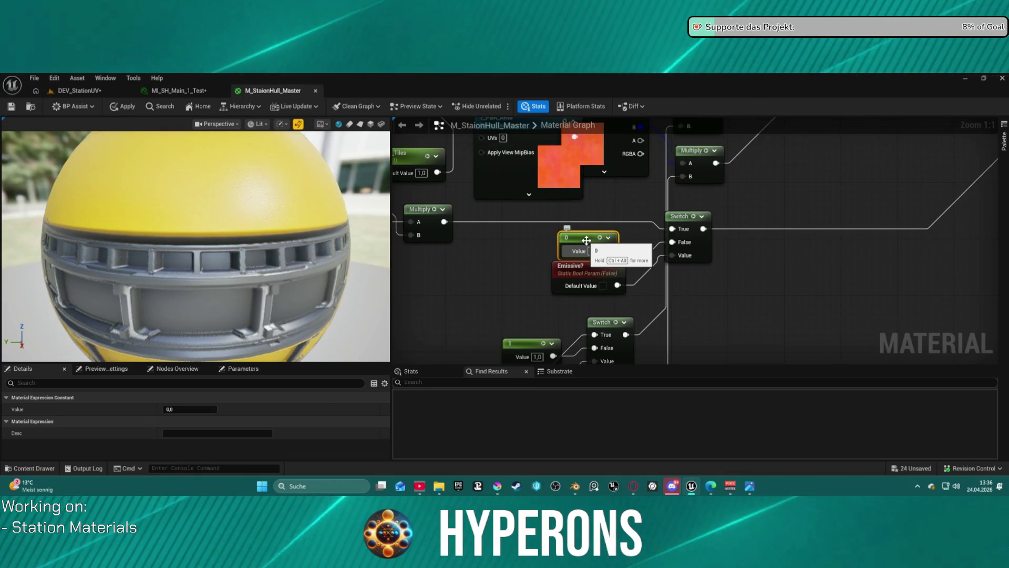
{"action": "scroll", "coordinate": [676, 232], "scroll_direction": "down", "scroll_amount": 5}
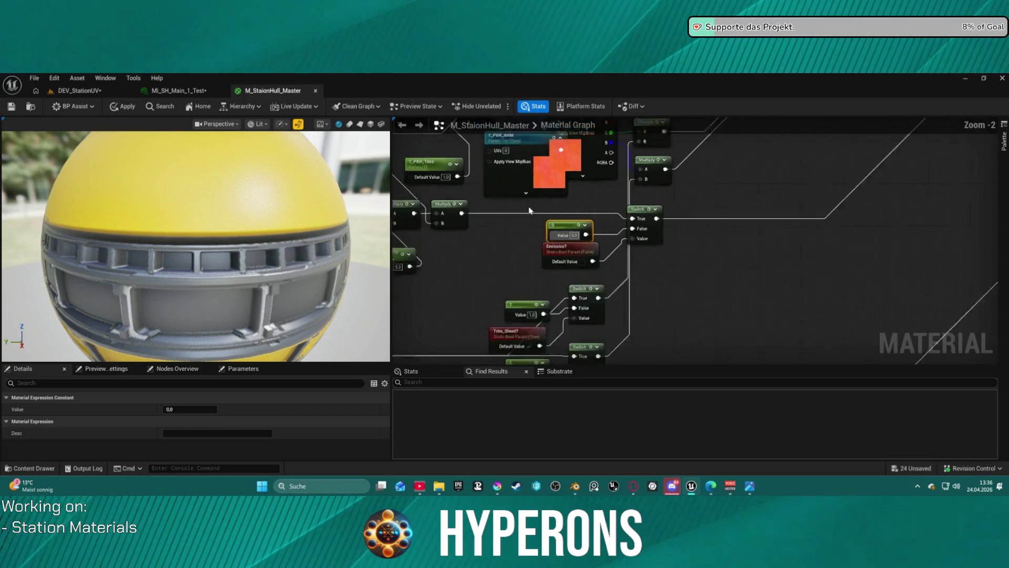
{"action": "scroll", "coordinate": [746, 220], "scroll_direction": "up", "scroll_amount": 1}
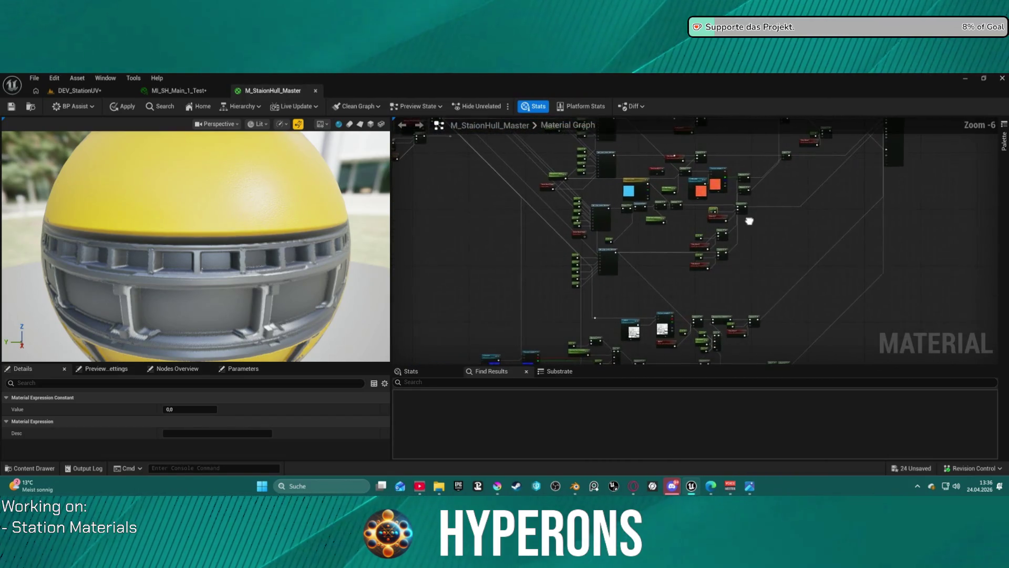
{"action": "scroll", "coordinate": [752, 230], "scroll_direction": "up", "scroll_amount": 1}
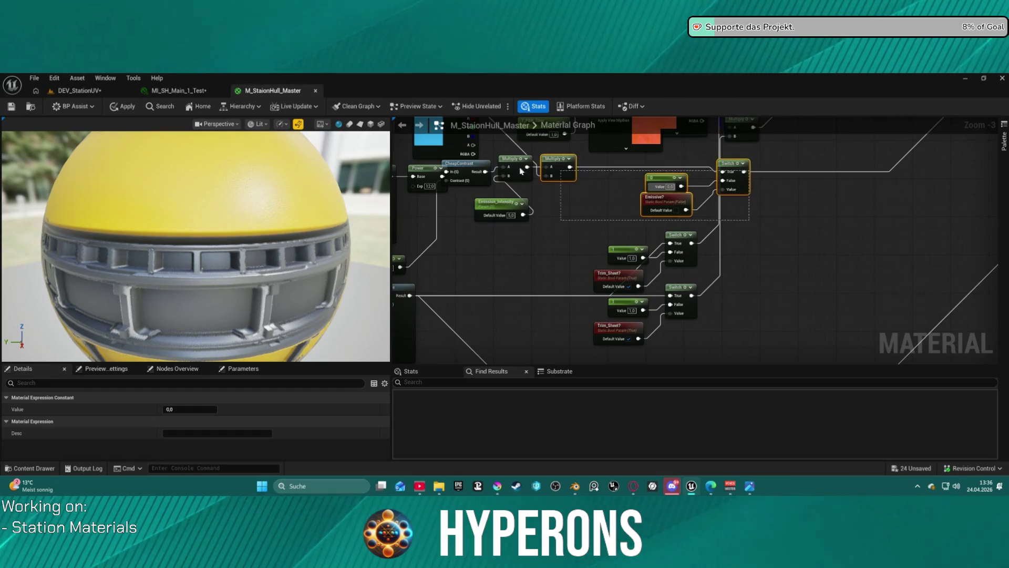
{"action": "left_click", "coordinate": [441, 176]}
{"action": "scroll", "coordinate": [586, 185], "scroll_direction": "down", "scroll_amount": 6}
{"action": "right_click_drag", "start_coordinate": [604, 266], "coordinate": [587, 334]}
{"action": "scroll", "coordinate": [587, 333], "scroll_direction": "down", "scroll_amount": 3}
{"action": "mouse_move", "coordinate": [604, 300]}
{"action": "right_mouse_down"}
{"action": "mouse_move", "coordinate": [620, 237]}
{"action": "mouse_move", "coordinate": [634, 259]}
{"action": "right_mouse_up"}
{"action": "scroll", "coordinate": [634, 259], "scroll_direction": "up", "scroll_amount": 7}
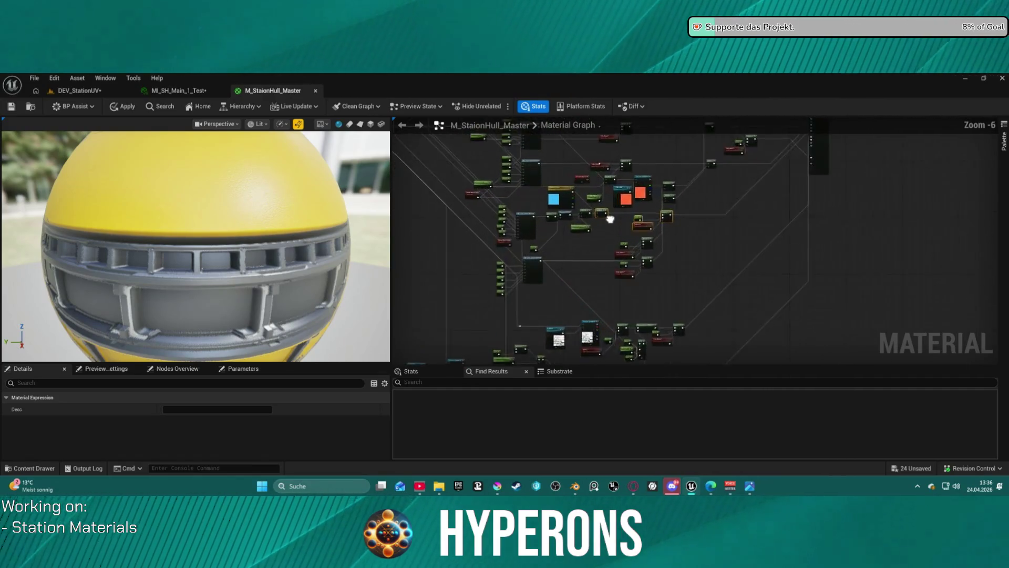
{"action": "mouse_move", "coordinate": [634, 259]}
{"action": "right_mouse_down"}
{"action": "mouse_move", "coordinate": [615, 263]}
{"action": "mouse_move", "coordinate": [583, 363]}
{"action": "right_mouse_up"}
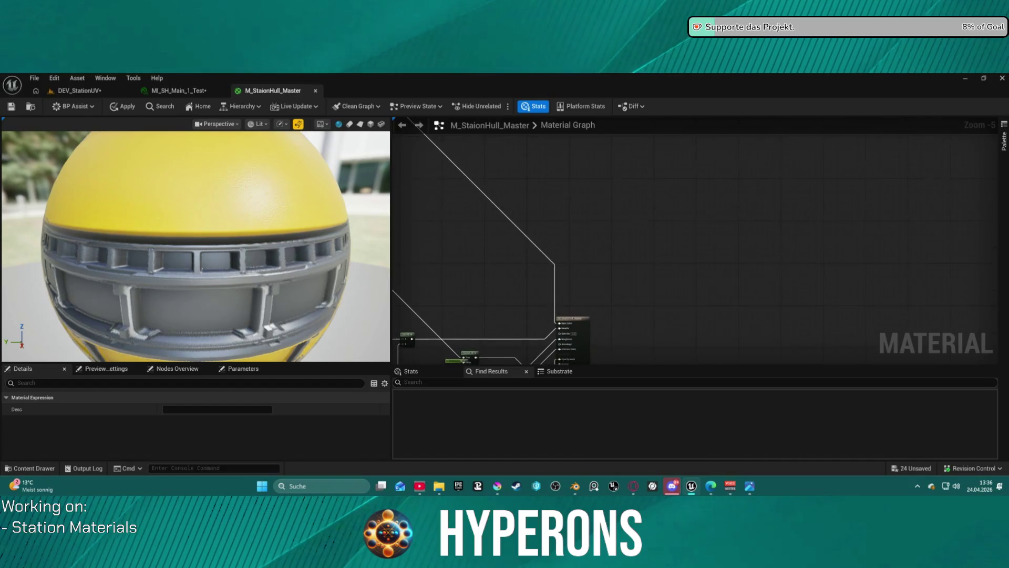
Step: Create a Base Color named reroute declaration from the dirt overlay switch output
{"action": "right_click_drag", "start_coordinate": [526, 158], "coordinate": [788, 326]}
{"action": "scroll", "coordinate": [634, 238], "scroll_direction": "up", "scroll_amount": 5}
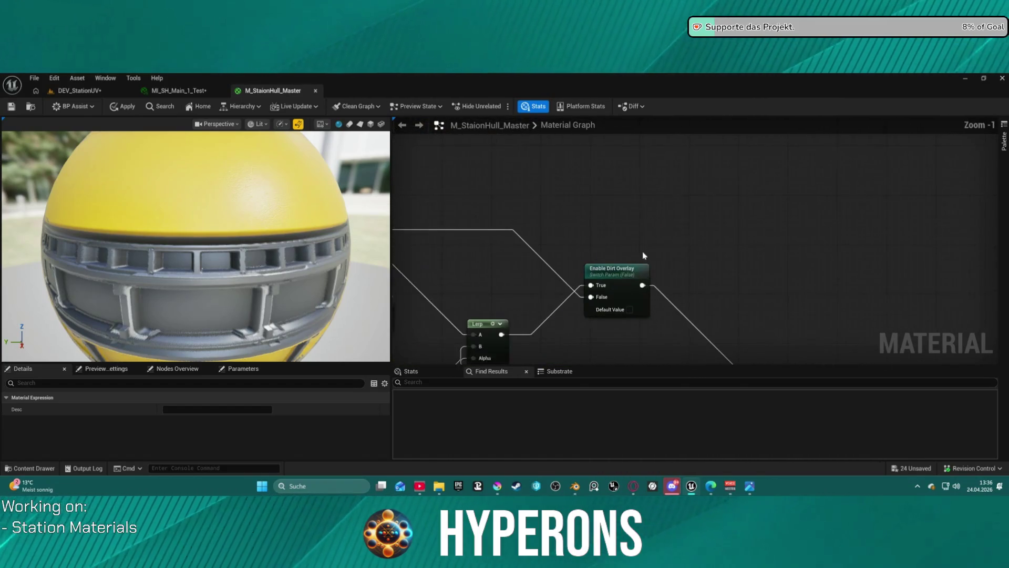
{"action": "left_click_drag", "start_coordinate": [708, 289], "coordinate": [709, 289]}
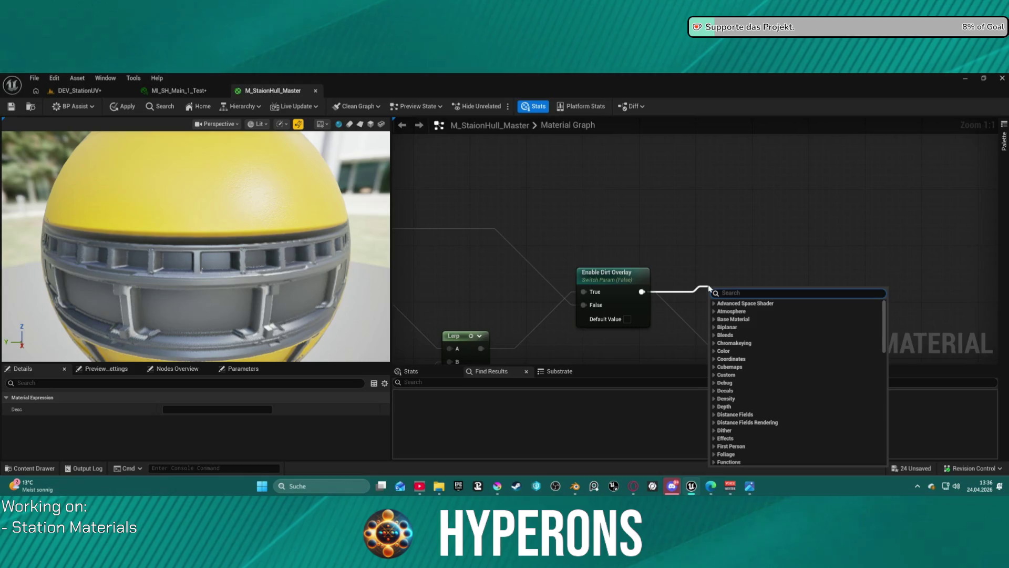
{"action": "type", "text": "Rer"}
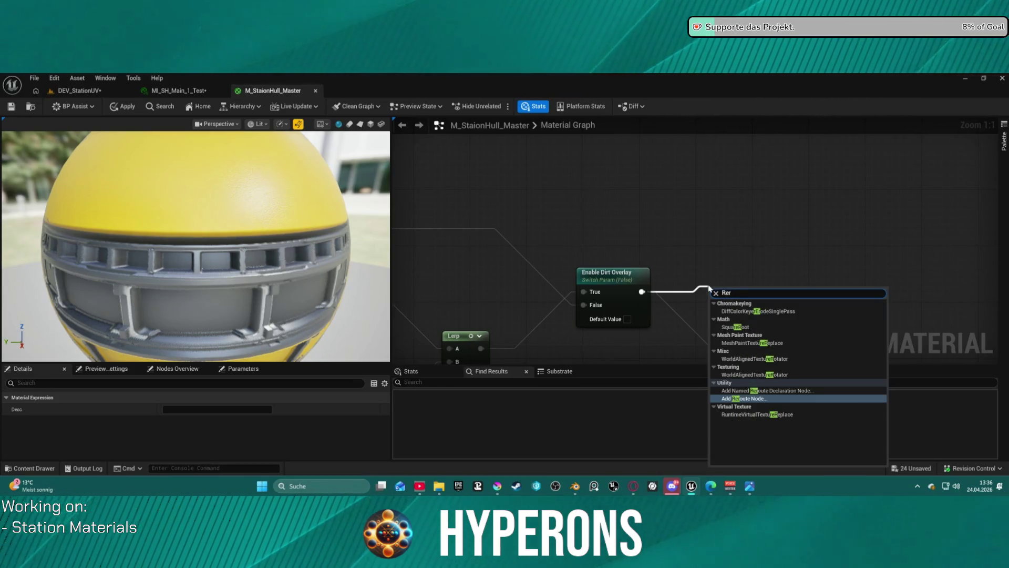
{"action": "key", "text": "Up"}
{"action": "key", "text": "Return"}
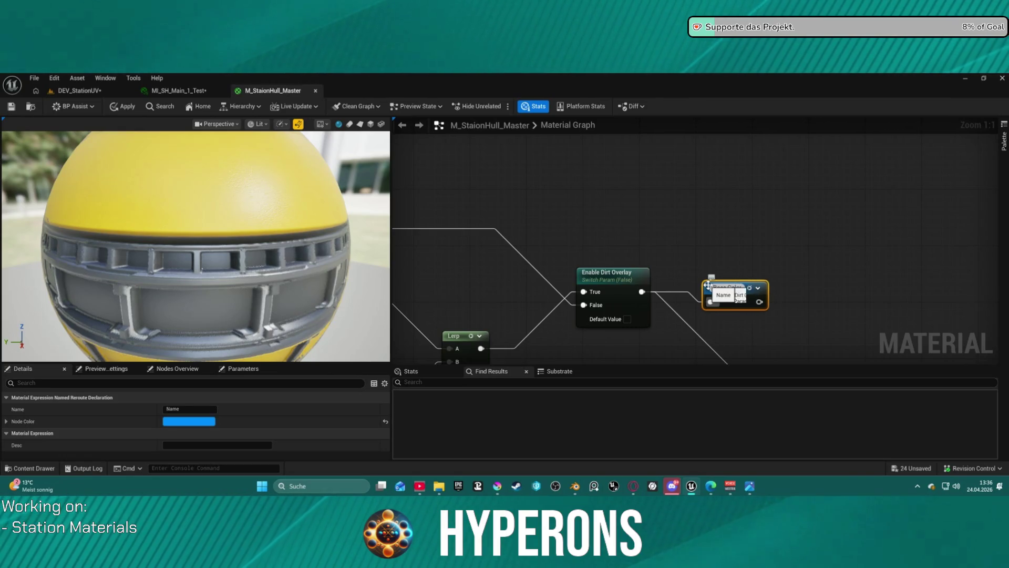
{"action": "left_click", "coordinate": [805, 355]}
Step: Feed the material output's Base Color from a Base Color reroute usage node
{"action": "scroll", "coordinate": [805, 355], "scroll_direction": "down", "scroll_amount": 10}
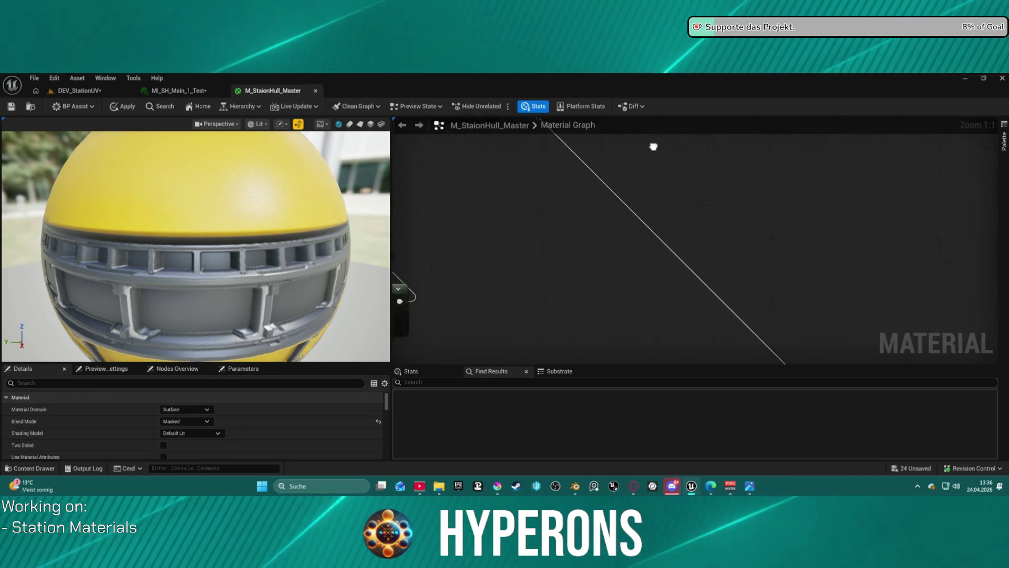
{"action": "scroll", "coordinate": [657, 263], "scroll_direction": "up", "scroll_amount": 7}
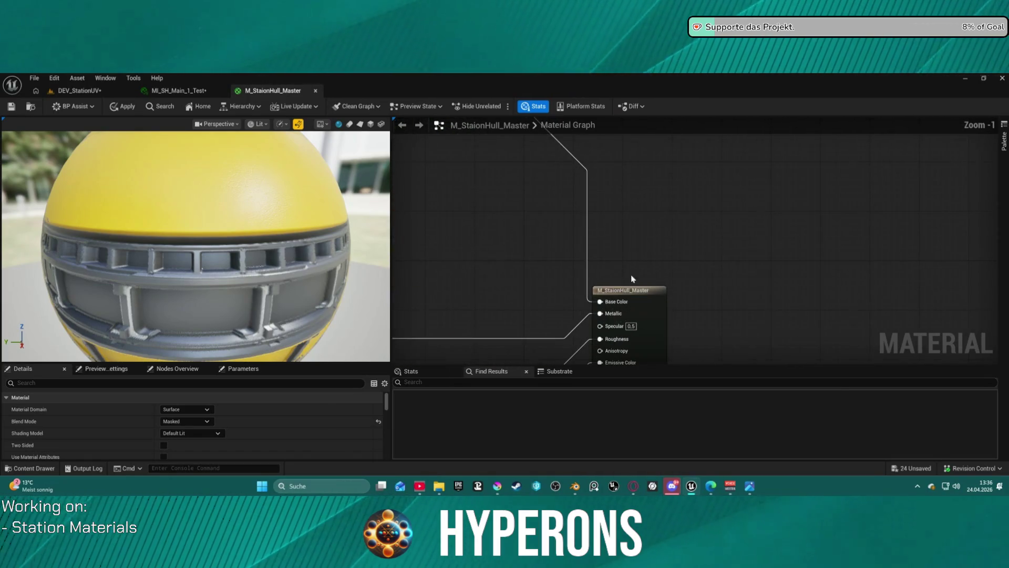
{"action": "left_click_drag", "start_coordinate": [600, 302], "coordinate": [561, 303]}
{"action": "type", "text": "Base"}
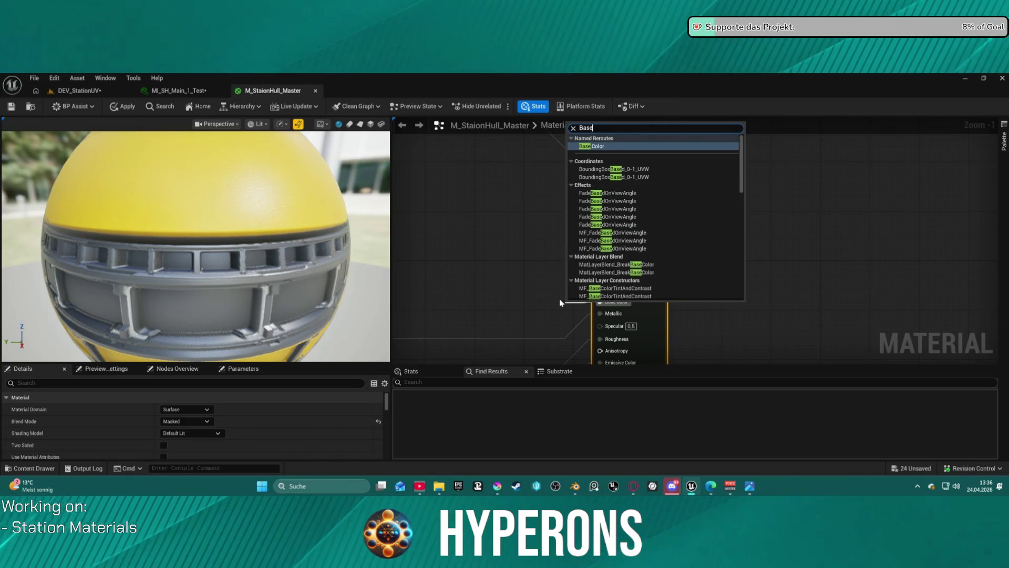
{"action": "key", "text": "Return"}
{"action": "left_click_drag", "start_coordinate": [583, 304], "coordinate": [495, 215]}
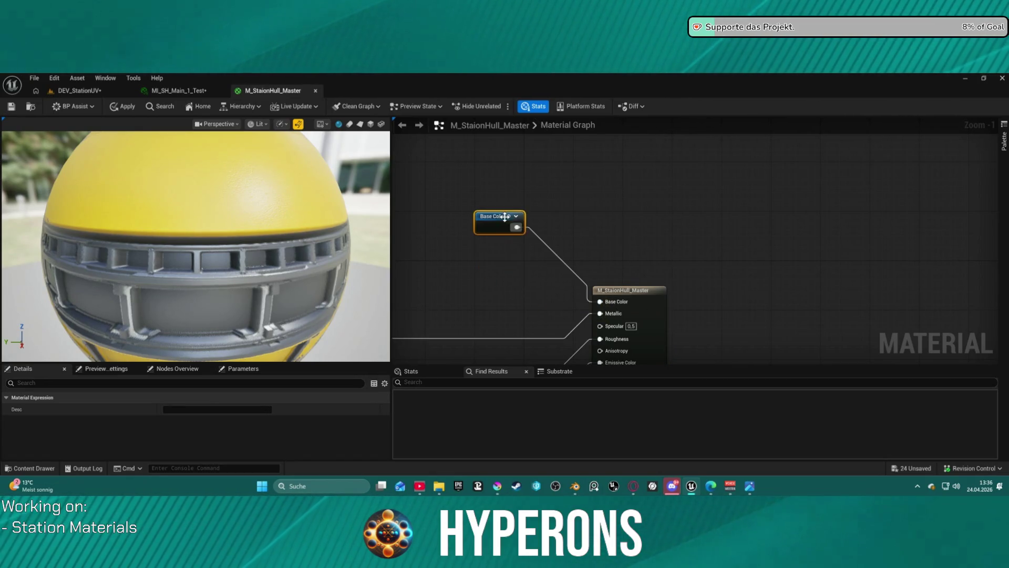
Step: Create a named reroute declaration called Metallic from the Add node's result
{"action": "right_click_drag", "start_coordinate": [495, 216], "coordinate": [574, 164]}
{"action": "right_click_drag", "start_coordinate": [538, 272], "coordinate": [812, 236]}
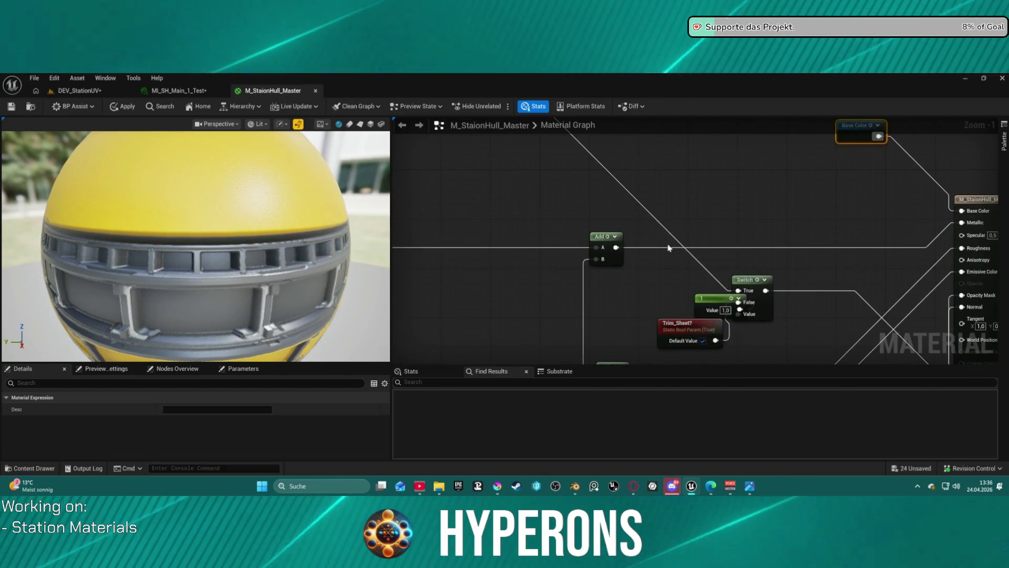
{"action": "left_click", "coordinate": [600, 236]}
{"action": "left_click_drag", "start_coordinate": [616, 247], "coordinate": [730, 194]}
{"action": "type", "text": "metalli"}
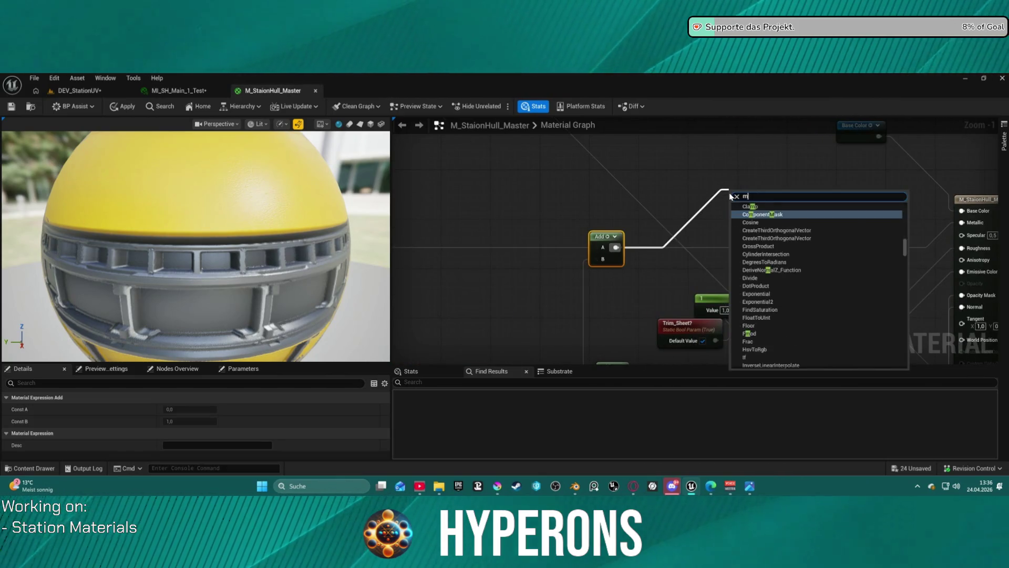
{"action": "key", "text": "BackSpace"}
{"action": "key", "text": "BackSpace"}
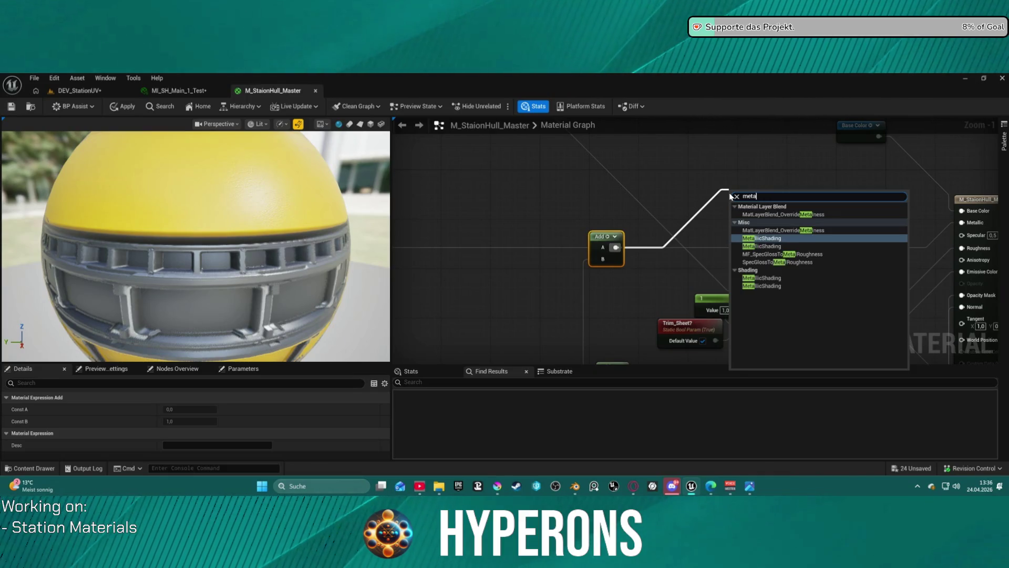
{"action": "type", "text": "rer"}
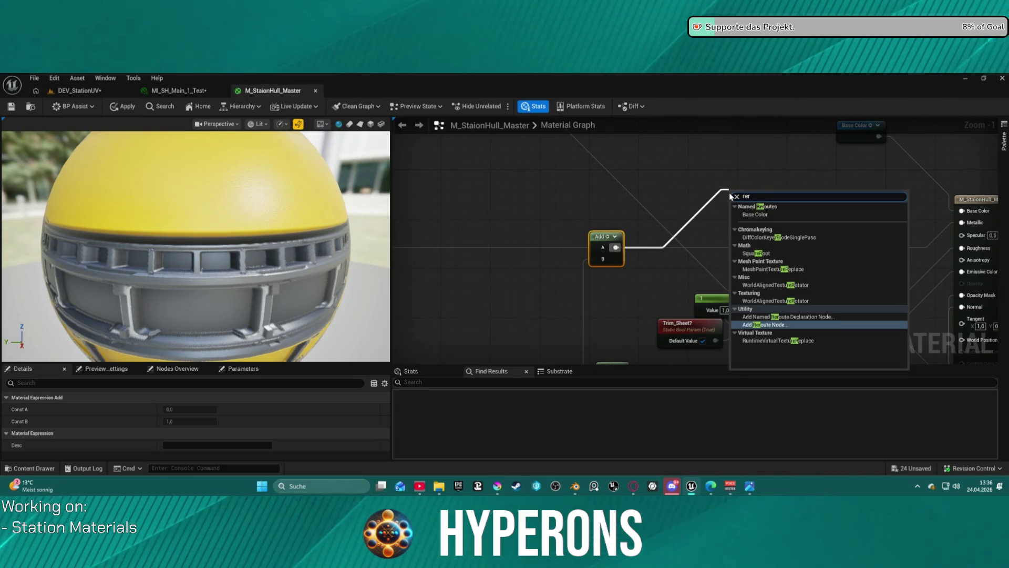
{"action": "key", "text": "Up"}
{"action": "key", "text": "Return"}
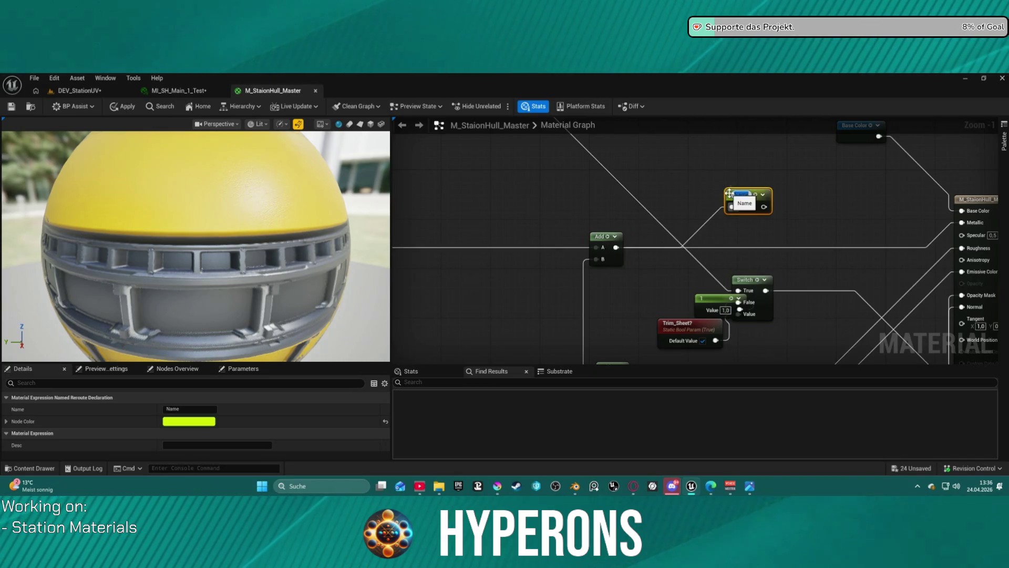
{"action": "type", "text": "Metallic"}
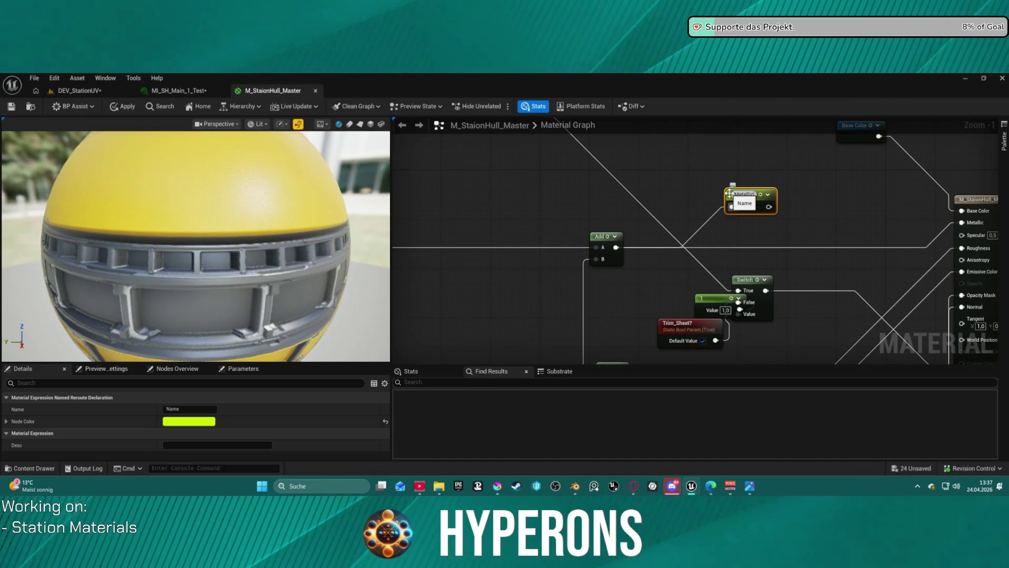
{"action": "key", "text": "Return"}
{"action": "left_click_drag", "start_coordinate": [744, 200], "coordinate": [668, 237]}
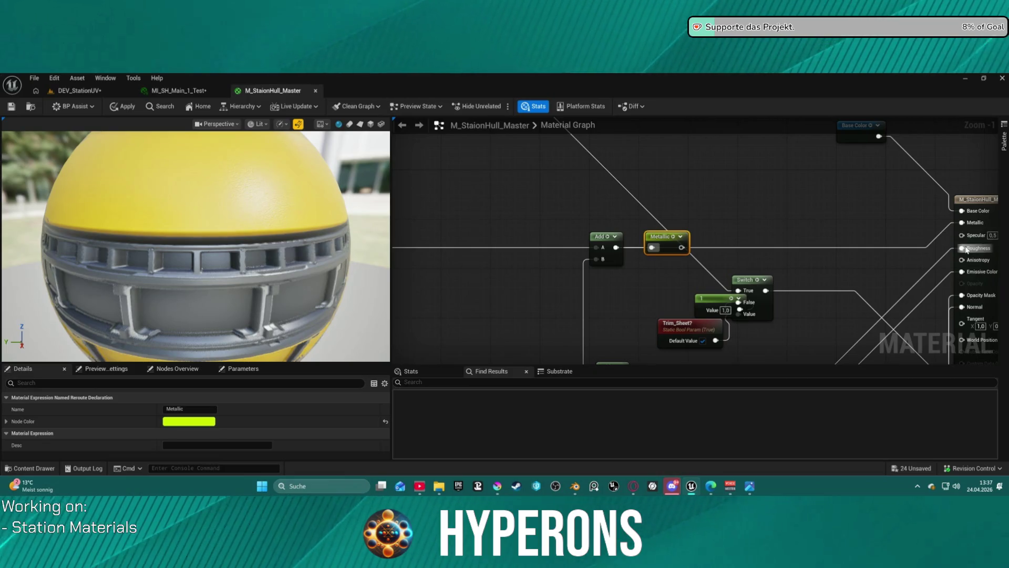
Step: Connect a Metallic reroute usage node to the material output's Metallic input
{"action": "left_click_drag", "start_coordinate": [960, 224], "coordinate": [875, 215]}
{"action": "type", "text": "me"}
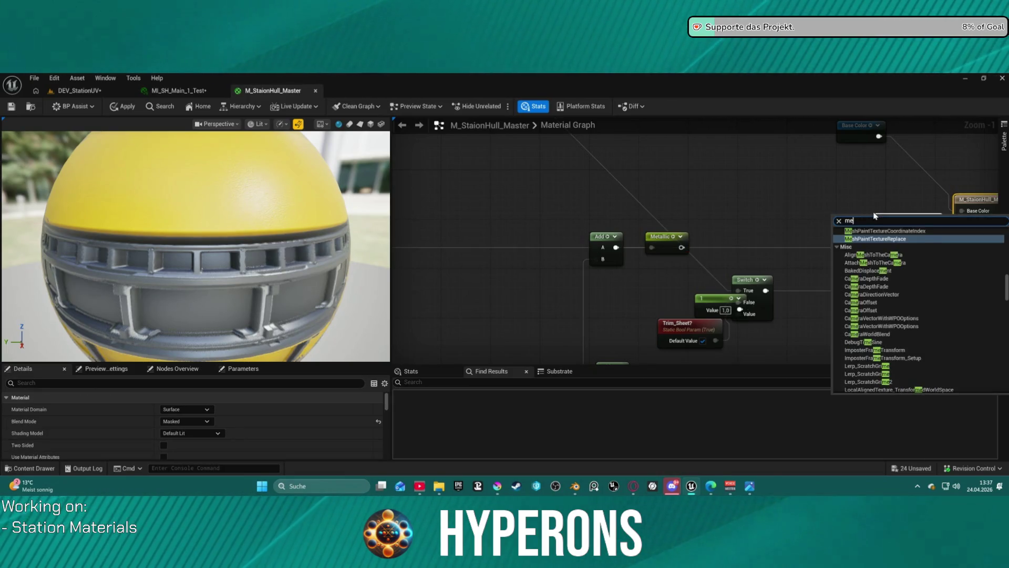
{"action": "type", "text": "t"}
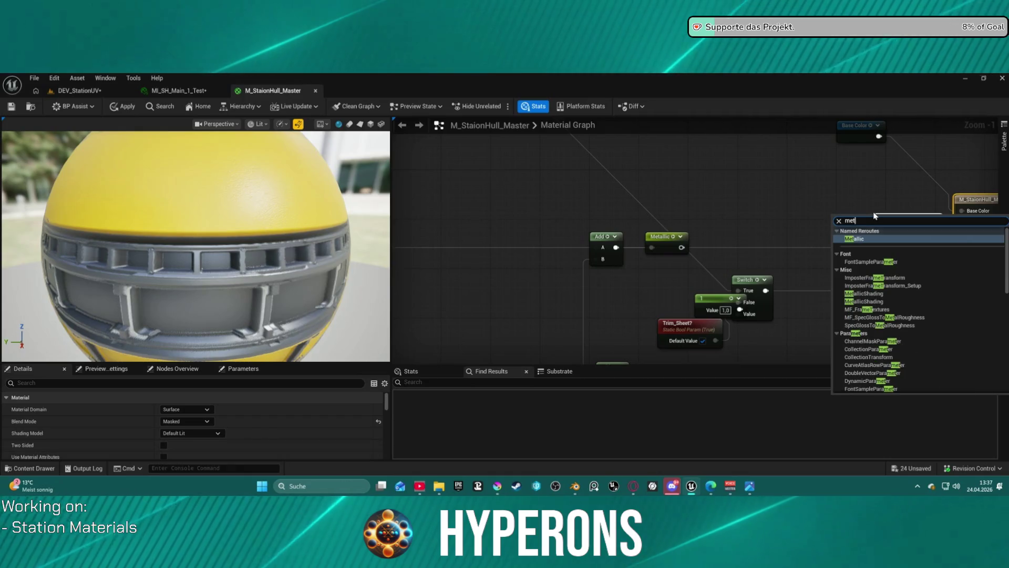
{"action": "type", "text": "allic"}
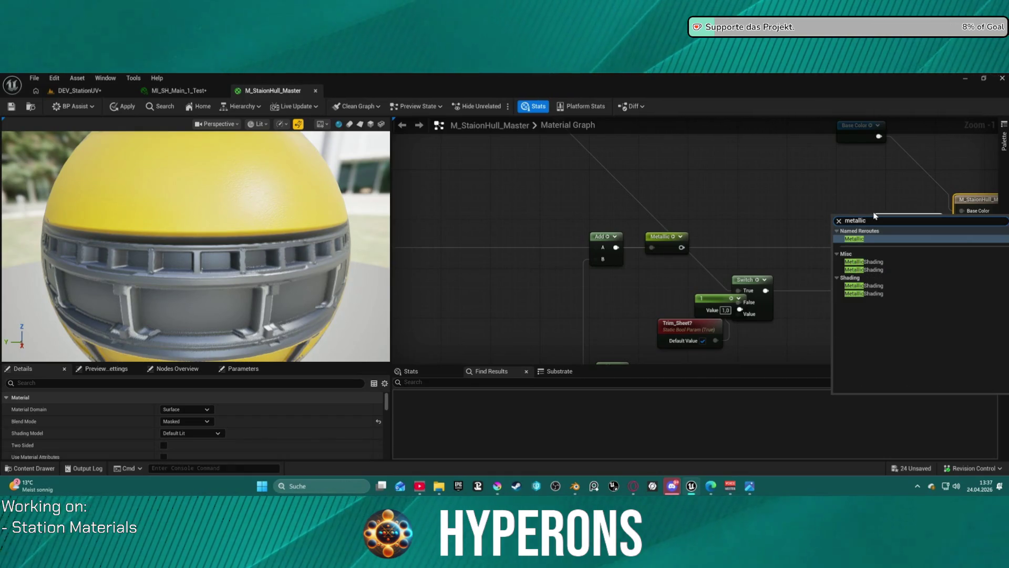
{"action": "key", "text": "Return"}
{"action": "left_click_drag", "start_coordinate": [888, 223], "coordinate": [876, 211]}
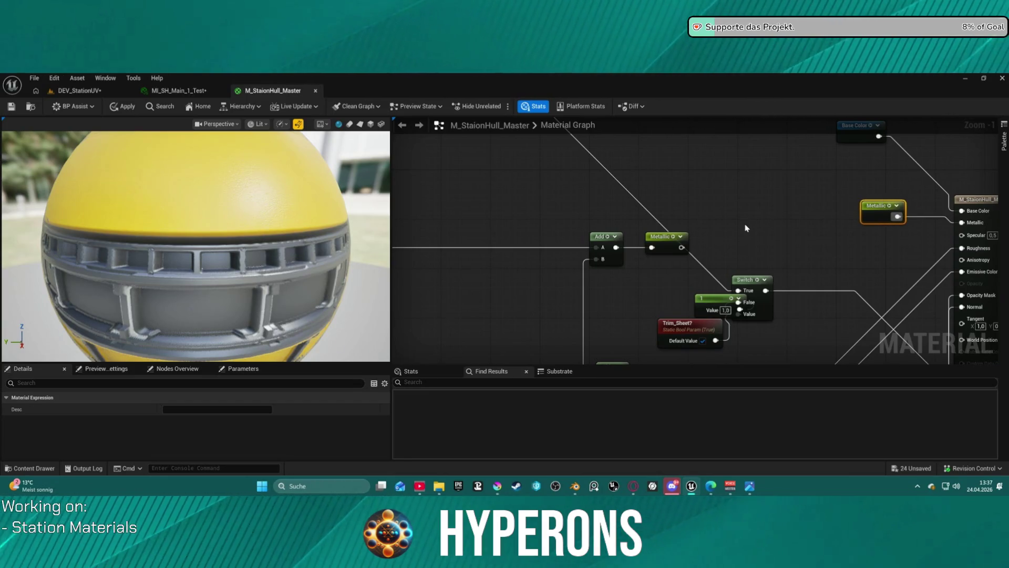
{"action": "scroll", "coordinate": [808, 206], "scroll_direction": "down", "scroll_amount": 10}
{"action": "scroll", "coordinate": [771, 147], "scroll_direction": "up", "scroll_amount": 2}
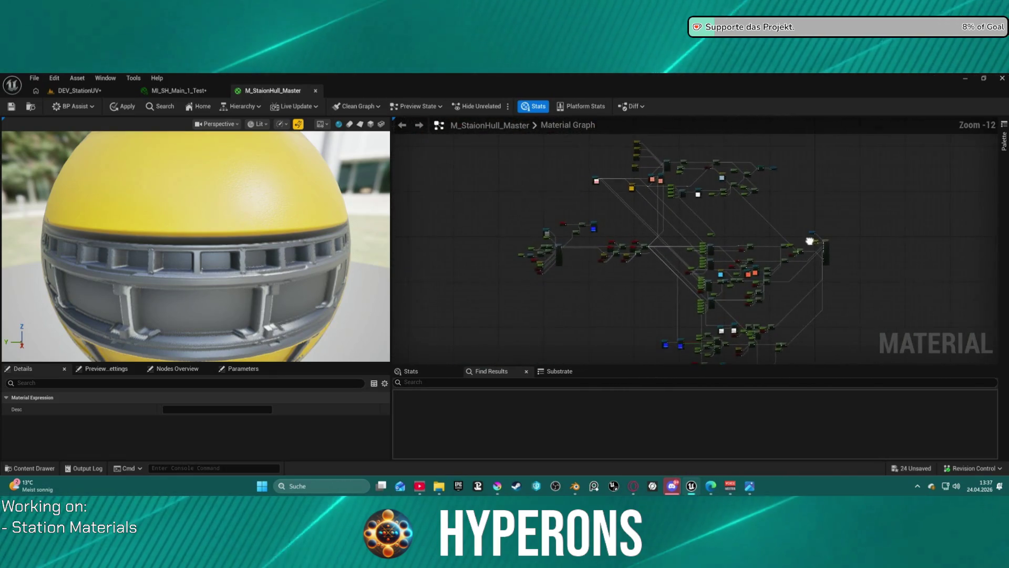
{"action": "right_click_drag", "start_coordinate": [772, 147], "coordinate": [754, 248]}
{"action": "scroll", "coordinate": [753, 247], "scroll_direction": "up", "scroll_amount": 4}
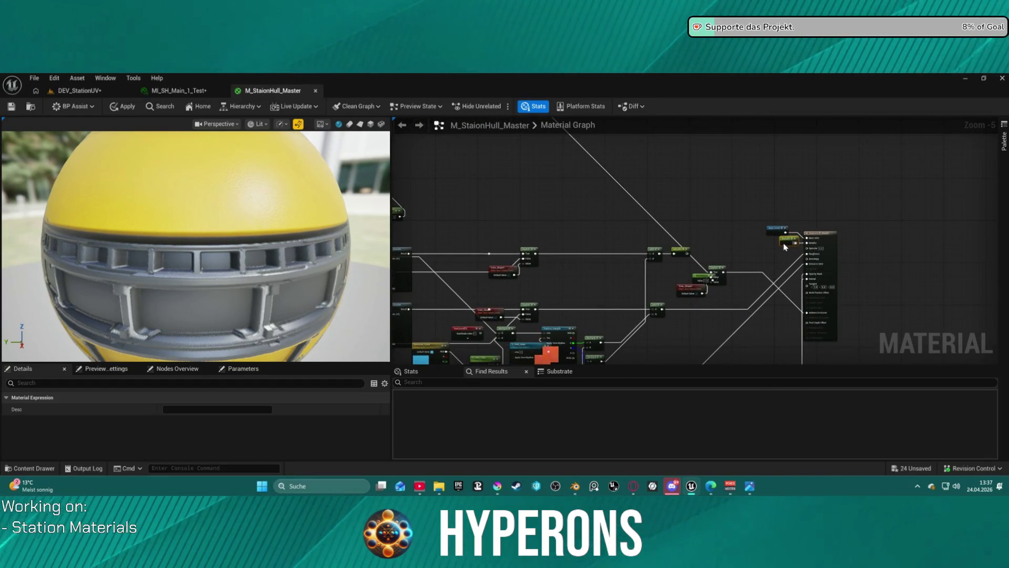
{"action": "left_click", "coordinate": [837, 242]}
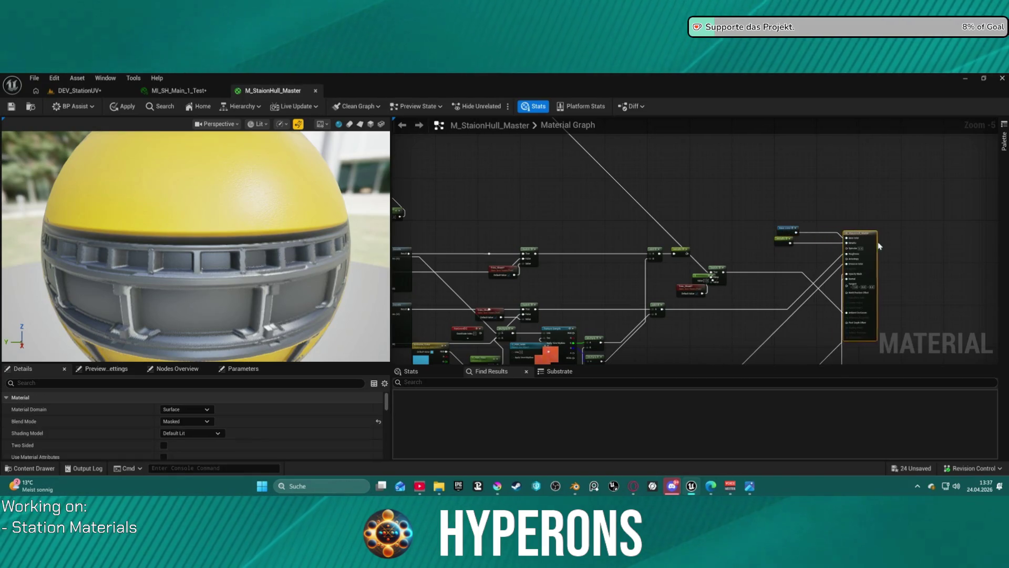
{"action": "scroll", "coordinate": [842, 257], "scroll_direction": "up", "scroll_amount": 6}
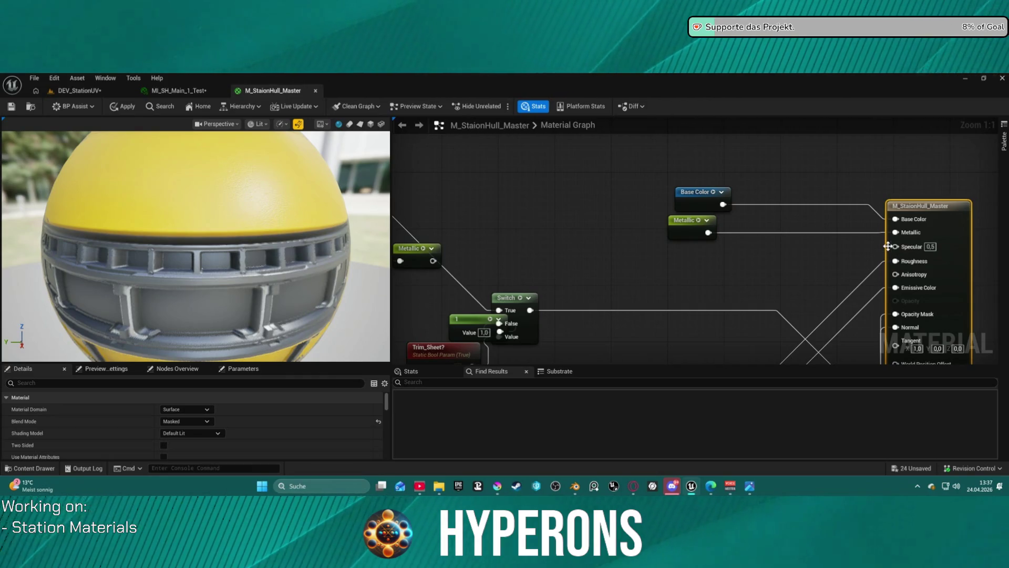
{"action": "scroll", "coordinate": [888, 246], "scroll_direction": "down", "scroll_amount": 3}
{"action": "mouse_move", "coordinate": [776, 262]}
{"action": "right_mouse_down"}
{"action": "mouse_move", "coordinate": [913, 250]}
{"action": "mouse_move", "coordinate": [991, 281]}
{"action": "right_mouse_up"}
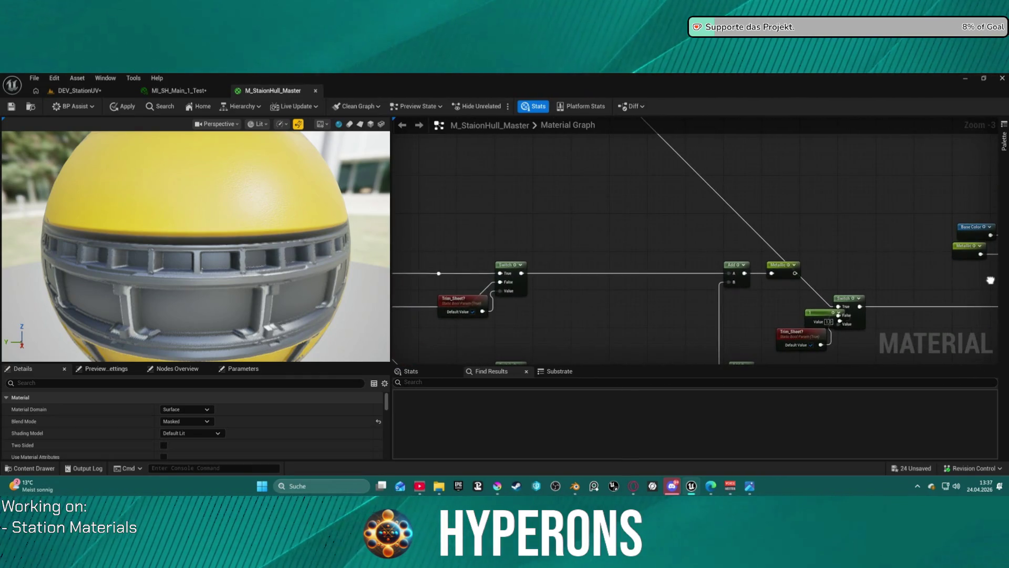
{"action": "scroll", "coordinate": [893, 268], "scroll_direction": "up", "scroll_amount": 2}
{"action": "right_click_drag", "start_coordinate": [800, 270], "coordinate": [612, 252]}
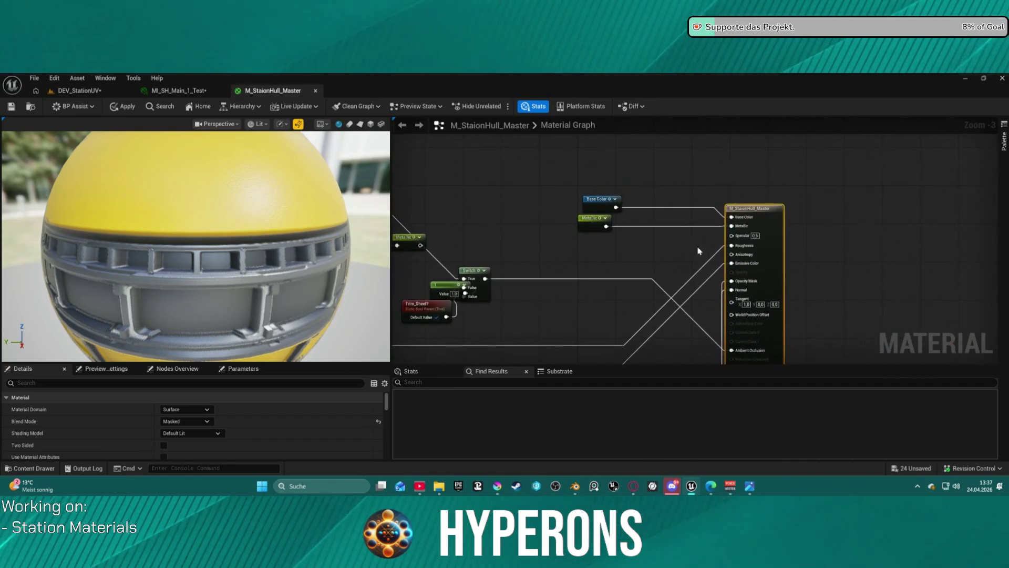
{"action": "scroll", "coordinate": [725, 239], "scroll_direction": "up", "scroll_amount": 1}
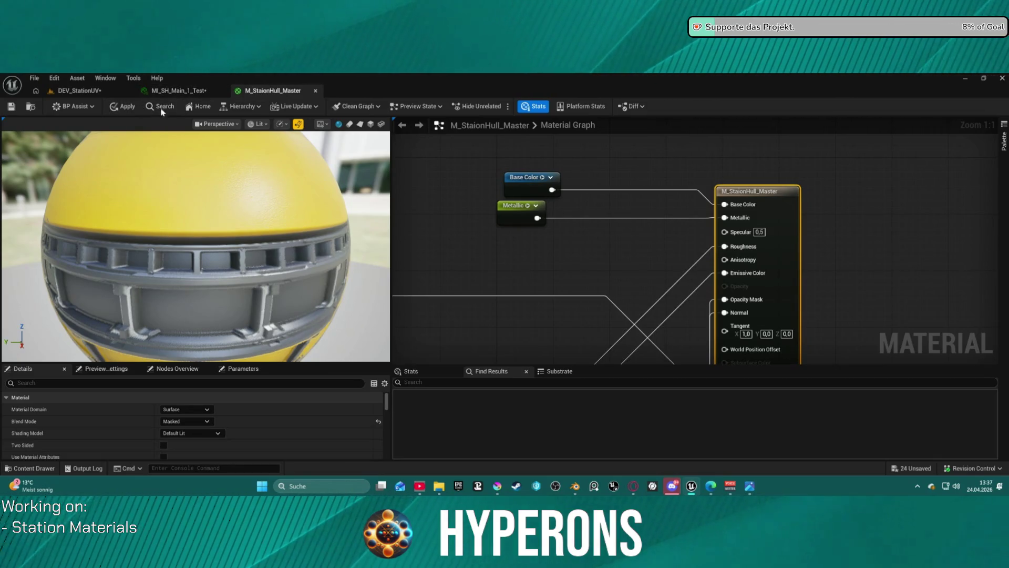
{"action": "left_click", "coordinate": [225, 111]}
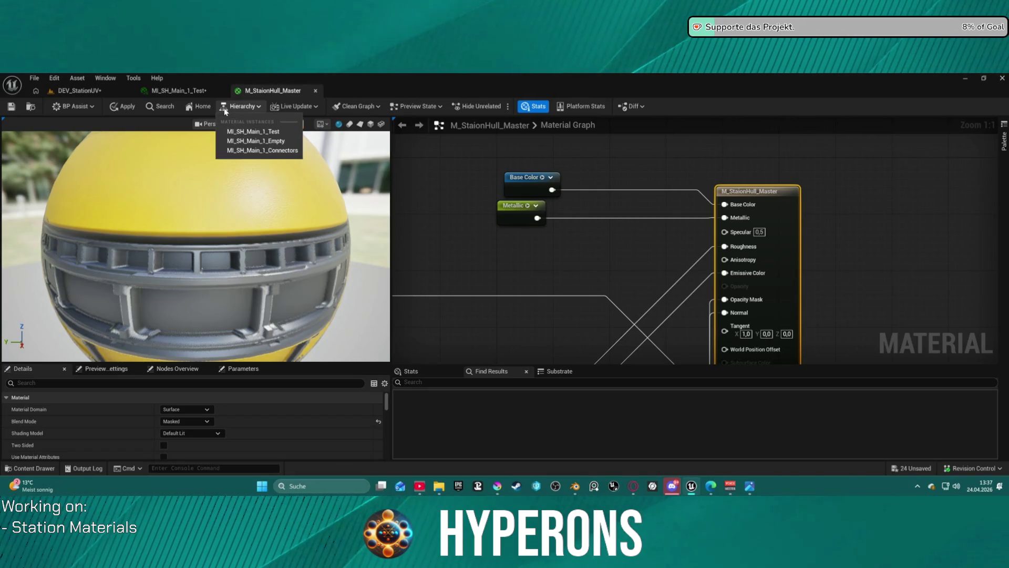
{"action": "left_click", "coordinate": [225, 111]}
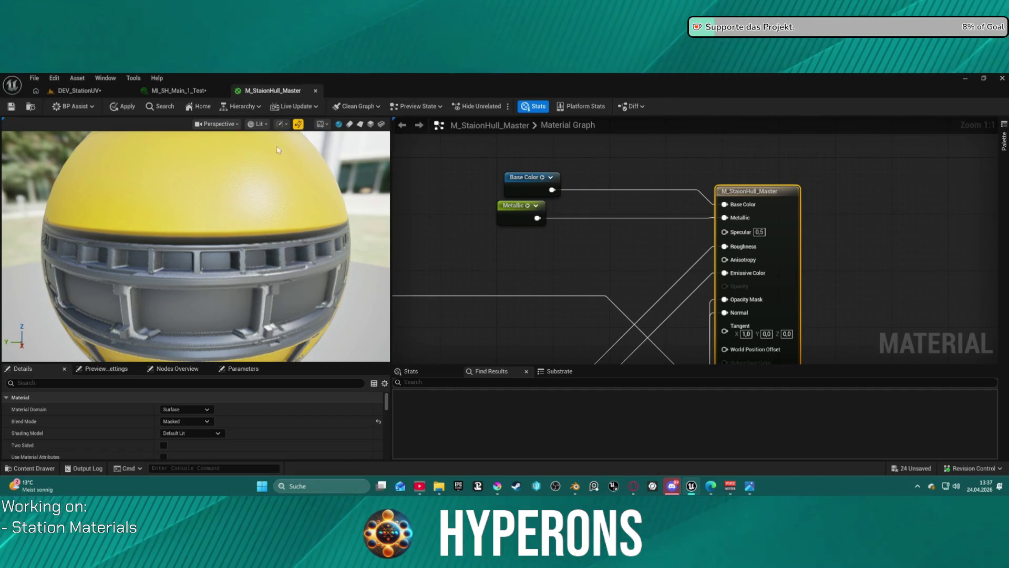
{"action": "left_click", "coordinate": [74, 90]}
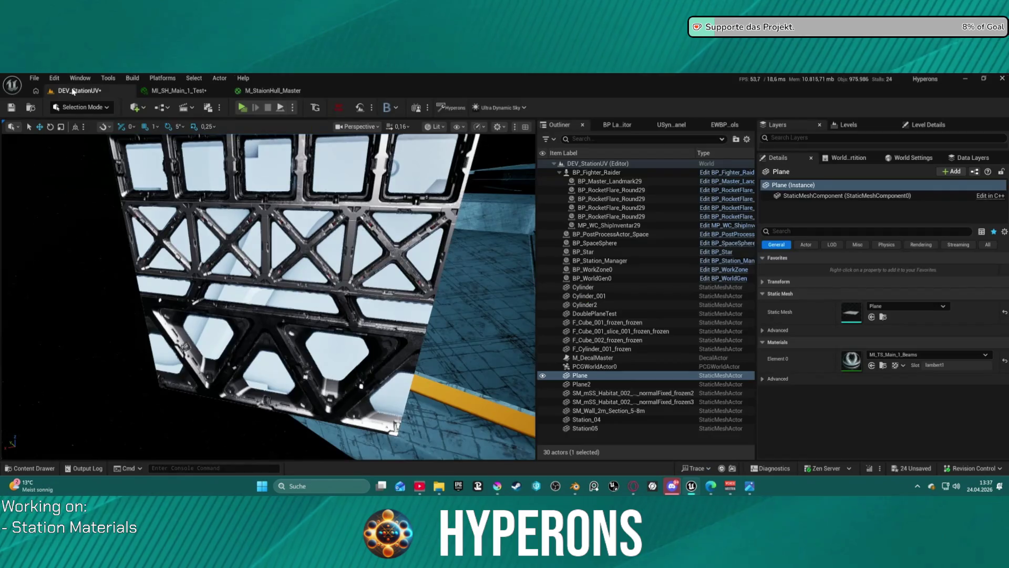
Step: Open the MI_TS_Main_1_Beams material instance and its parent M_TrimSheet_Master material
{"action": "left_click", "coordinate": [883, 365]}
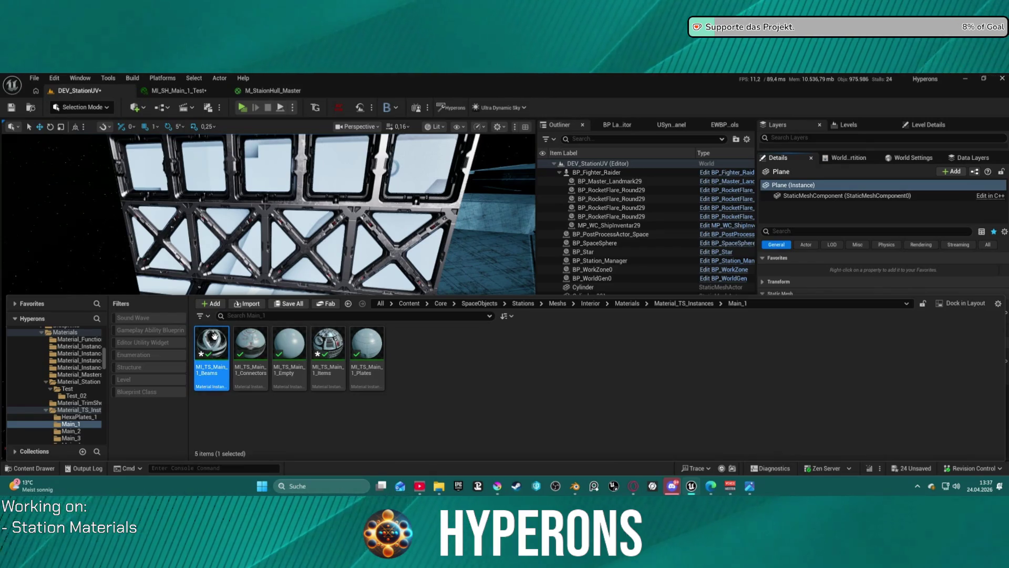
{"action": "double_click", "coordinate": [215, 340]}
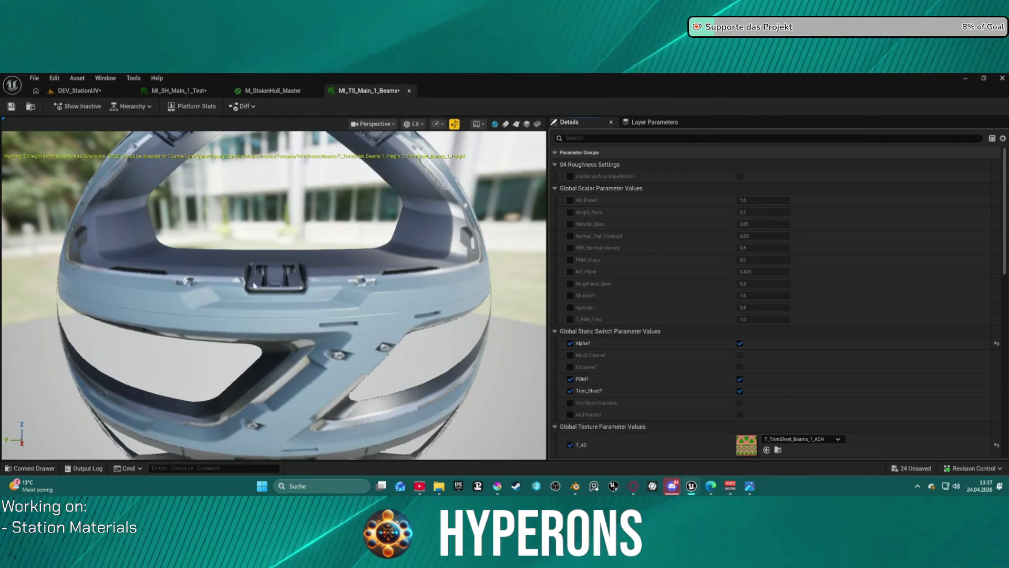
{"action": "left_click", "coordinate": [130, 108]}
{"action": "left_click", "coordinate": [142, 134]}
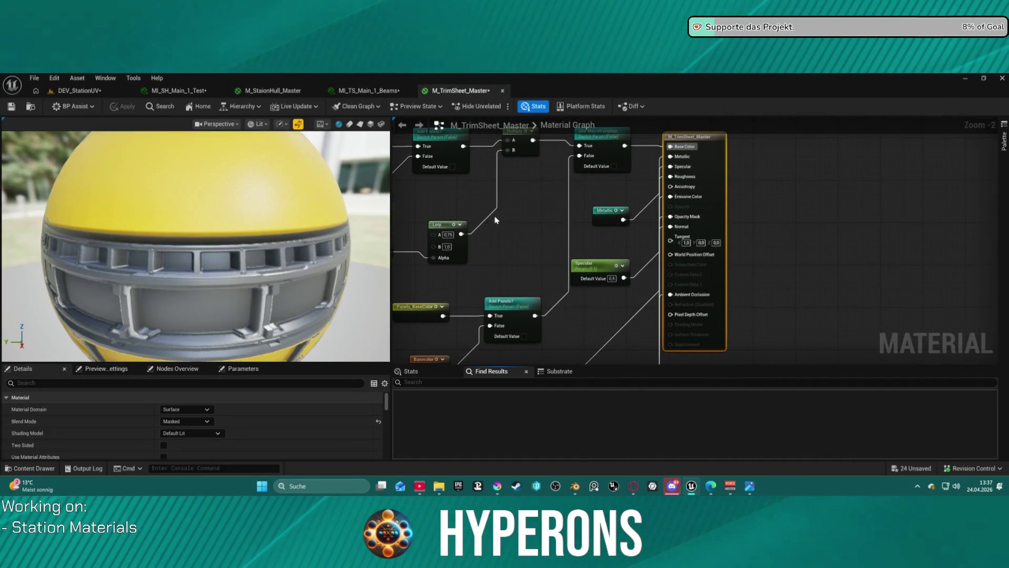
Step: Pan and zoom around the M_TrimSheet_Master graph, then return to the DEV_StationUV level
{"action": "scroll", "coordinate": [621, 258], "scroll_direction": "down", "scroll_amount": 3}
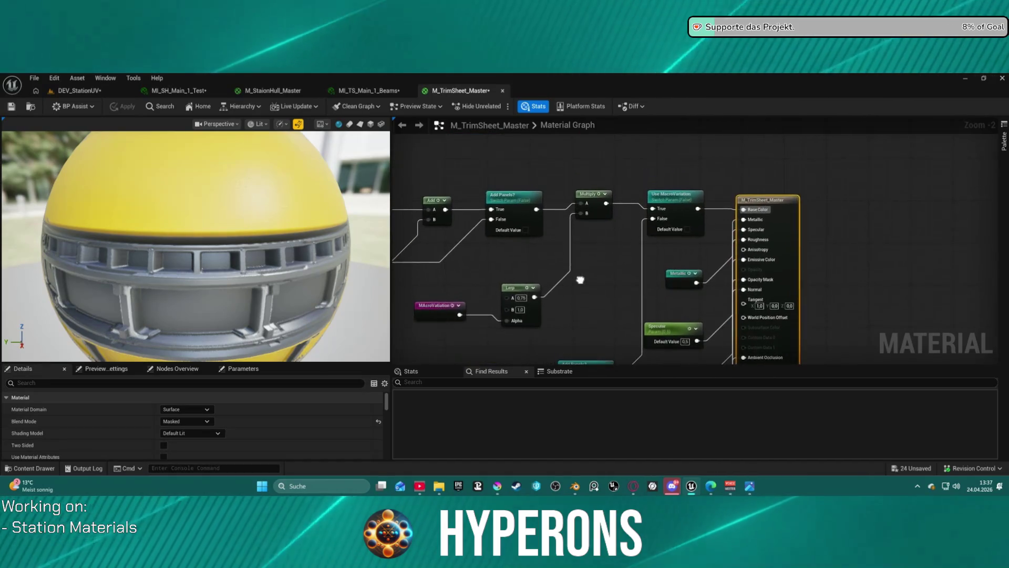
{"action": "mouse_move", "coordinate": [620, 258]}
{"action": "right_mouse_down"}
{"action": "mouse_move", "coordinate": [673, 190]}
{"action": "mouse_move", "coordinate": [699, 132]}
{"action": "mouse_move", "coordinate": [746, 135]}
{"action": "right_mouse_up"}
{"action": "scroll", "coordinate": [746, 135], "scroll_direction": "down", "scroll_amount": 4}
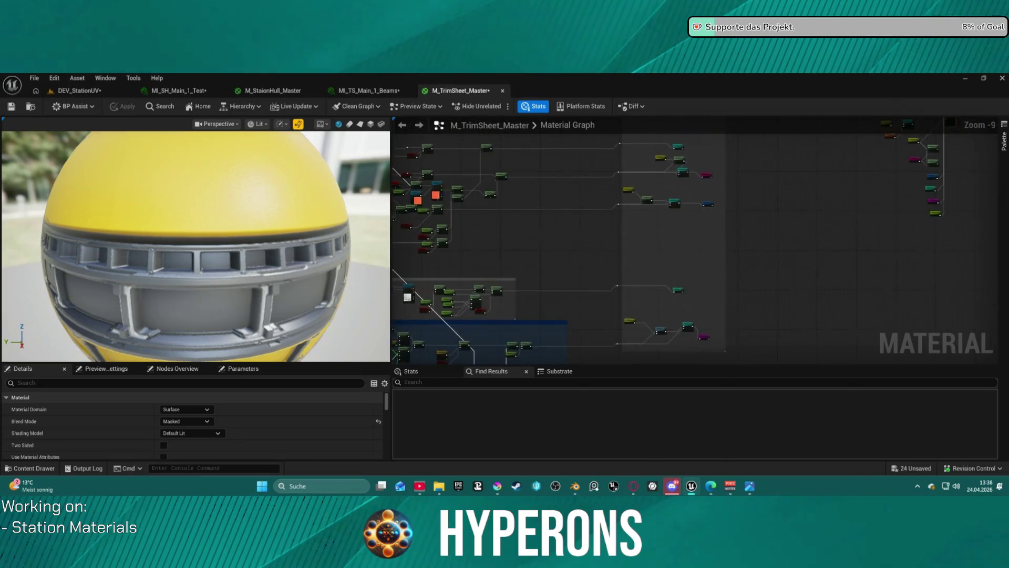
{"action": "scroll", "coordinate": [622, 165], "scroll_direction": "up", "scroll_amount": 7}
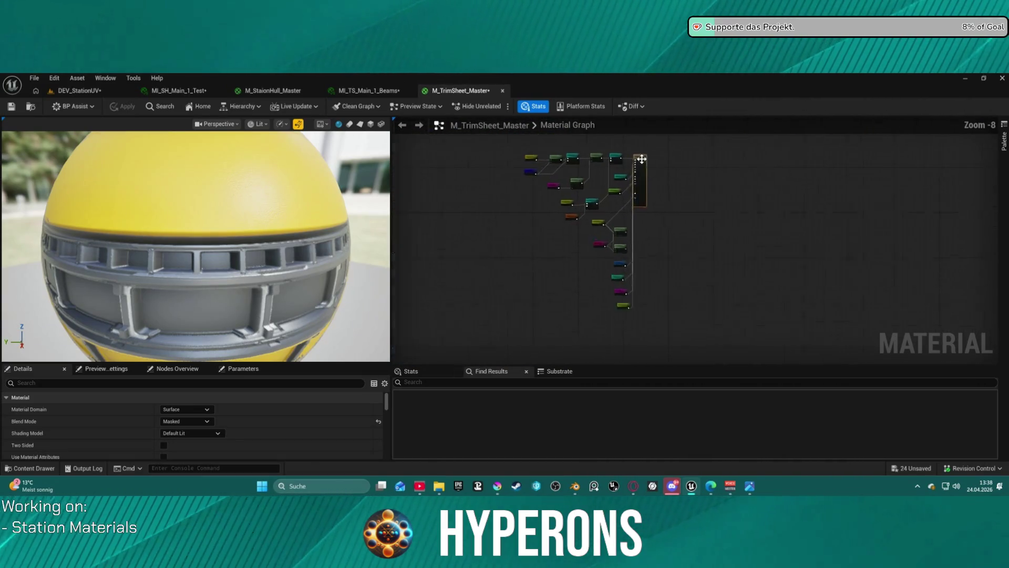
{"action": "scroll", "coordinate": [597, 178], "scroll_direction": "up", "scroll_amount": 2}
{"action": "right_click_drag", "start_coordinate": [517, 213], "coordinate": [668, 211]}
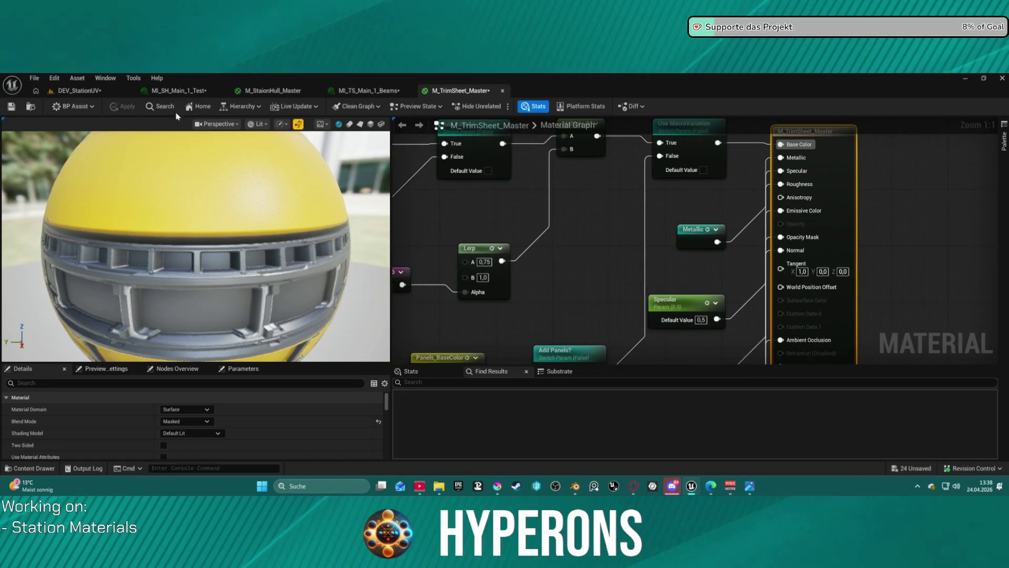
{"action": "left_click", "coordinate": [76, 95]}
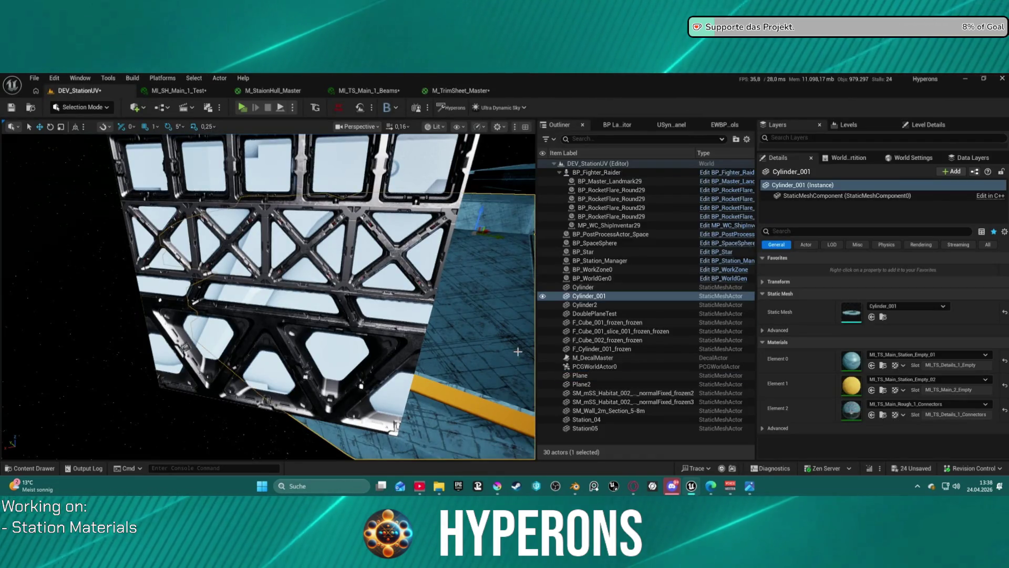
Step: Open Cylinder_001's MI_TS_Main_Station_Empty_01 material instance and check its parent chain
{"action": "left_click", "coordinate": [884, 366]}
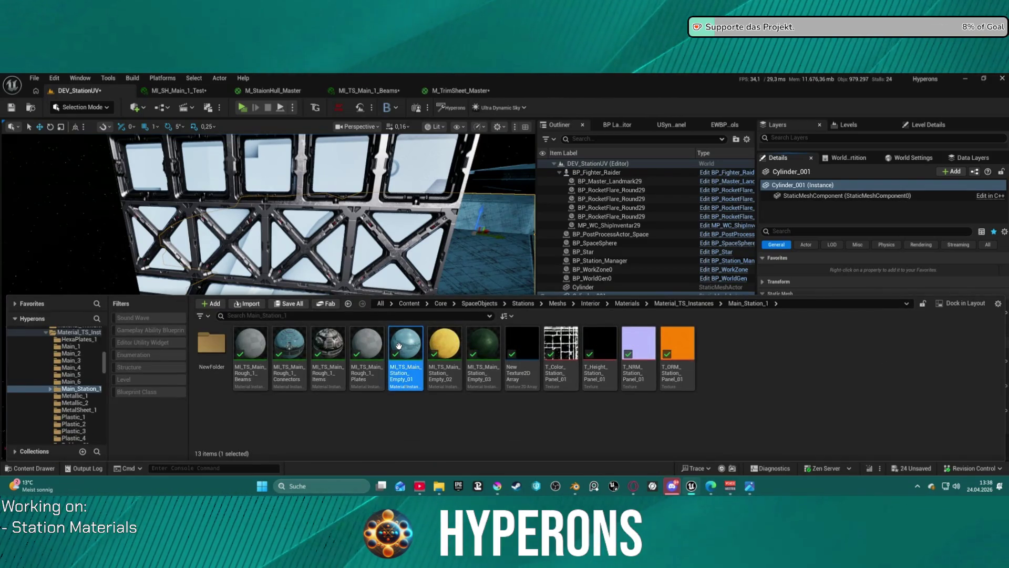
{"action": "double_click", "coordinate": [397, 352]}
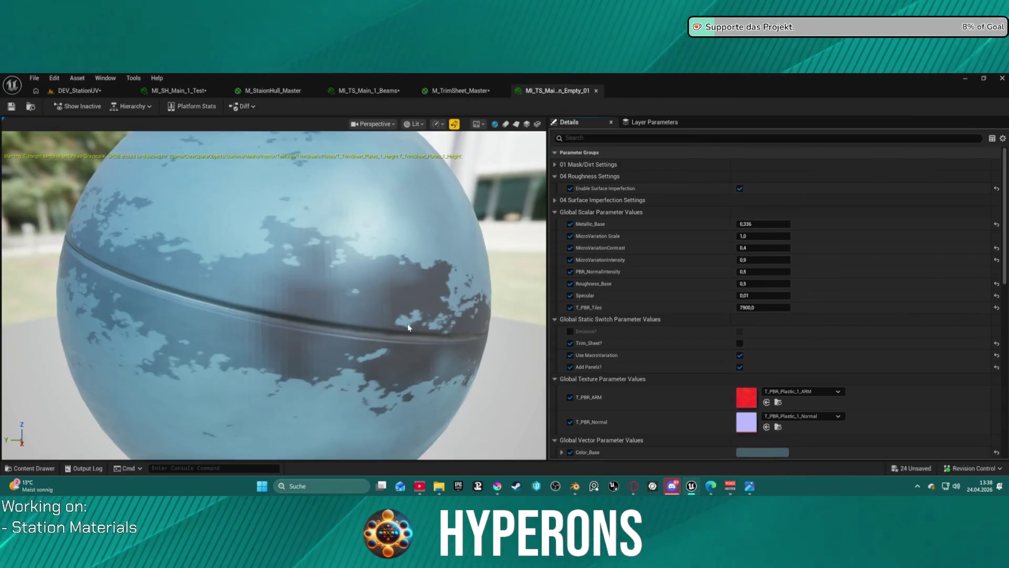
{"action": "left_click", "coordinate": [132, 108]}
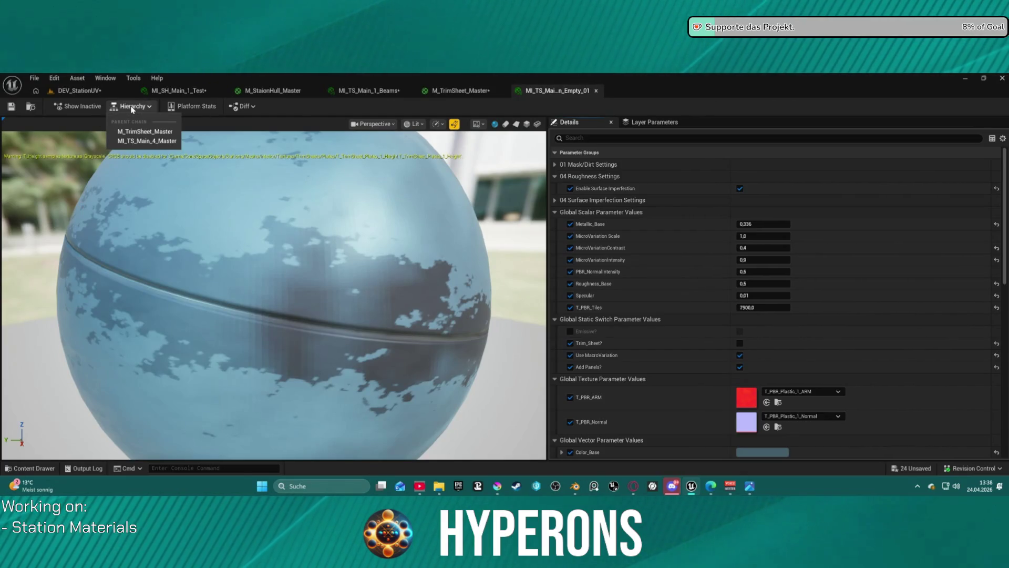
{"action": "left_click", "coordinate": [126, 108]}
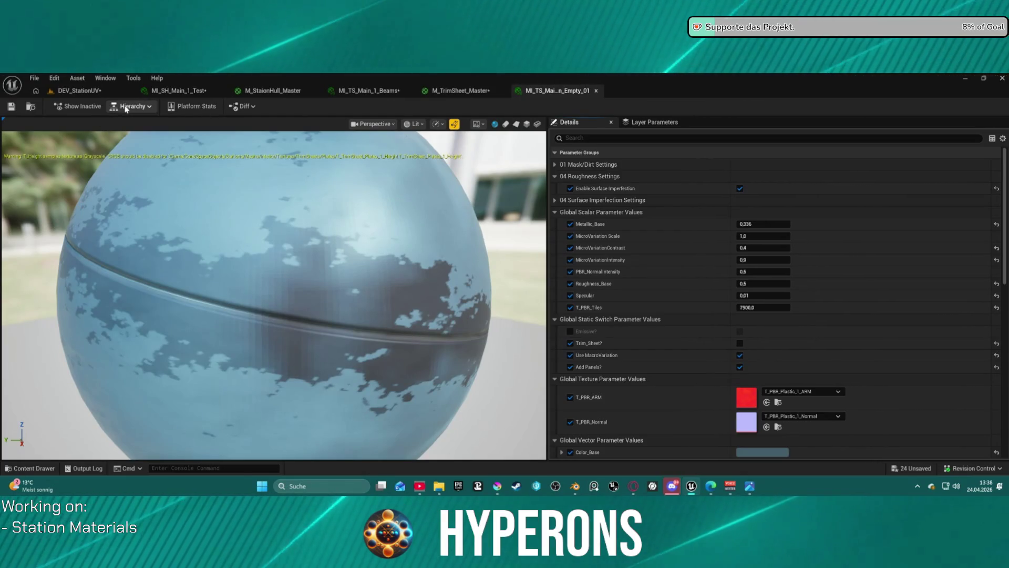
Step: Expand the Panels parameter group to review its values, then collapse it
{"action": "scroll", "coordinate": [677, 315], "scroll_direction": "down", "scroll_amount": 3}
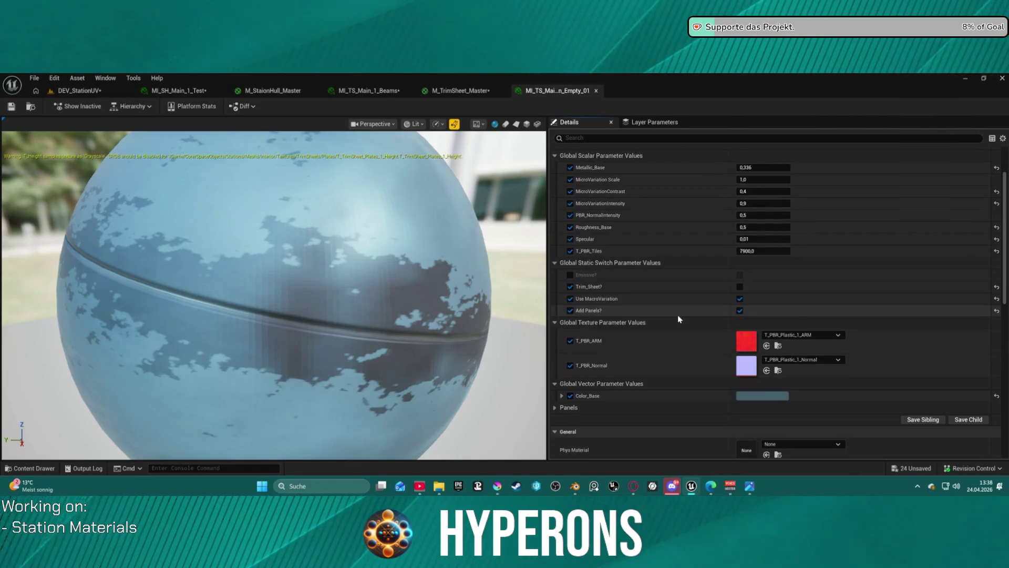
{"action": "left_click", "coordinate": [556, 407]}
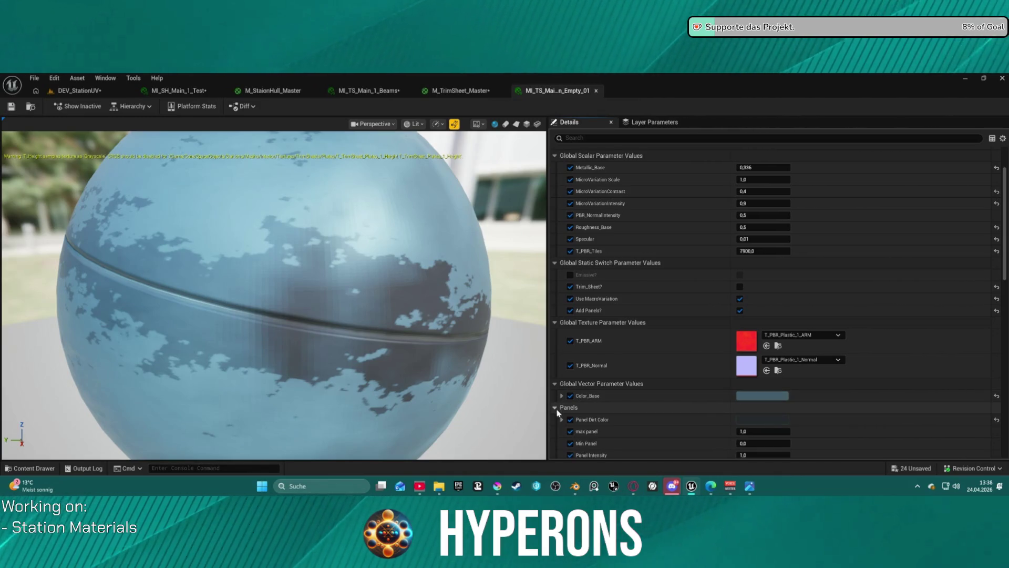
{"action": "scroll", "coordinate": [619, 409], "scroll_direction": "down", "scroll_amount": 4}
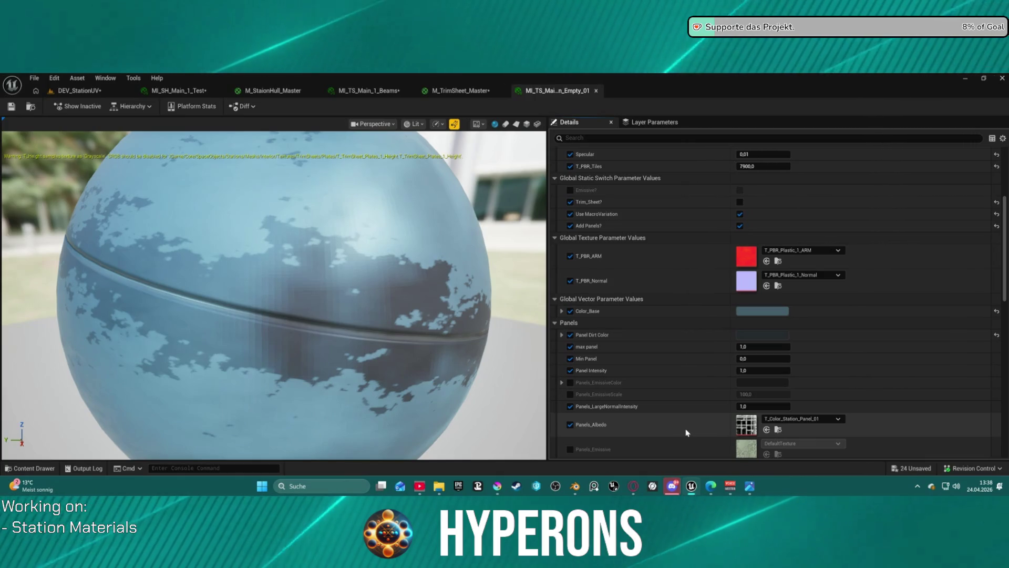
{"action": "left_click", "coordinate": [554, 323]}
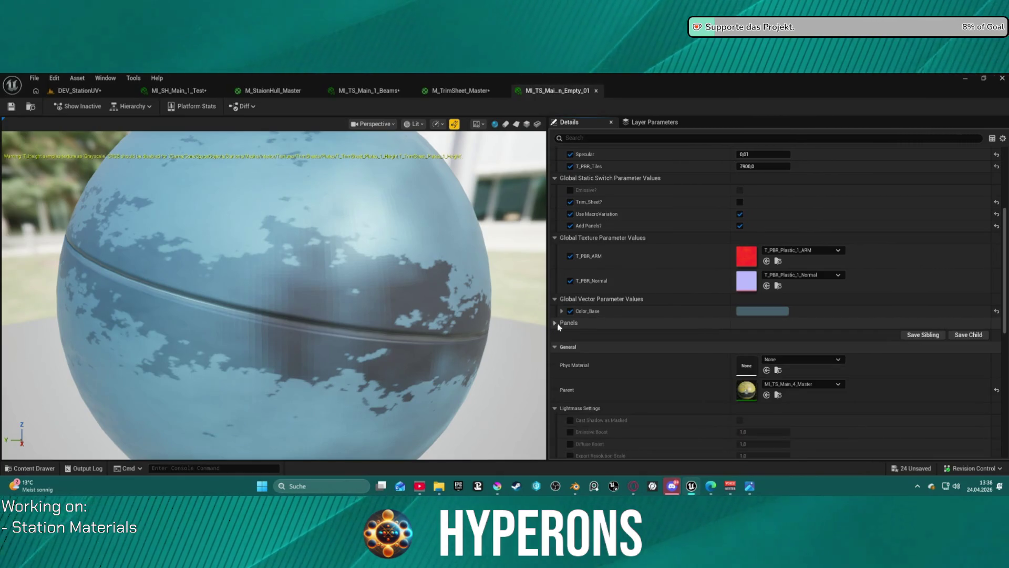
{"action": "scroll", "coordinate": [678, 317], "scroll_direction": "up", "scroll_amount": 2}
{"action": "scroll", "coordinate": [678, 316], "scroll_direction": "up", "scroll_amount": 5}
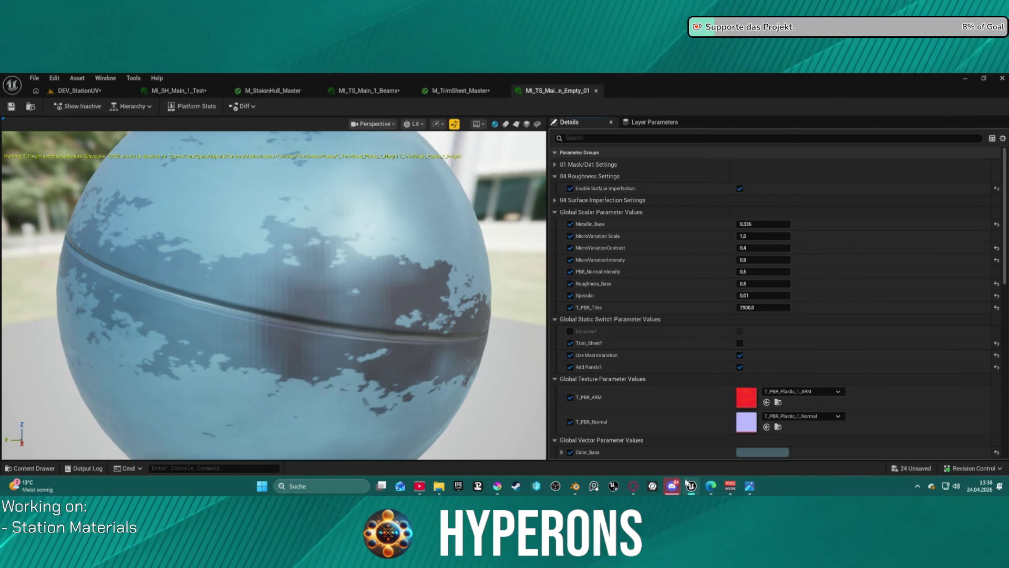
Step: Glance at the Blender test scene, then back in Unreal orbit the preview sphere
{"action": "mouse_move", "coordinate": [577, 488]}
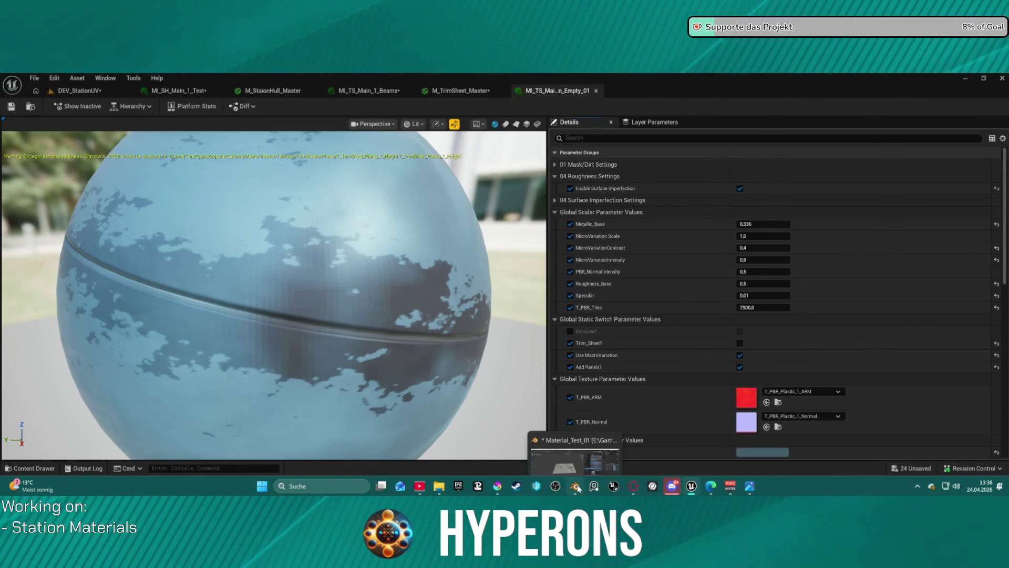
{"action": "left_click", "coordinate": [585, 489]}
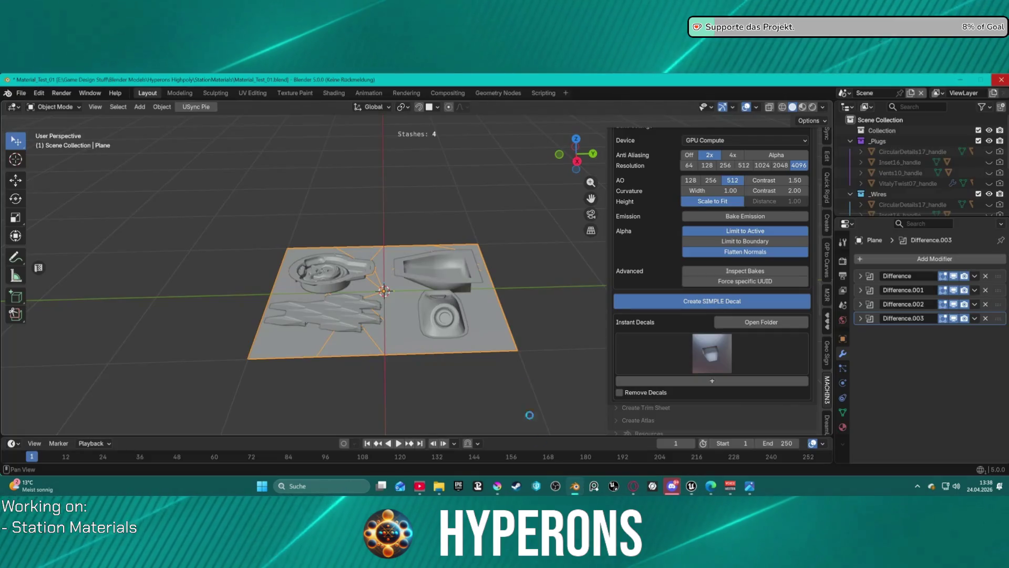
{"action": "left_click", "coordinate": [691, 486]}
{"action": "left_click_drag", "start_coordinate": [506, 409], "coordinate": [518, 134]}
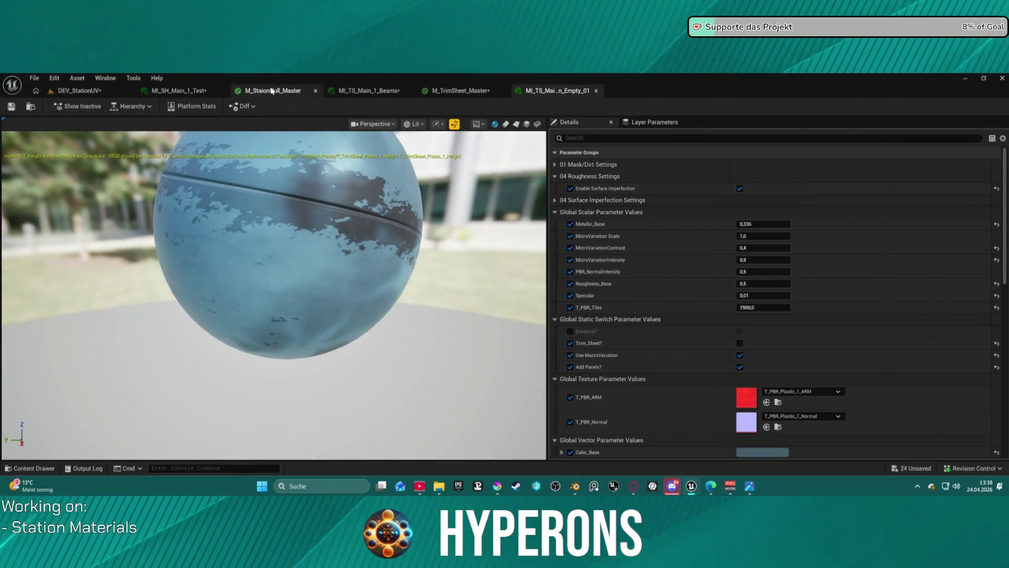
Step: Check the Base Color and Metallic reroutes in M_StaionHull_Master, then apply, save and close it
{"action": "left_click", "coordinate": [271, 91]}
{"action": "scroll", "coordinate": [637, 165], "scroll_direction": "down", "scroll_amount": 3}
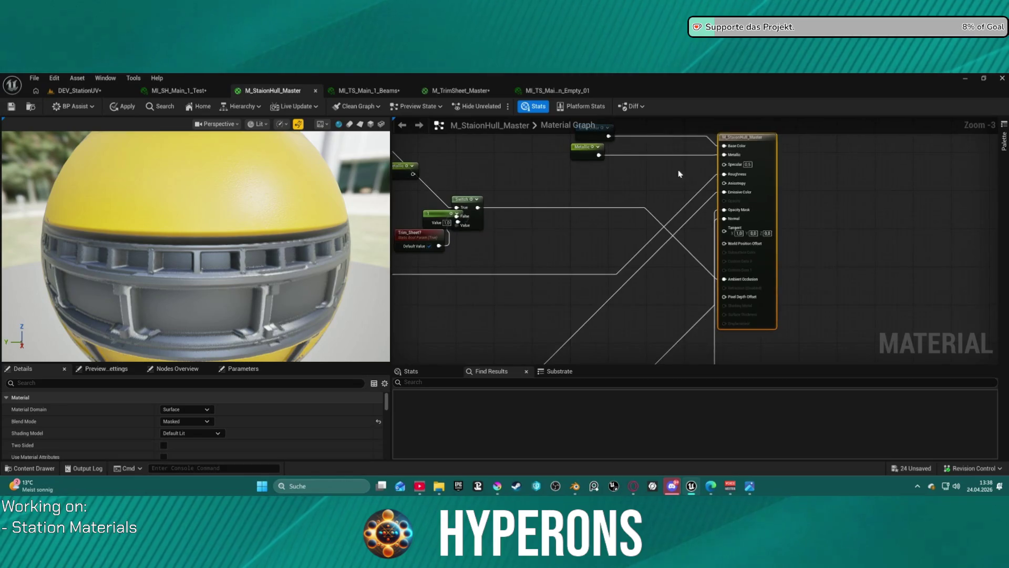
{"action": "scroll", "coordinate": [809, 243], "scroll_direction": "up", "scroll_amount": 3}
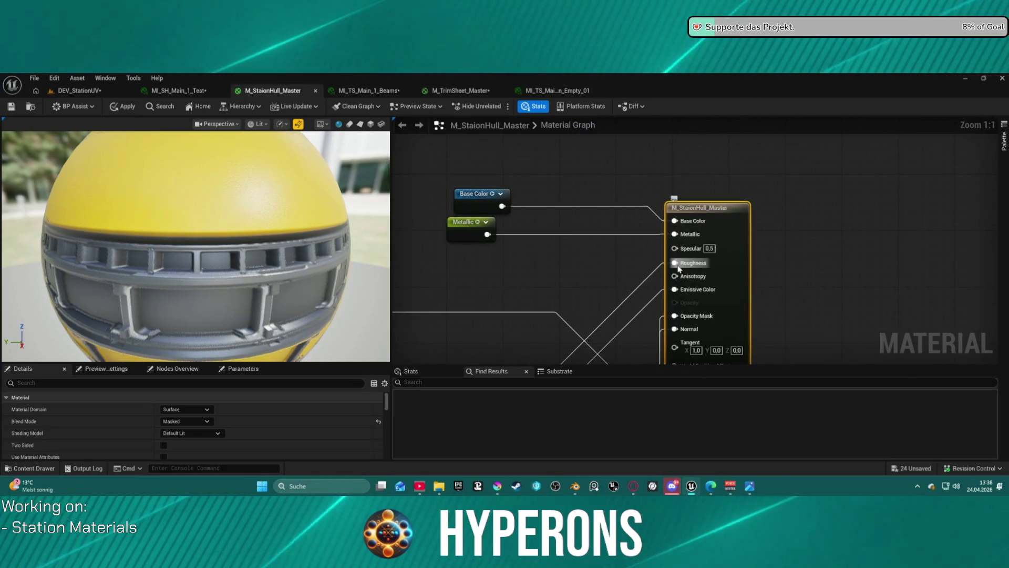
{"action": "right_click_drag", "start_coordinate": [542, 274], "coordinate": [805, 273]}
{"action": "scroll", "coordinate": [794, 273], "scroll_direction": "down", "scroll_amount": 3}
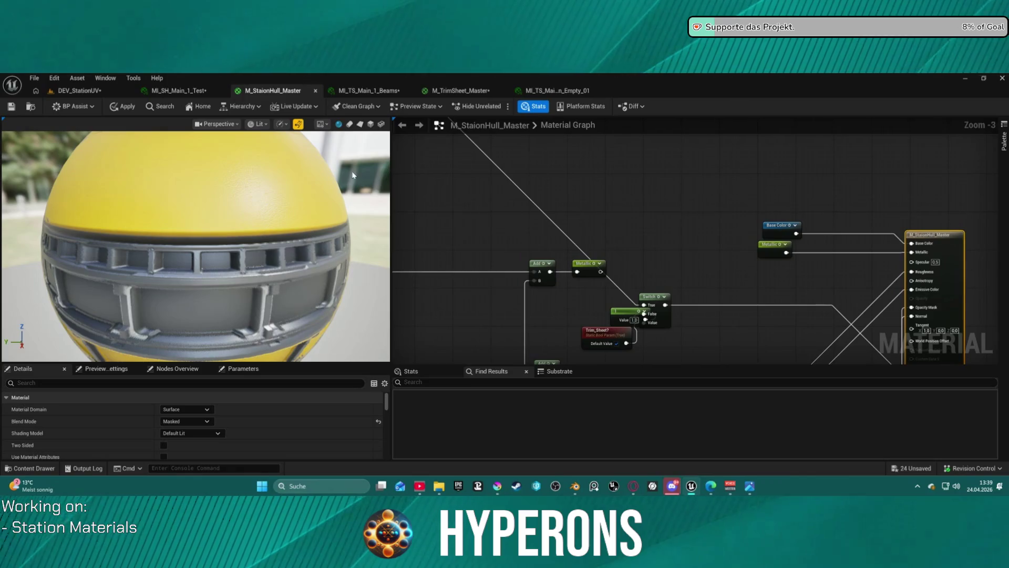
{"action": "left_click", "coordinate": [120, 107]}
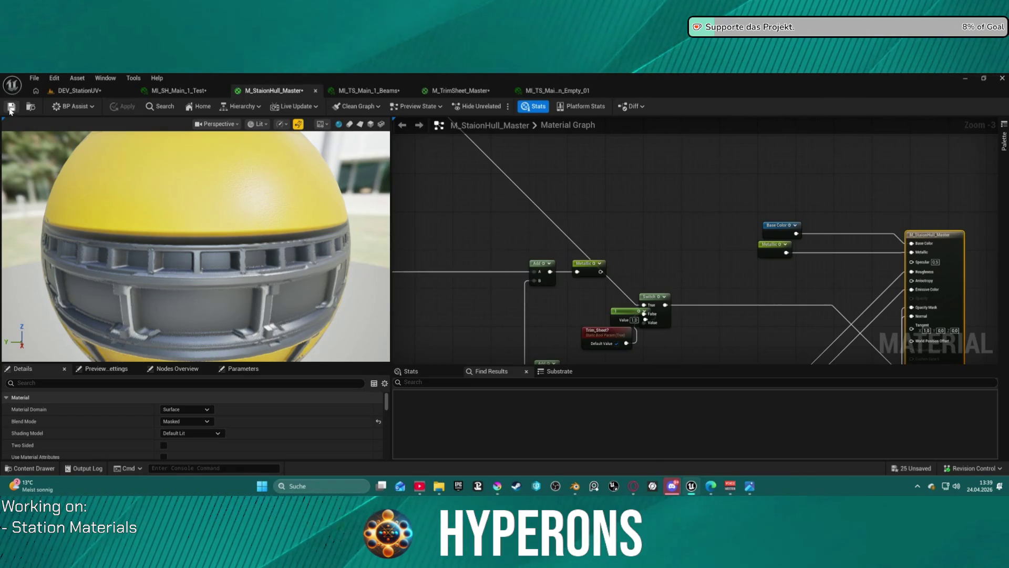
{"action": "key", "text": "ctrl+s"}
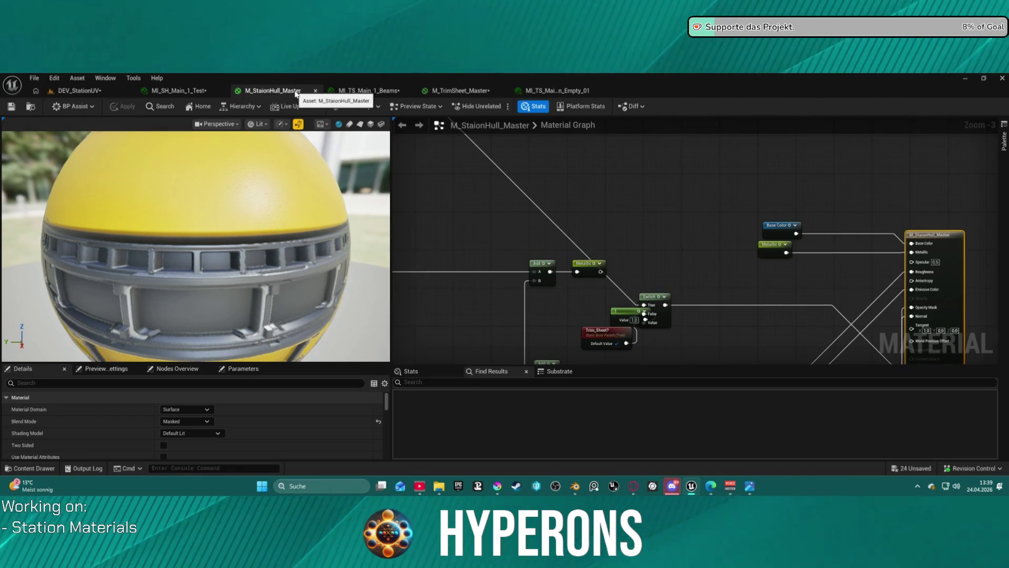
{"action": "key", "text": "ctrl+w"}
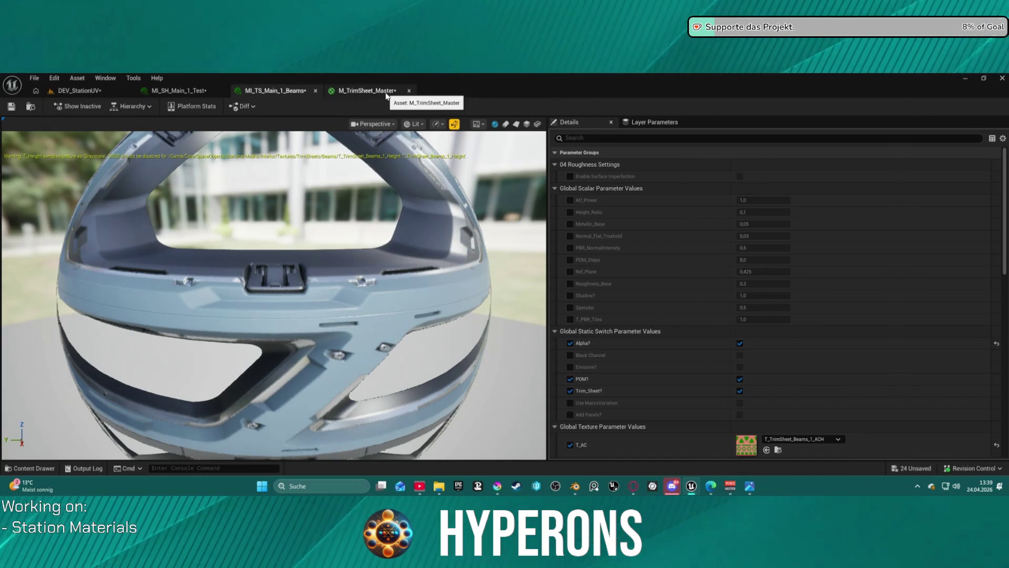
Step: Close the MI_TS_Main_1_Beams and M_TrimSheet_Master editors and return to DEV_StationUV
{"action": "middle_click", "coordinate": [258, 93]}
{"action": "middle_click", "coordinate": [258, 96]}
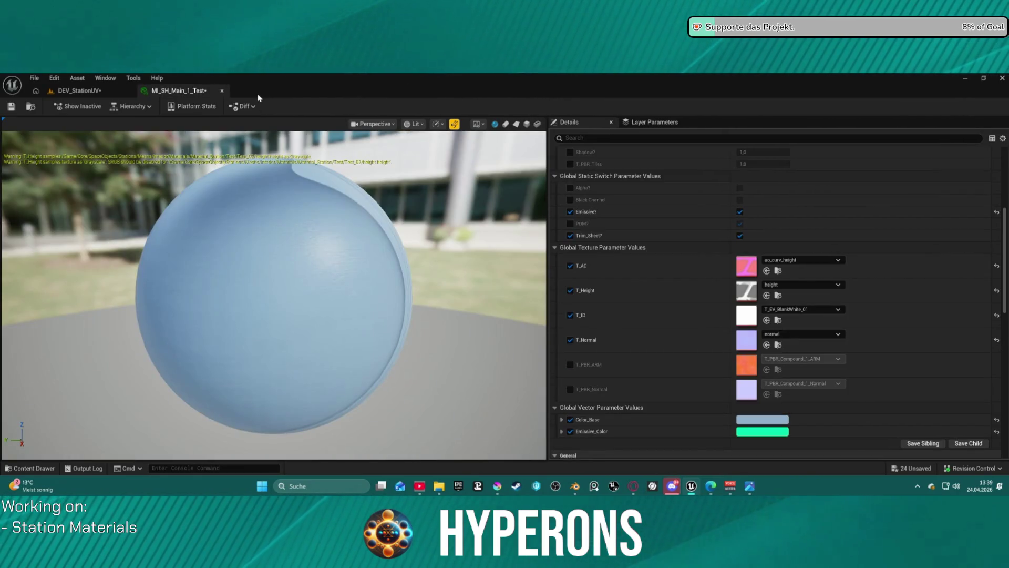
{"action": "left_click", "coordinate": [79, 90]}
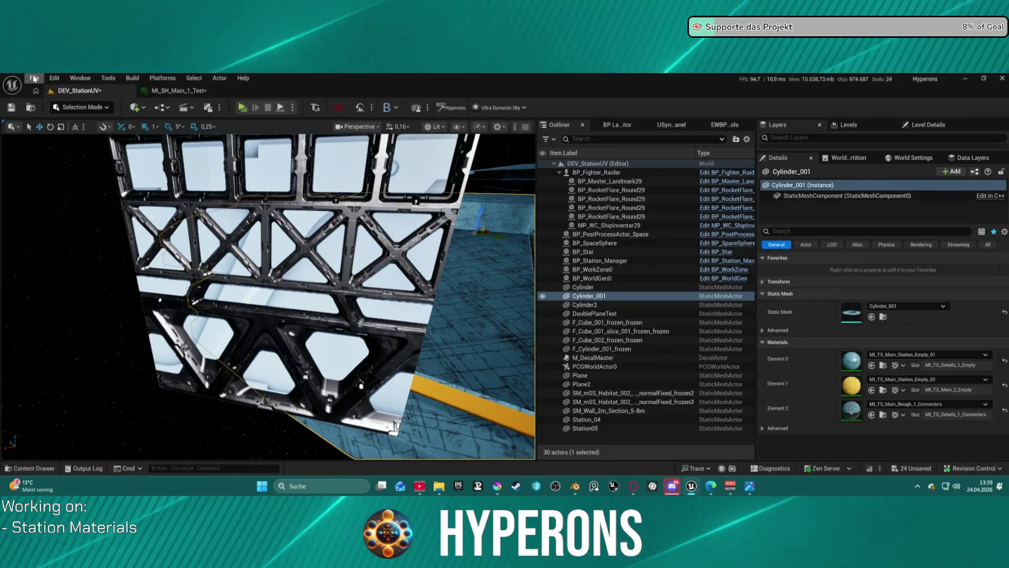
Step: Load DEV_Cave_Landscape from Recent Levels, saving the DEV_StationUV level when prompted
{"action": "left_click", "coordinate": [34, 78]}
{"action": "mouse_move", "coordinate": [158, 141]}
{"action": "left_click", "coordinate": [235, 170]}
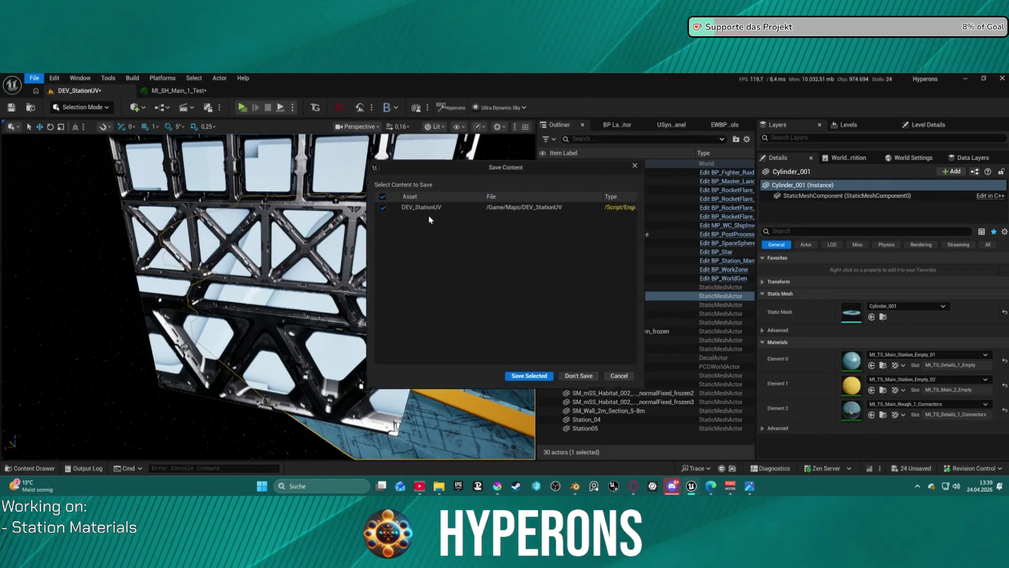
{"action": "left_click", "coordinate": [532, 377]}
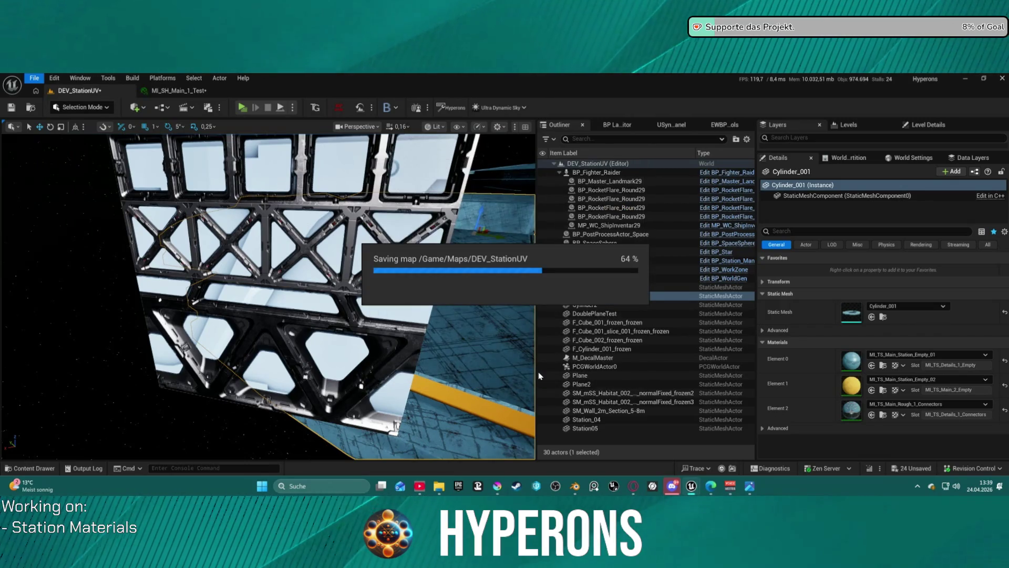
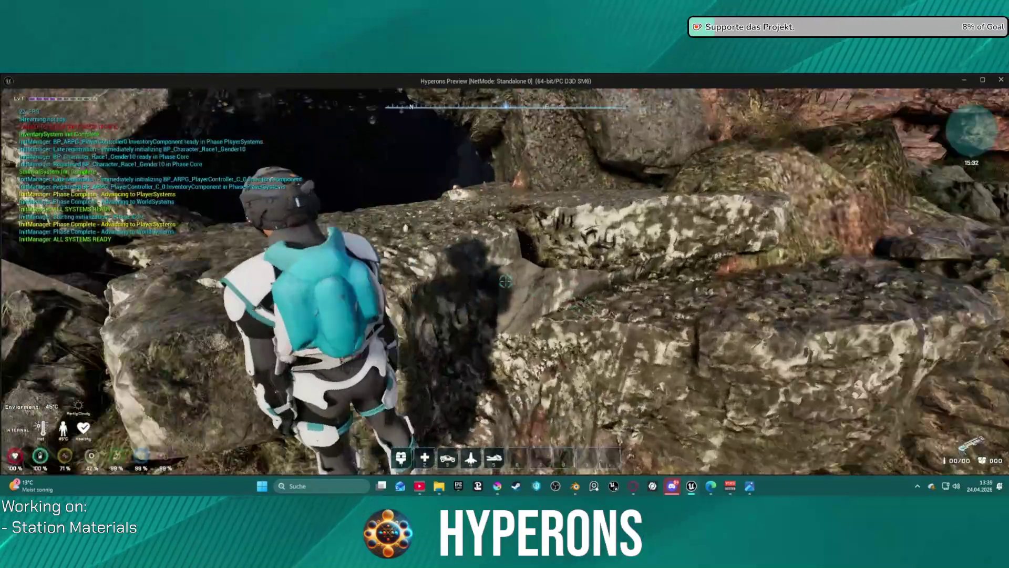
Step: Climb up the rock face, walk to the cave's edge and step off into the dark cave
{"action": "key", "text": "w"}
{"action": "key", "text": "space"}
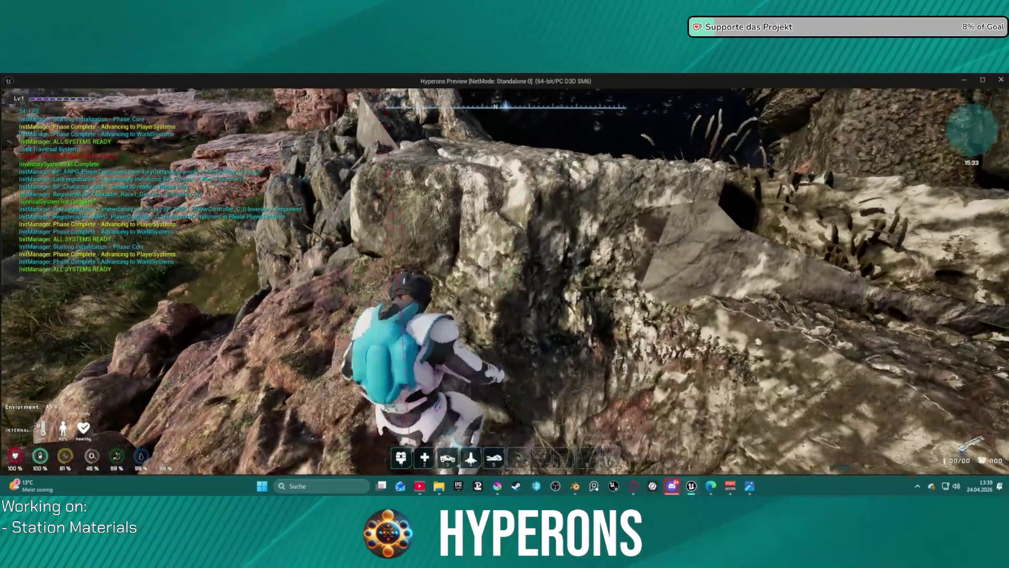
{"action": "key", "text": "w"}
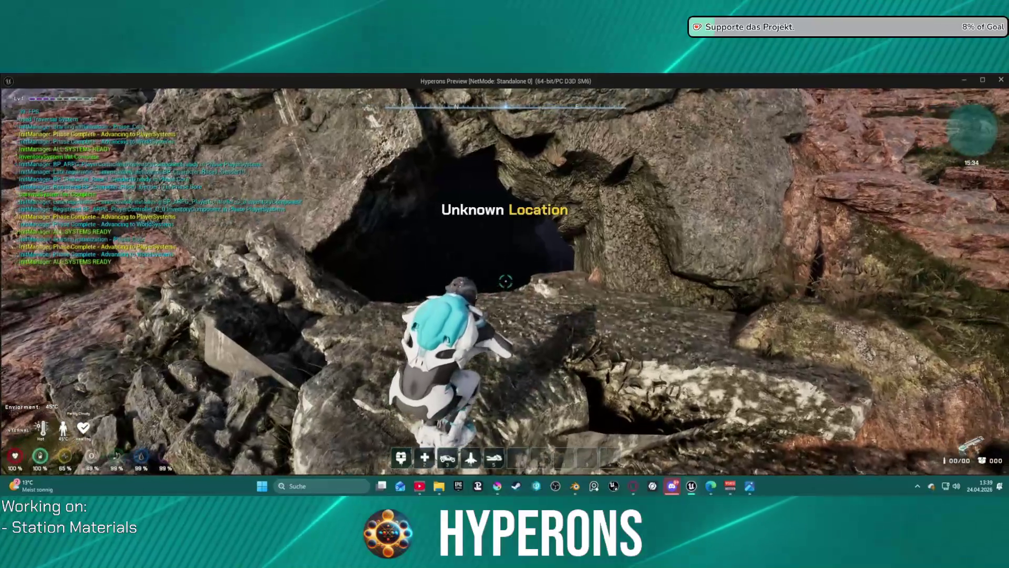
{"action": "key", "text": "w"}
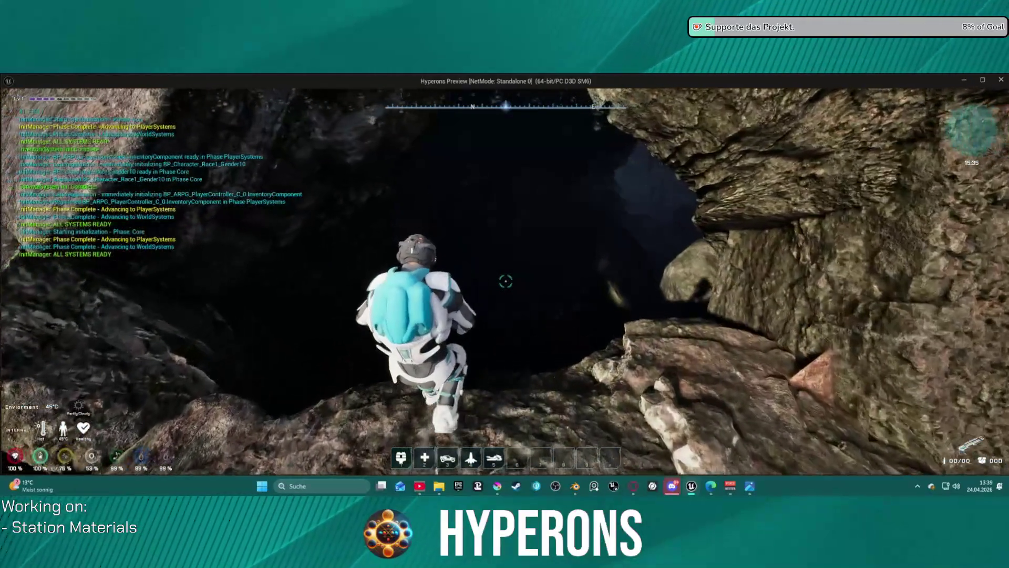
{"action": "key", "text": "w"}
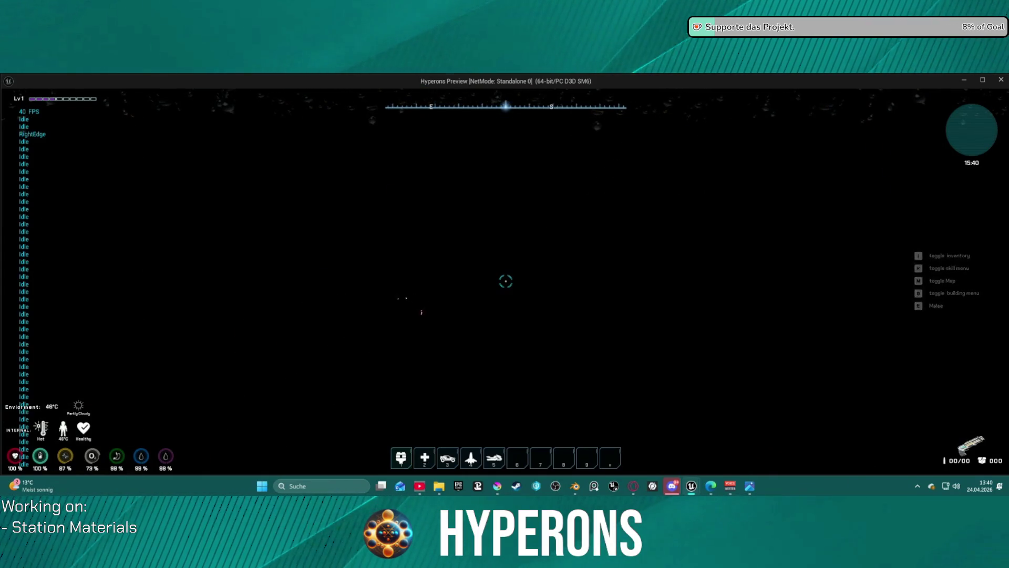
Step: Equip the Led Lamp from the inventory (I) so it lights the cave walls
{"action": "key", "text": "i"}
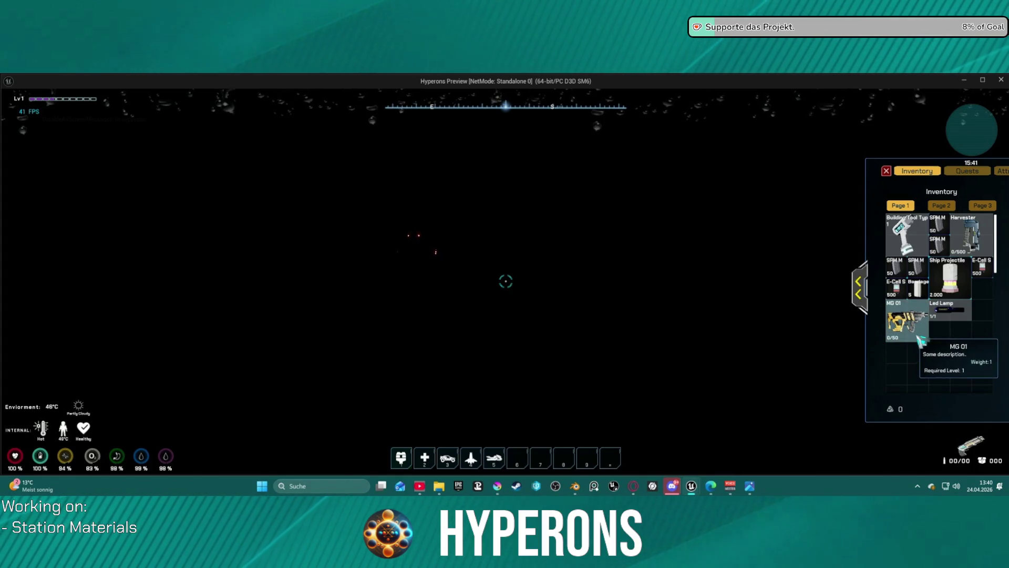
{"action": "left_click", "coordinate": [950, 311]}
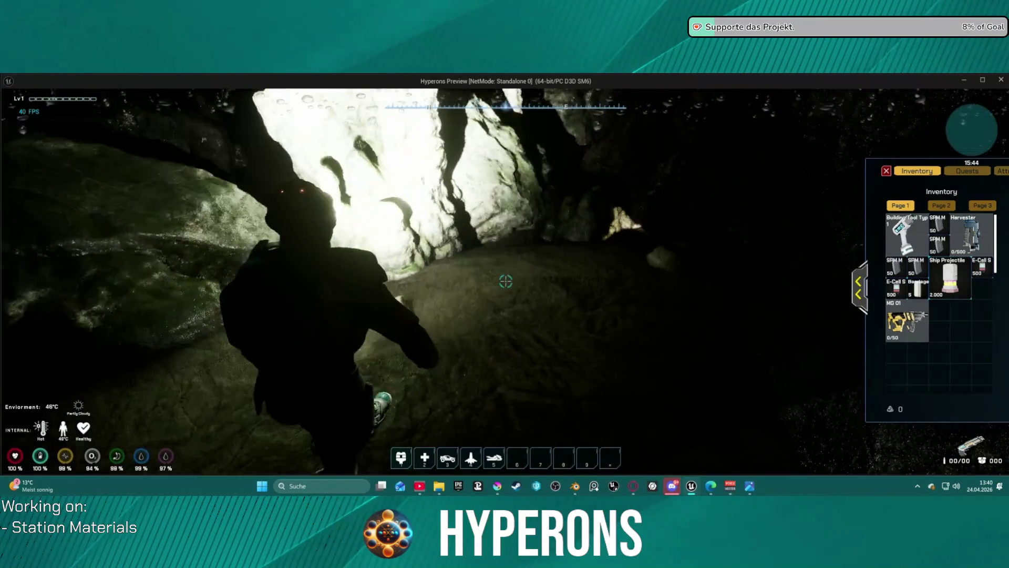
Step: Walk deeper into the cave past the lit rock wall and hanging stalactites
{"action": "key", "text": "space"}
{"action": "key", "text": "w"}
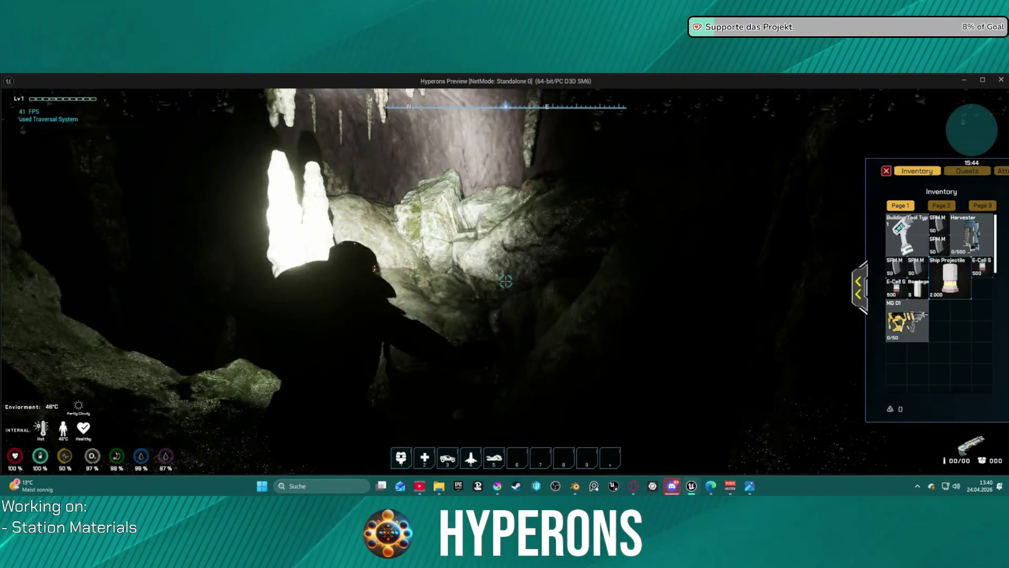
{"action": "key", "text": "w"}
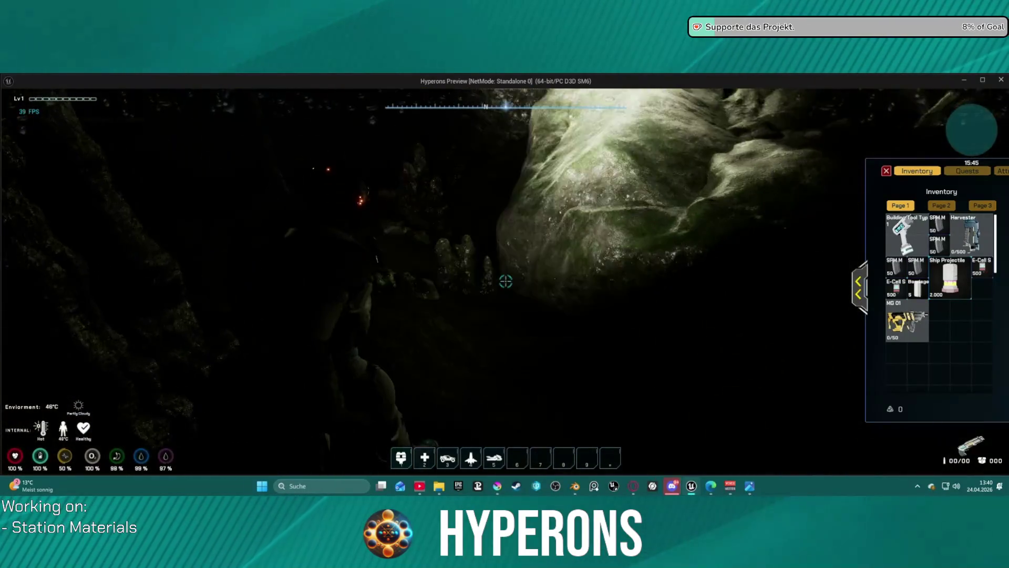
{"action": "key", "text": "w"}
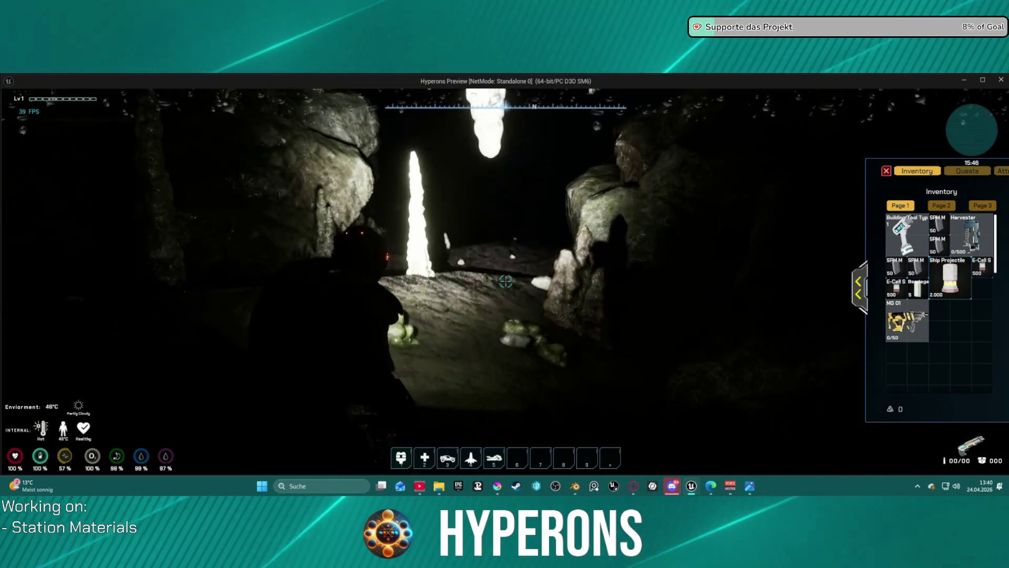
{"action": "key", "text": "w"}
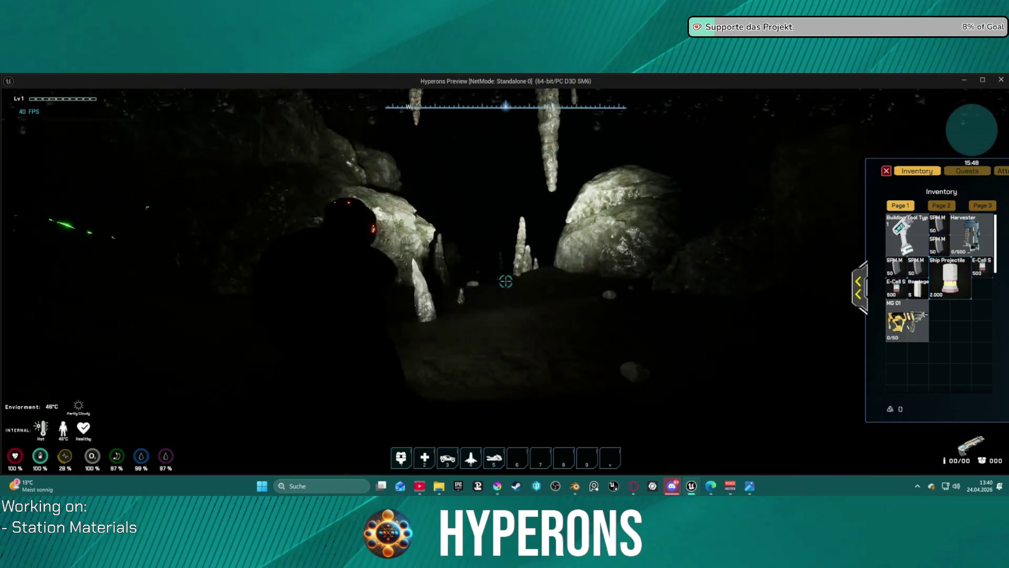
{"action": "key", "text": "w"}
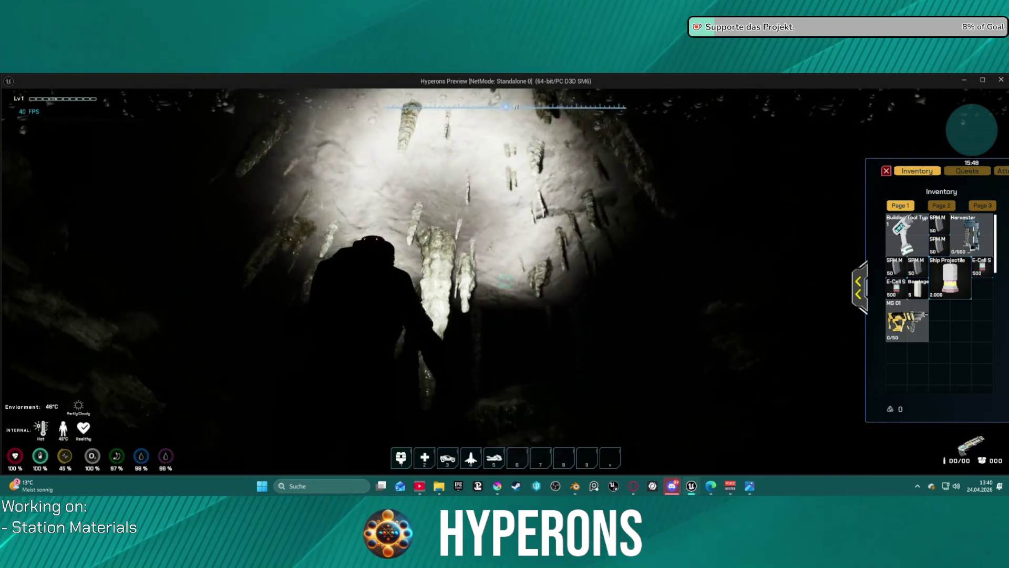
Step: Turn into the narrow rock passage and climb toward the lit cave opening
{"action": "key", "text": "f"}
{"action": "key", "text": "w"}
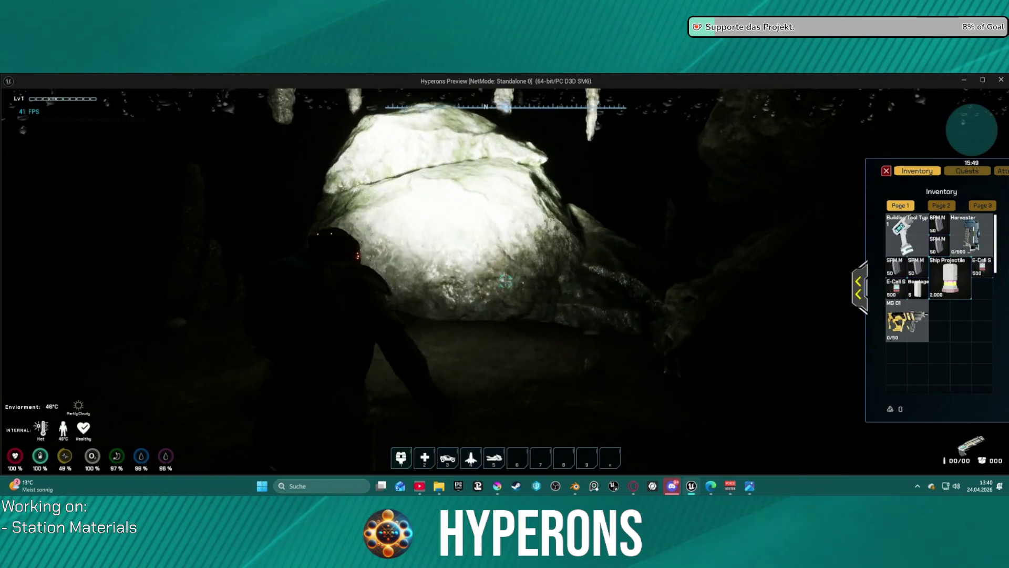
{"action": "key", "text": "w"}
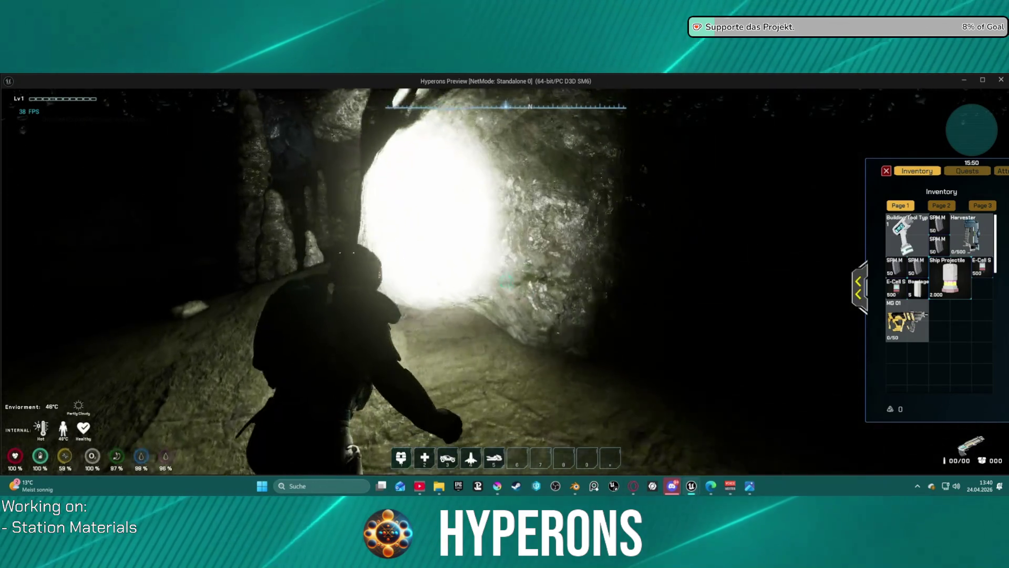
{"action": "key", "text": "w"}
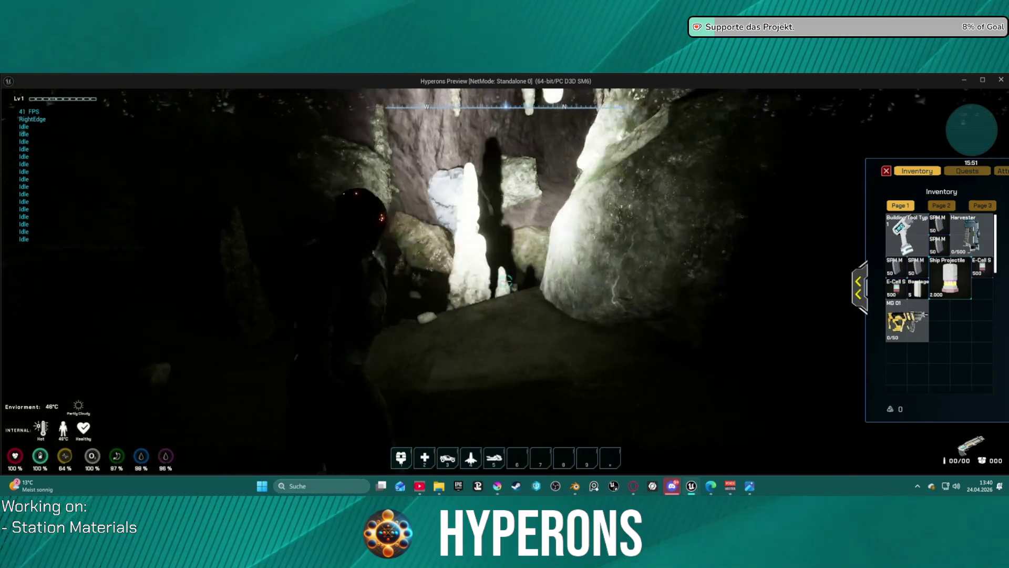
{"action": "key", "text": "w"}
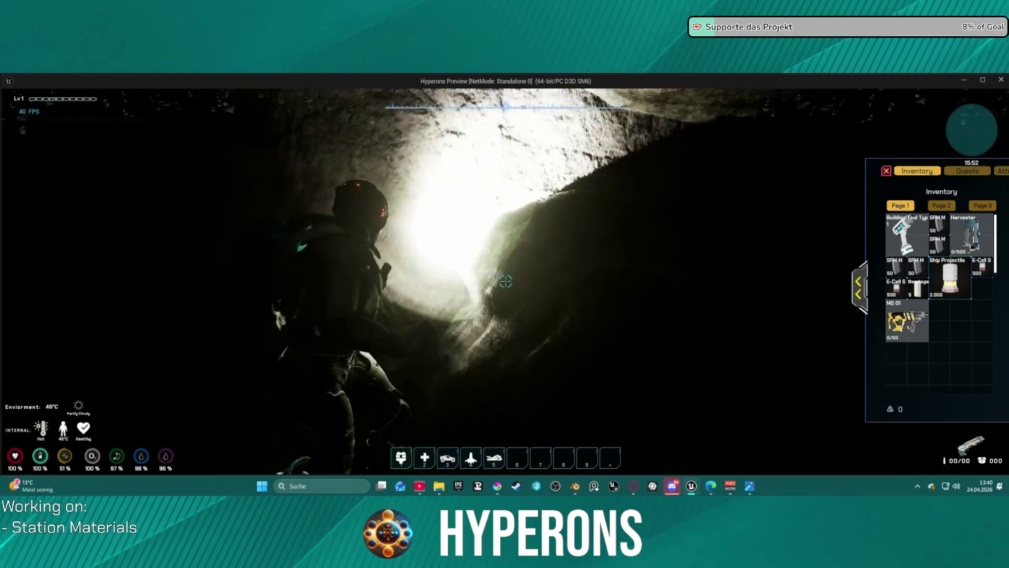
{"action": "key", "text": "w"}
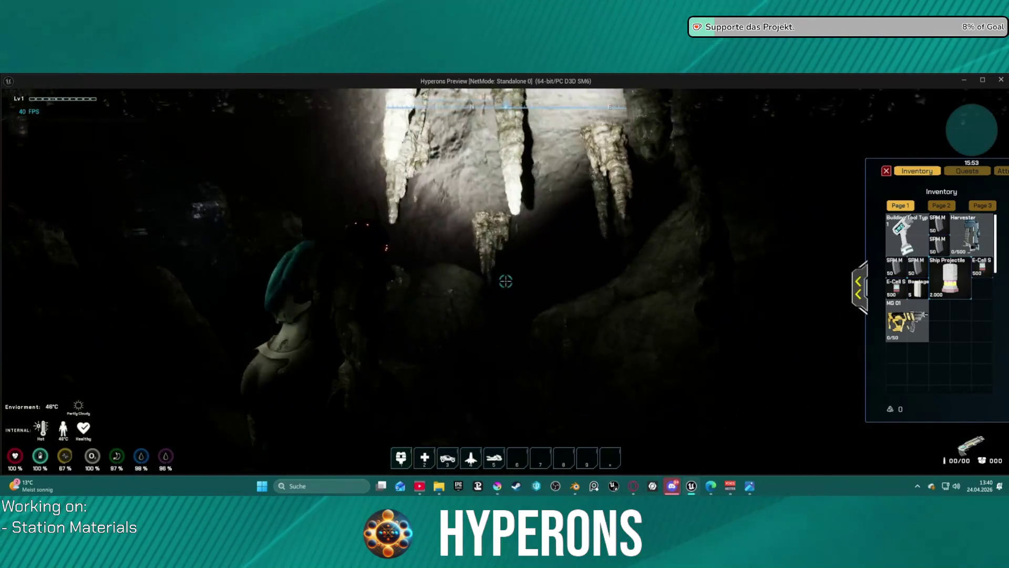
{"action": "key", "text": "w"}
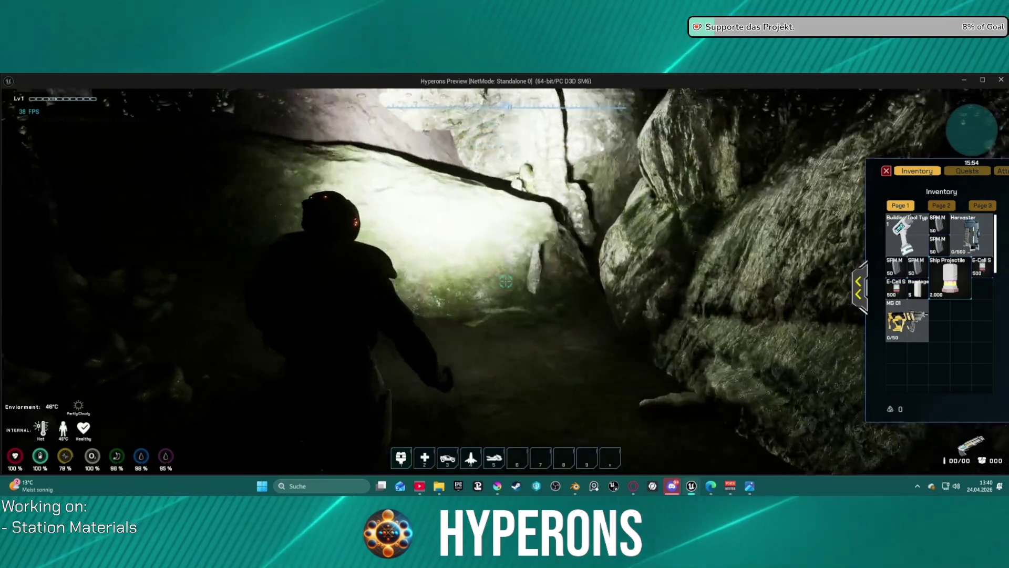
{"action": "key", "text": "space"}
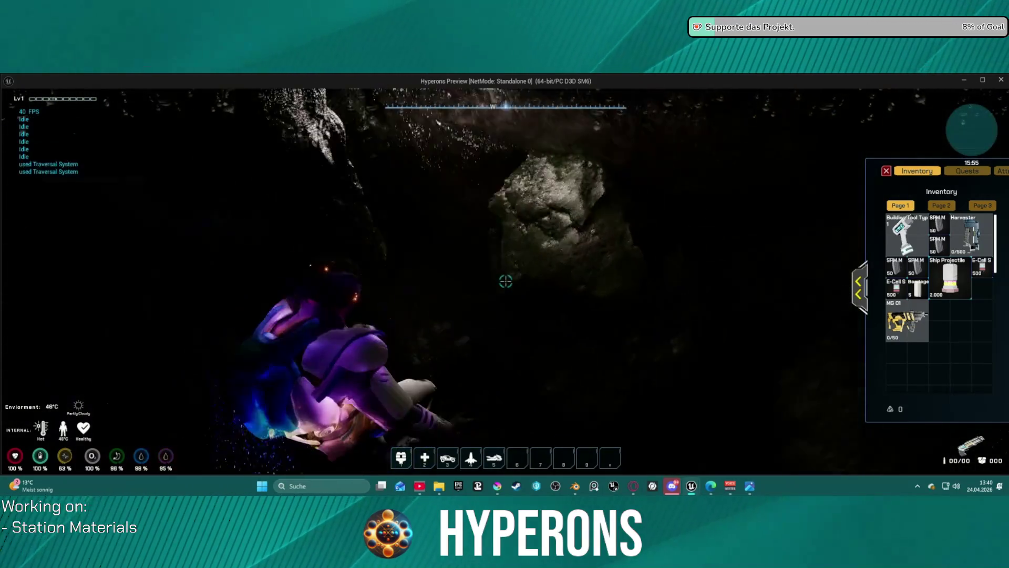
Step: Walk through the narrow passage up to the lit rock wall
{"action": "key", "text": "w"}
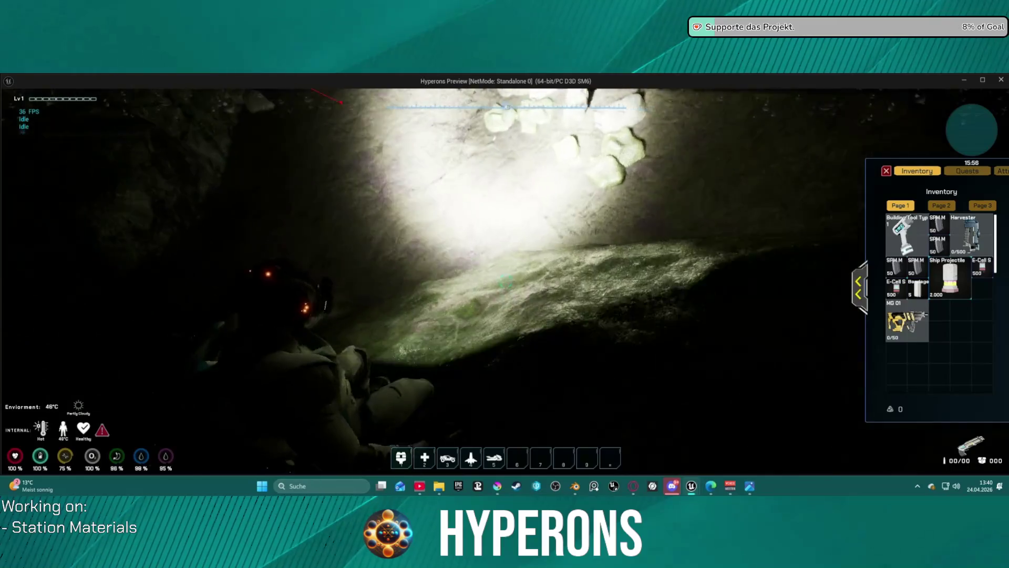
{"action": "key", "text": "w"}
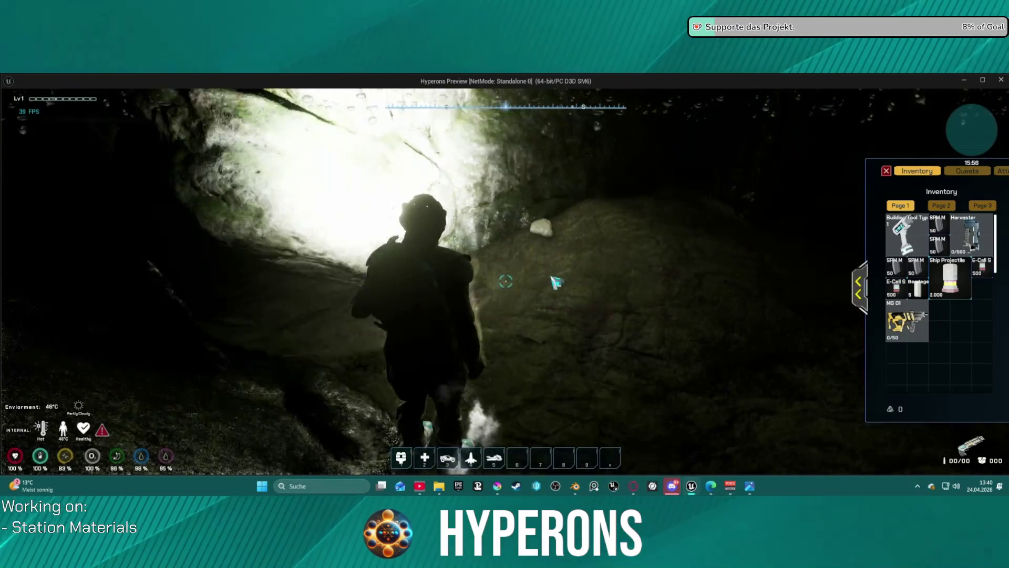
{"action": "key", "text": "w"}
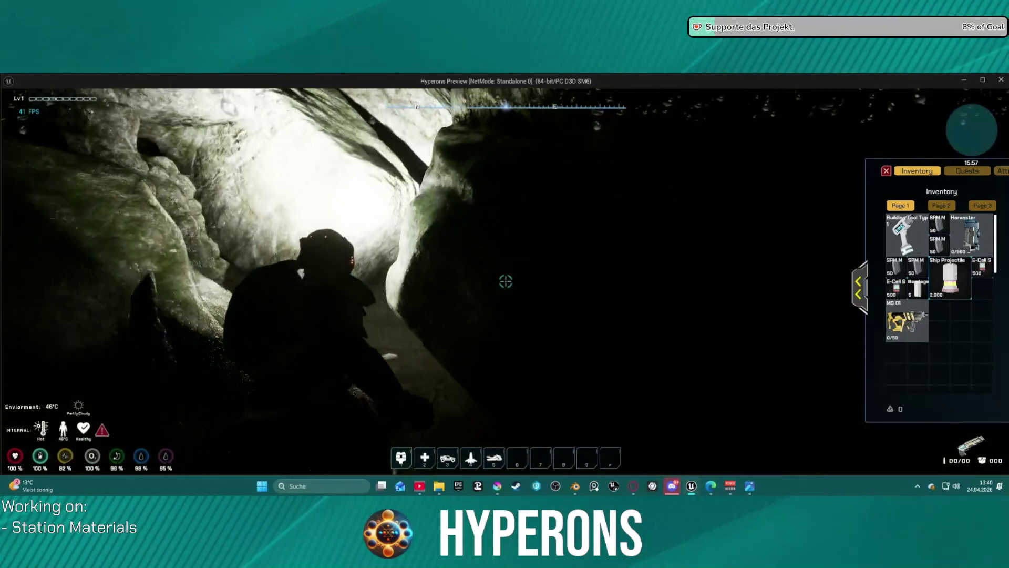
{"action": "key", "text": "w"}
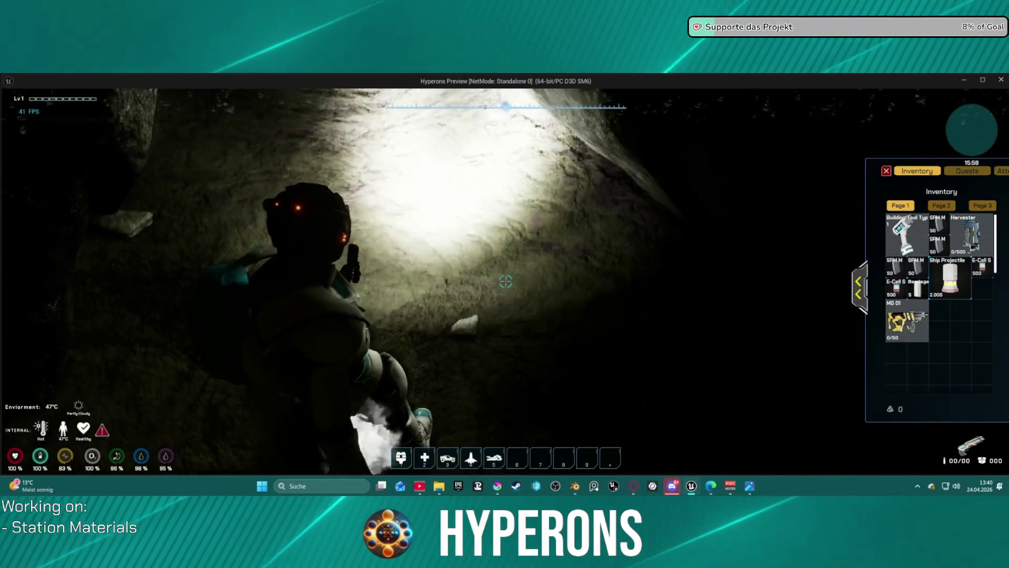
{"action": "key", "text": "w"}
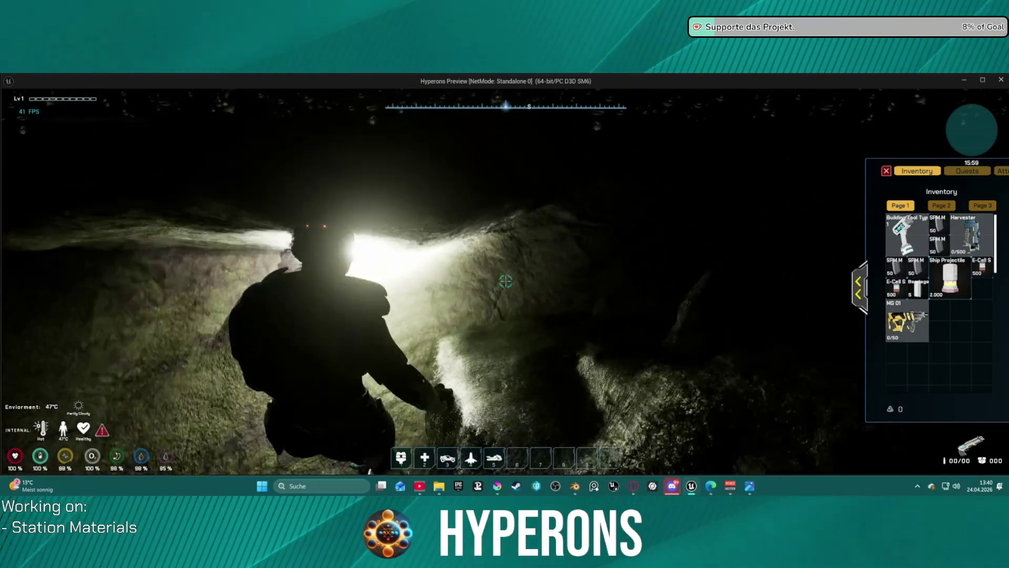
{"action": "key", "text": "w"}
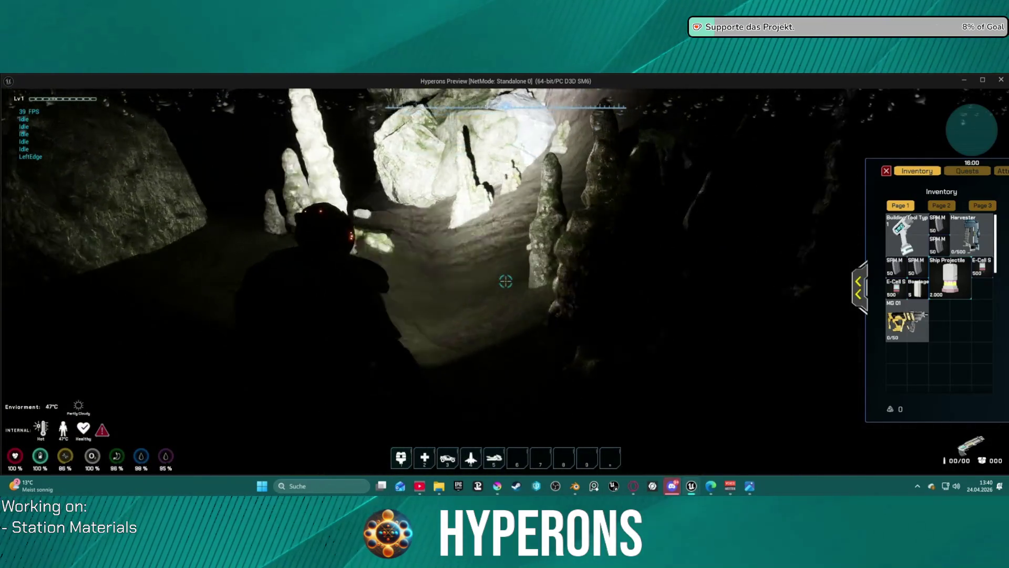
{"action": "key", "text": "w"}
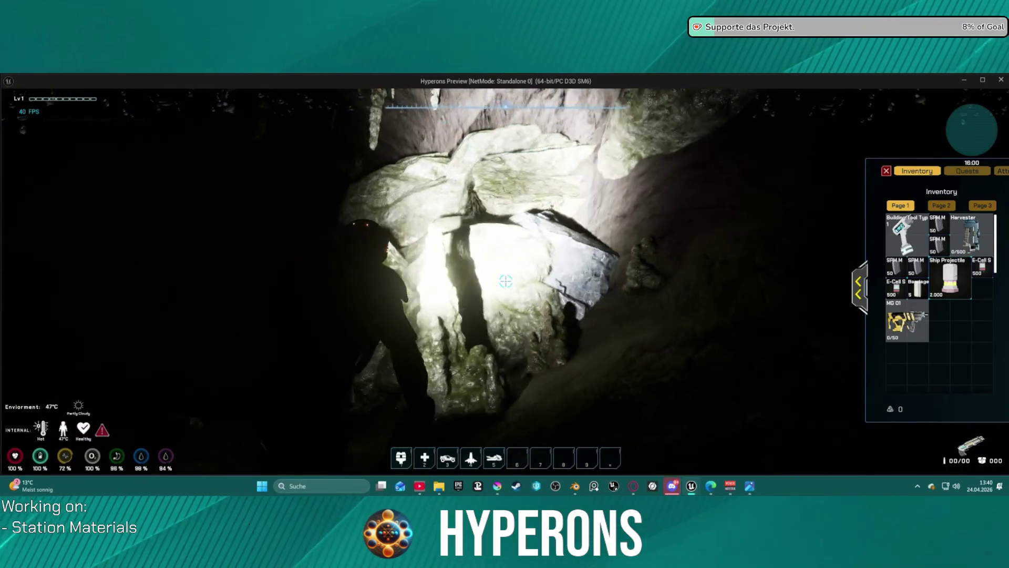
Step: Run past the lit stalagmites, climbing the rock and moving along the wall
{"action": "key", "text": "w"}
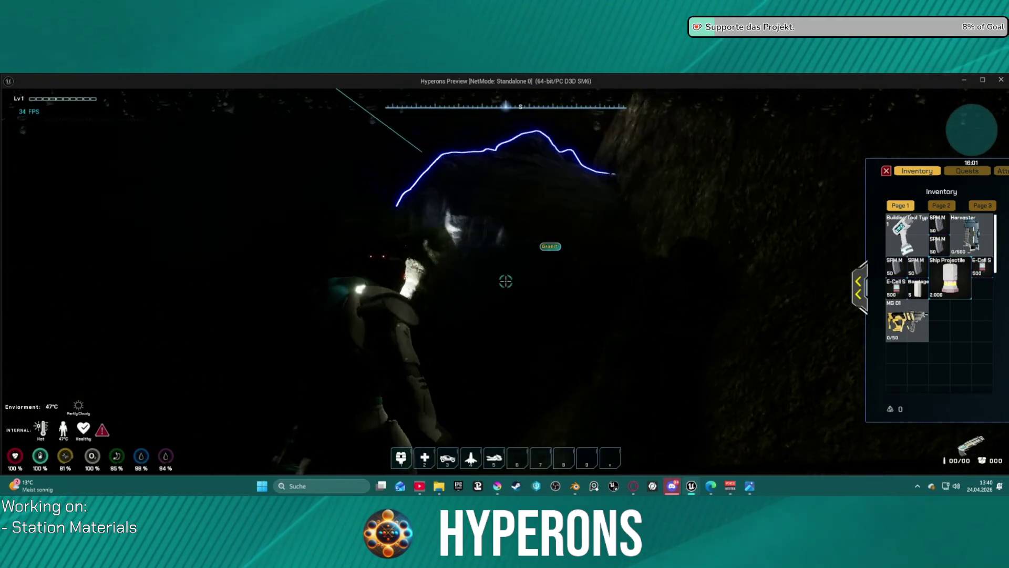
{"action": "key", "text": "w"}
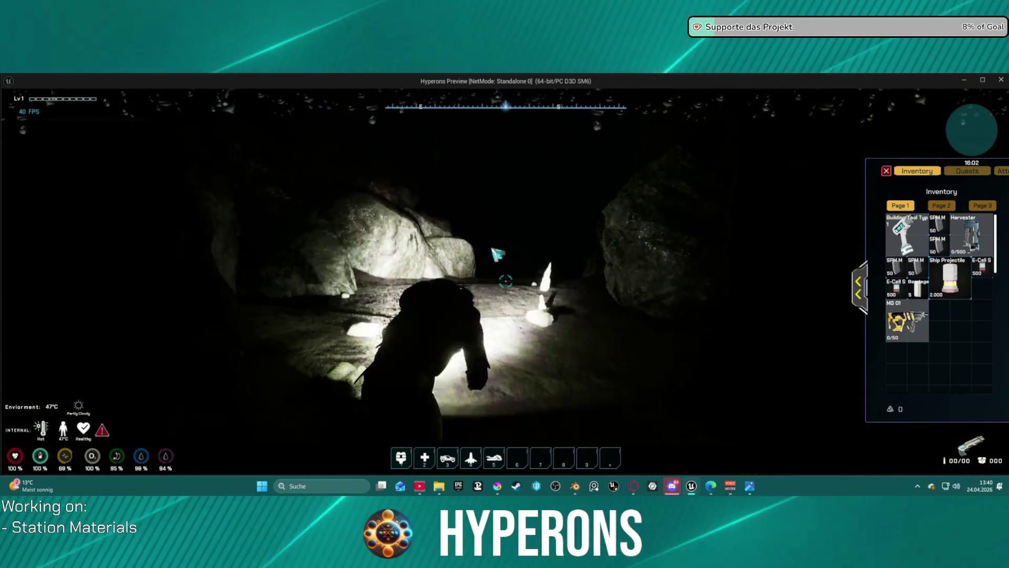
{"action": "key", "text": "w"}
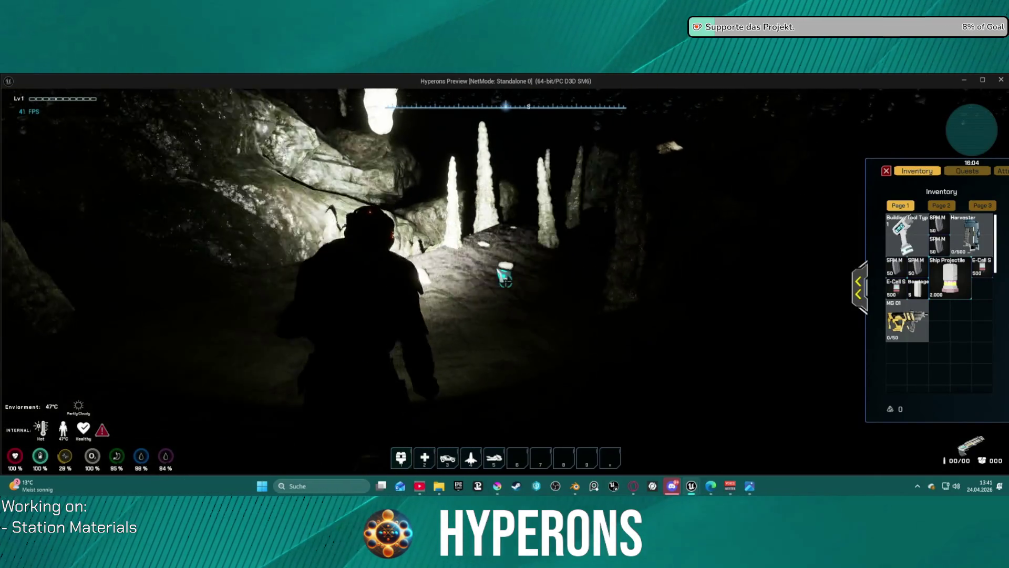
{"action": "key", "text": "w"}
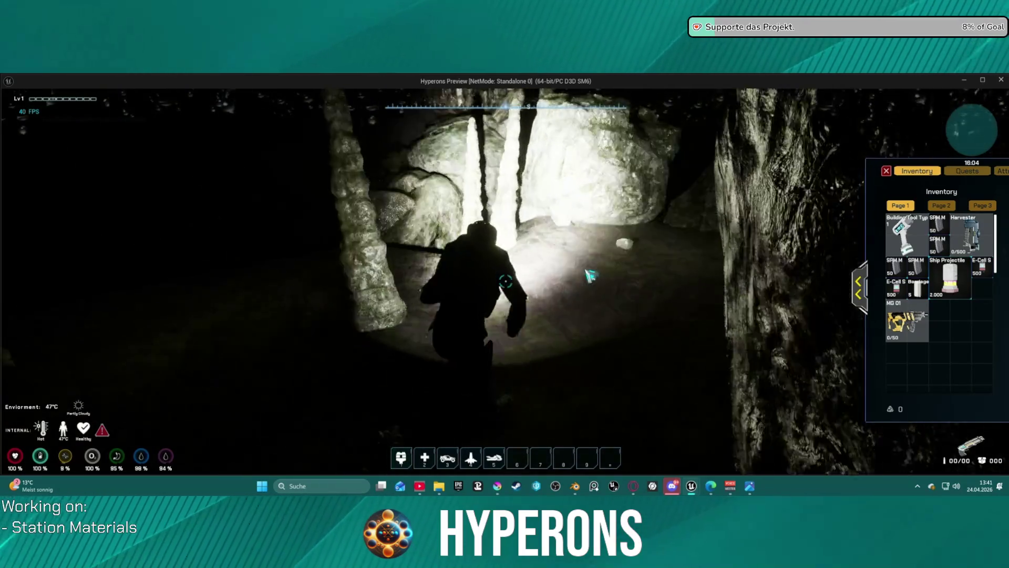
{"action": "key", "text": "w"}
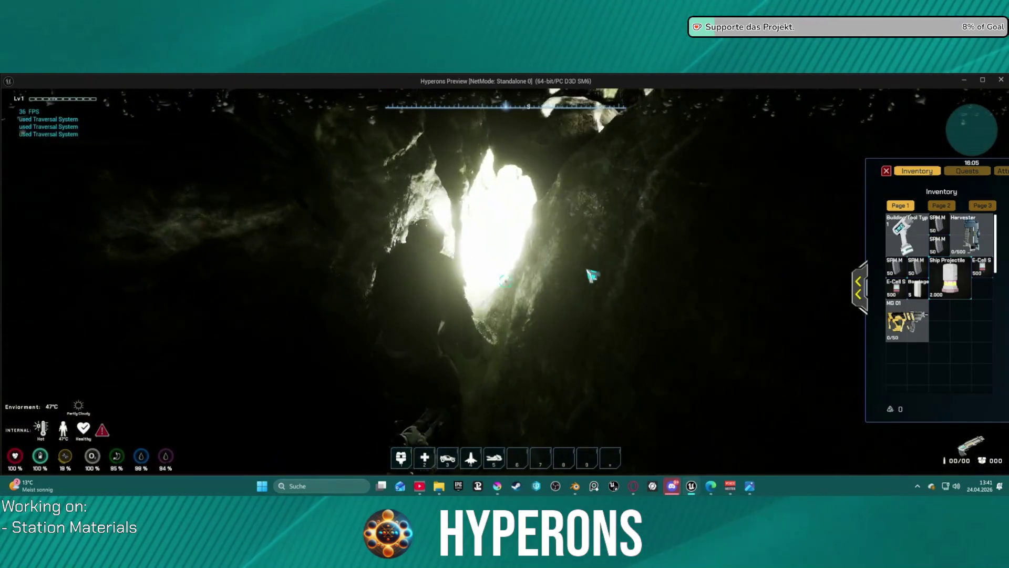
{"action": "key", "text": "w"}
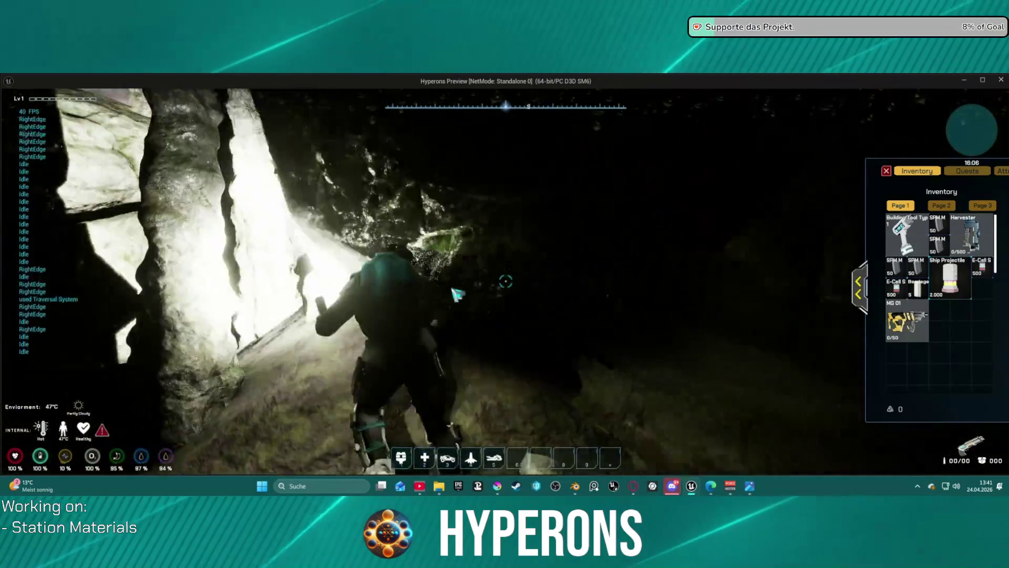
{"action": "key", "text": "w"}
{"action": "key", "text": "w"}
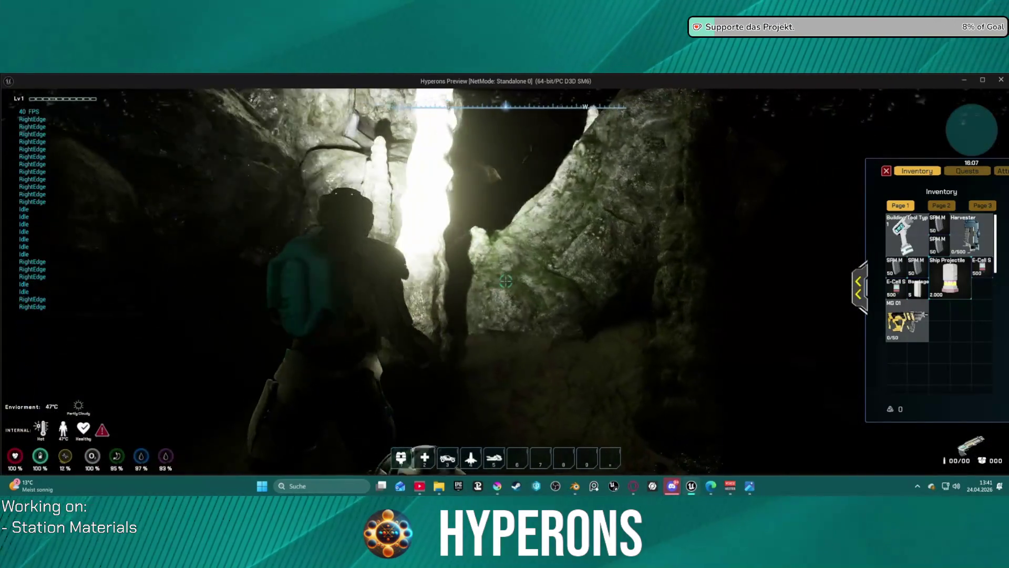
{"action": "key", "text": "w"}
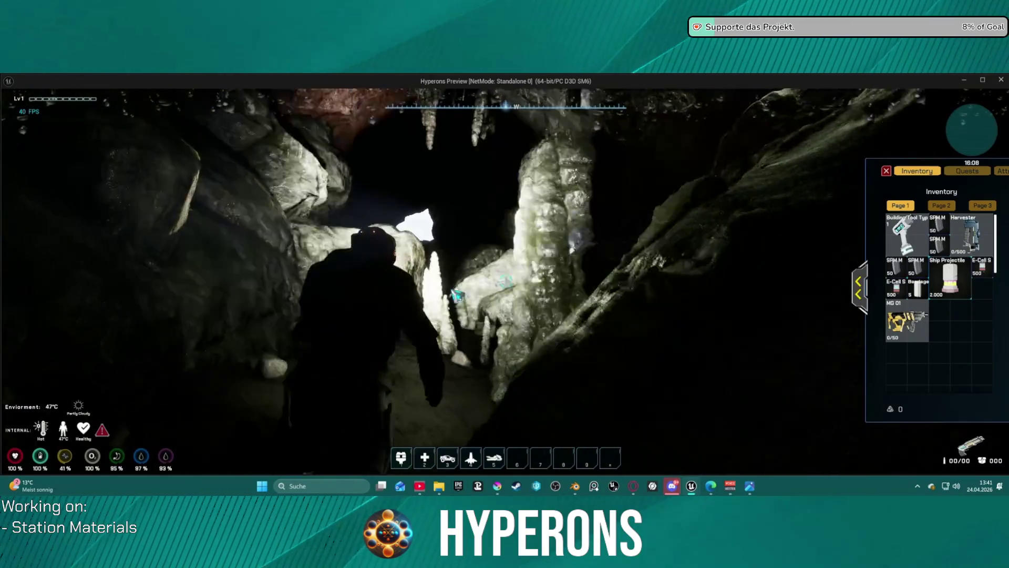
Step: Climb over the rock beside the lit boulder, head down the next passage and expand the inventory
{"action": "key", "text": "space"}
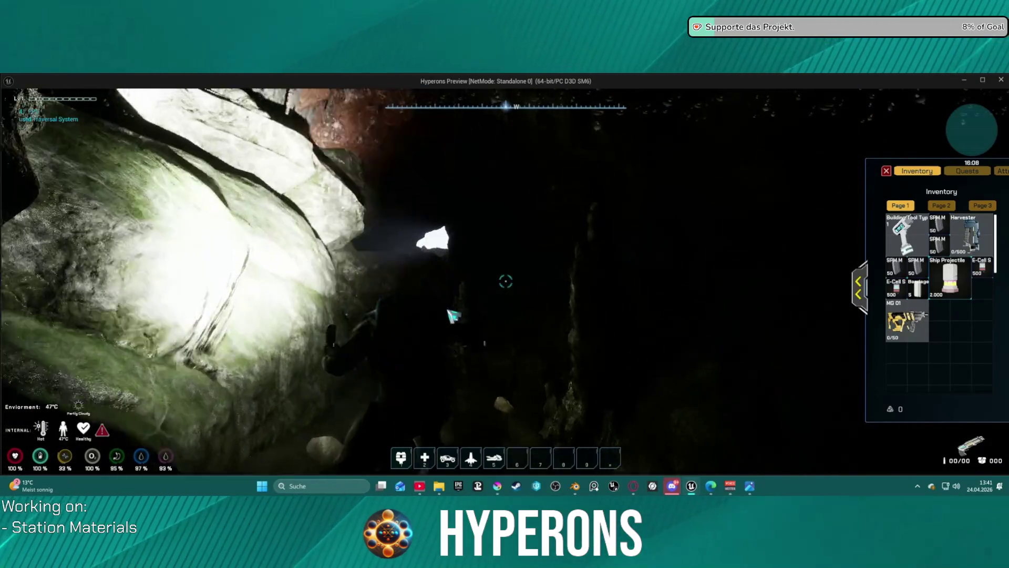
{"action": "key", "text": "w"}
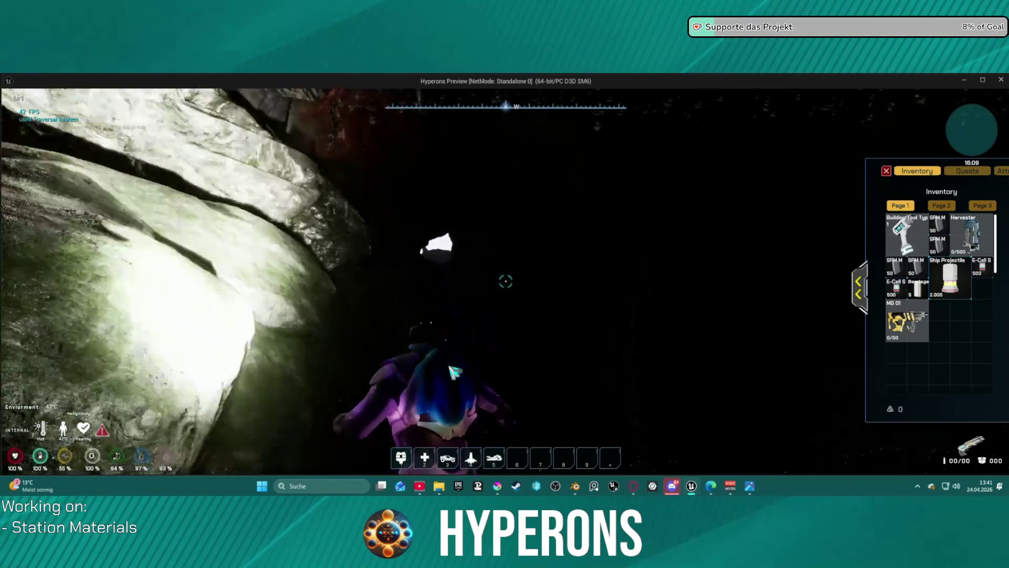
{"action": "key", "text": "w"}
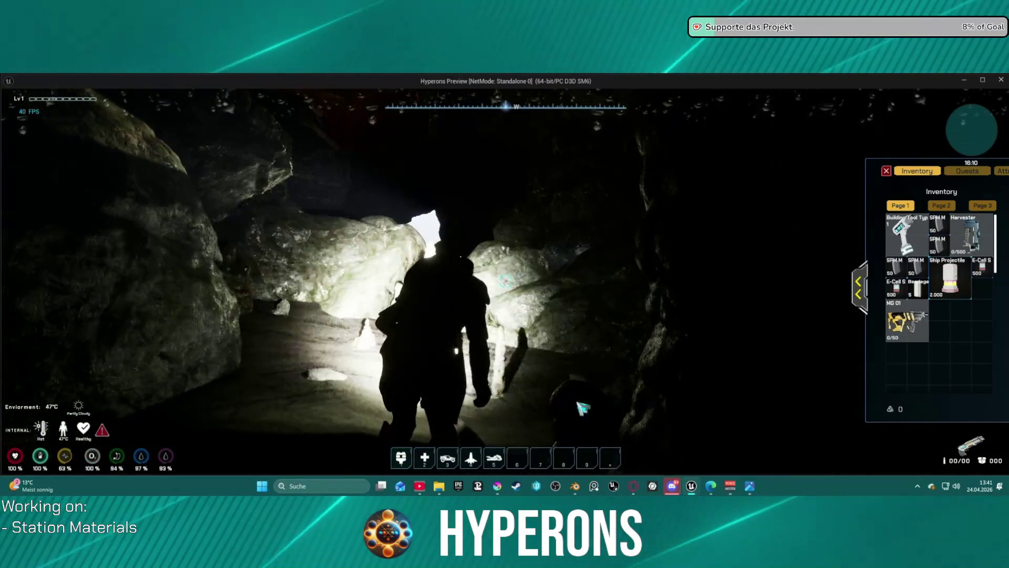
{"action": "left_click", "coordinate": [866, 283]}
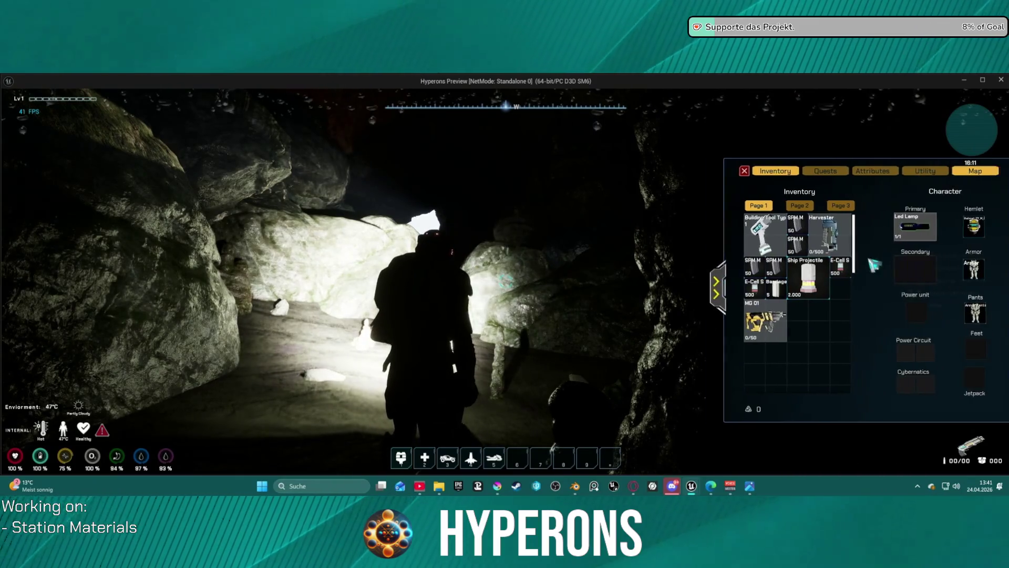
Step: Drag the Led Lamp from the Primary slot into the inventory grid and collapse the panel
{"action": "mouse_move", "coordinate": [886, 228]}
{"action": "left_mouse_down"}
{"action": "mouse_move", "coordinate": [793, 315]}
{"action": "mouse_move", "coordinate": [755, 319]}
{"action": "left_mouse_up"}
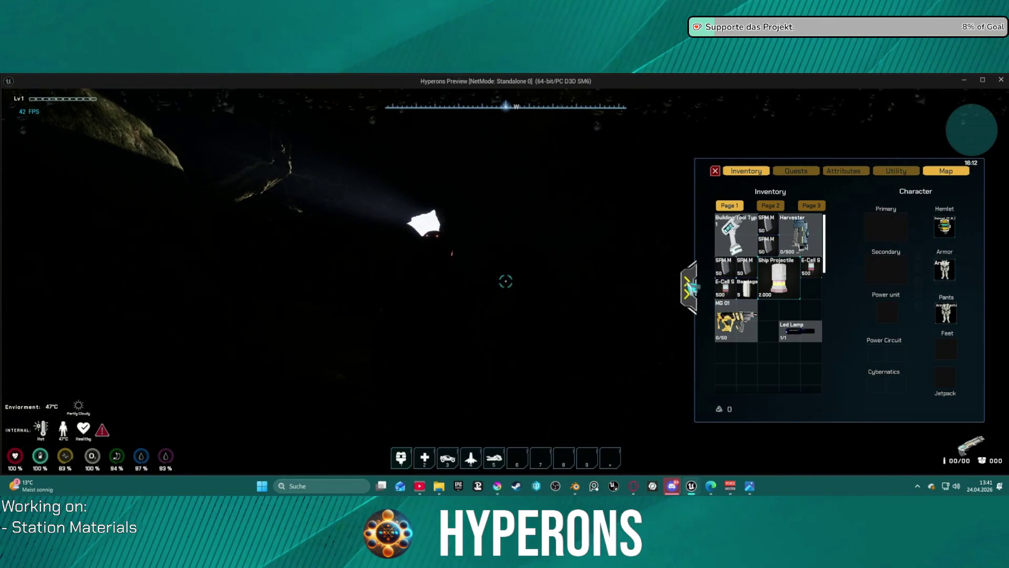
{"action": "left_click", "coordinate": [687, 288]}
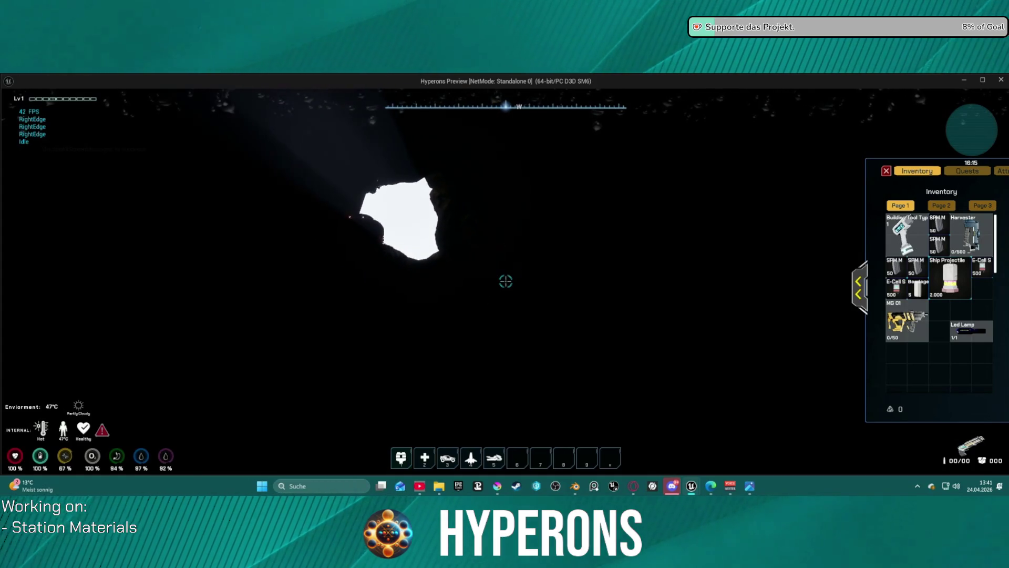
Step: Climb successive rock ledges until the character is out of the cave onto the ridge
{"action": "key", "text": "space"}
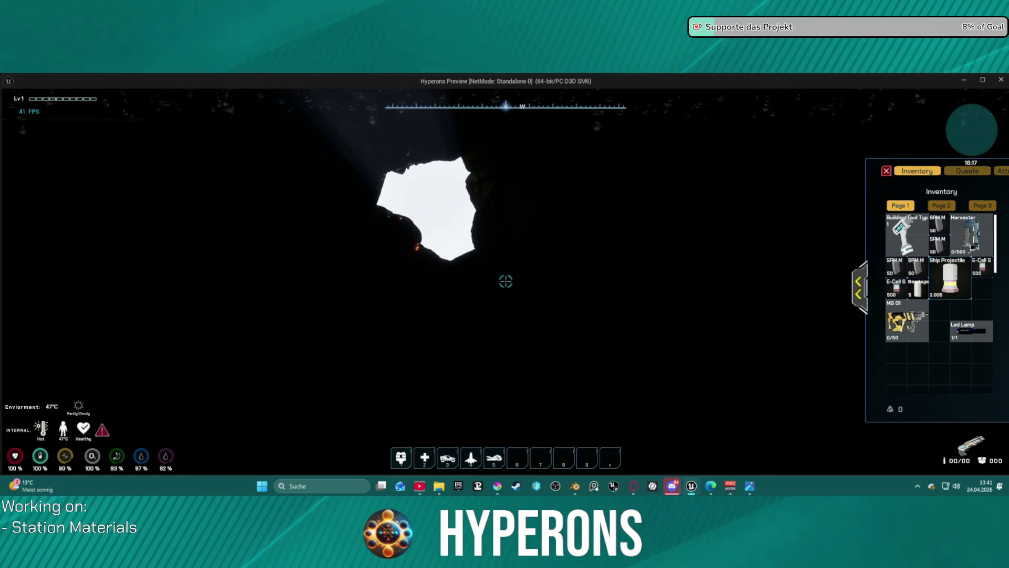
{"action": "key", "text": "space"}
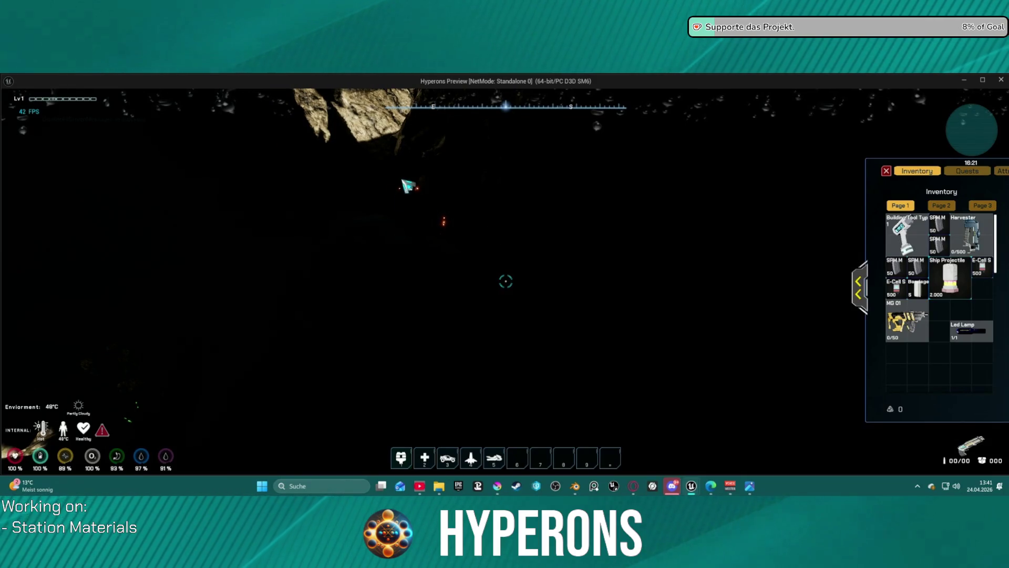
{"action": "key", "text": "space"}
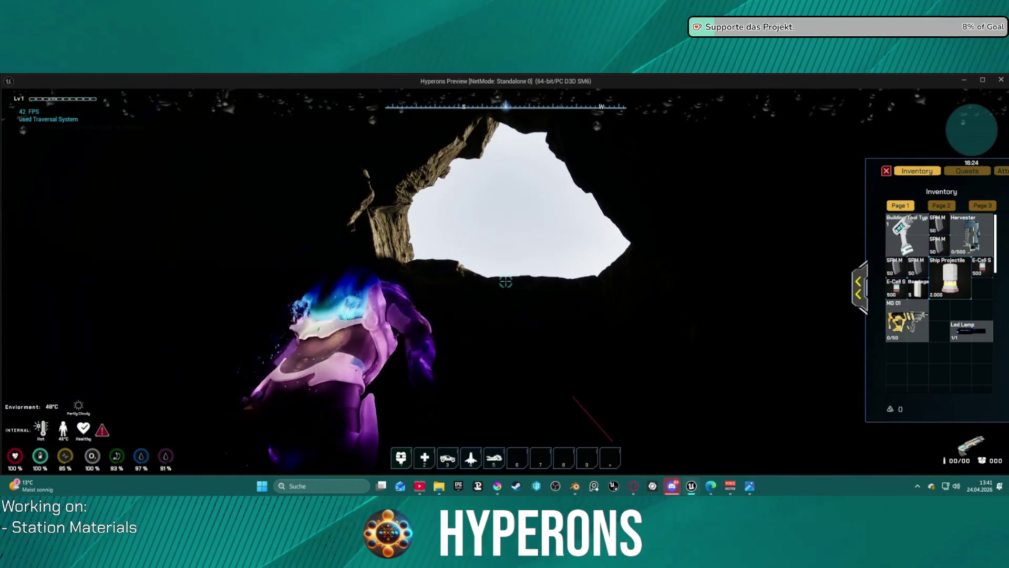
{"action": "key", "text": "space"}
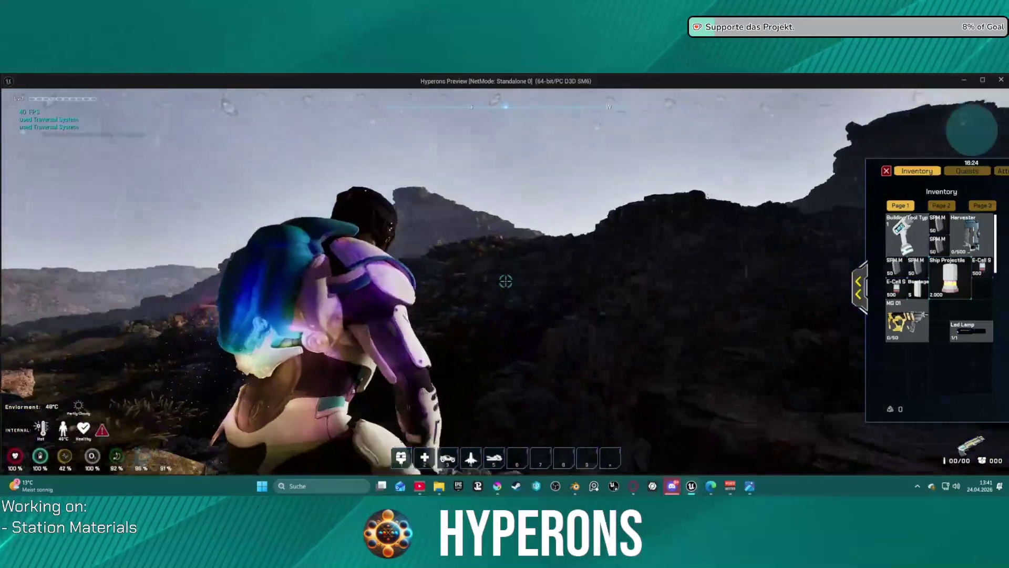
Step: Walk over the ridge and on into the sunlit valley
{"action": "key", "text": "w"}
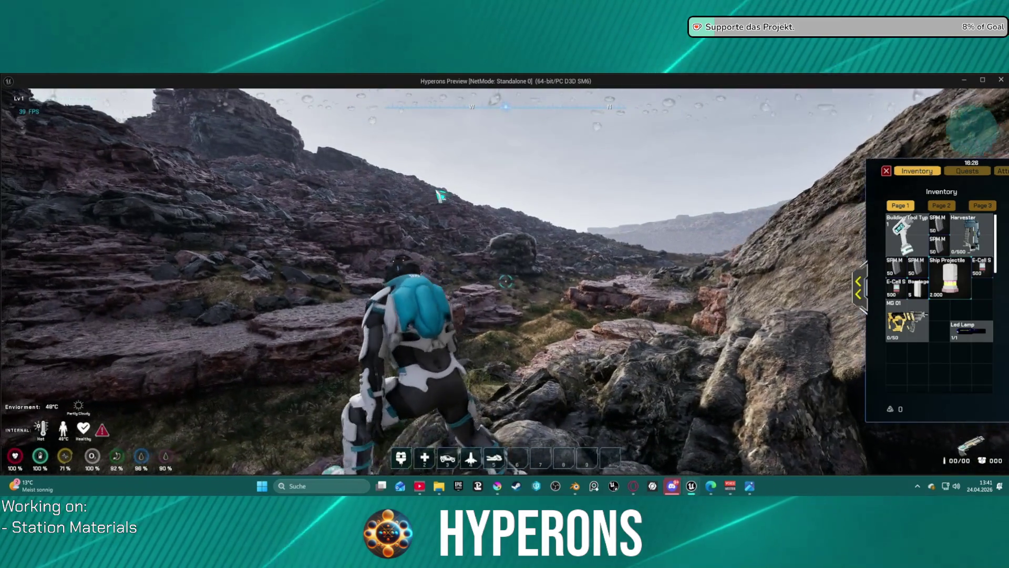
{"action": "key", "text": "w"}
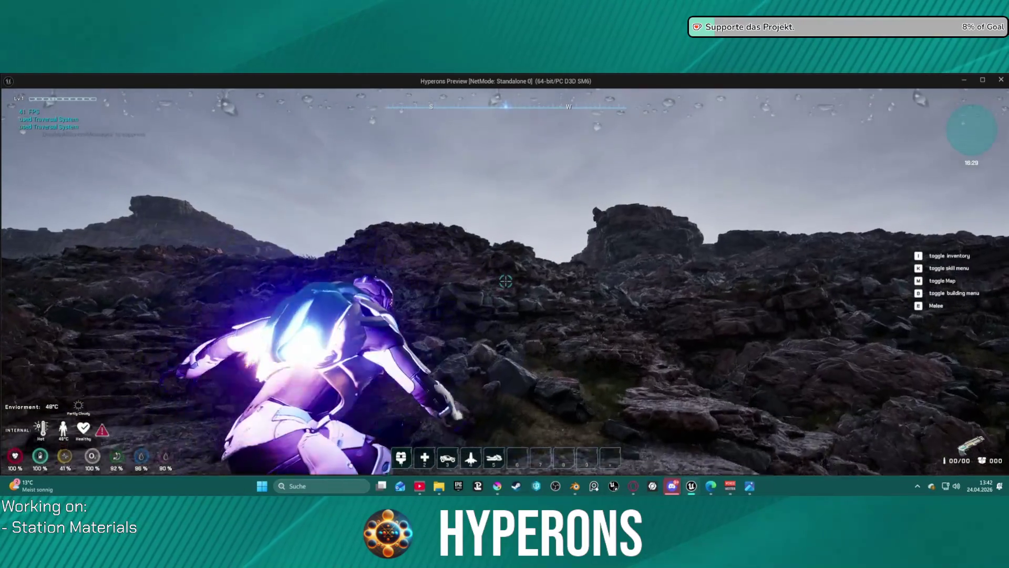
Step: Cross the grassy slopes, climbing two rock faces, to reach the foot of the cliff wall
{"action": "key", "text": "w"}
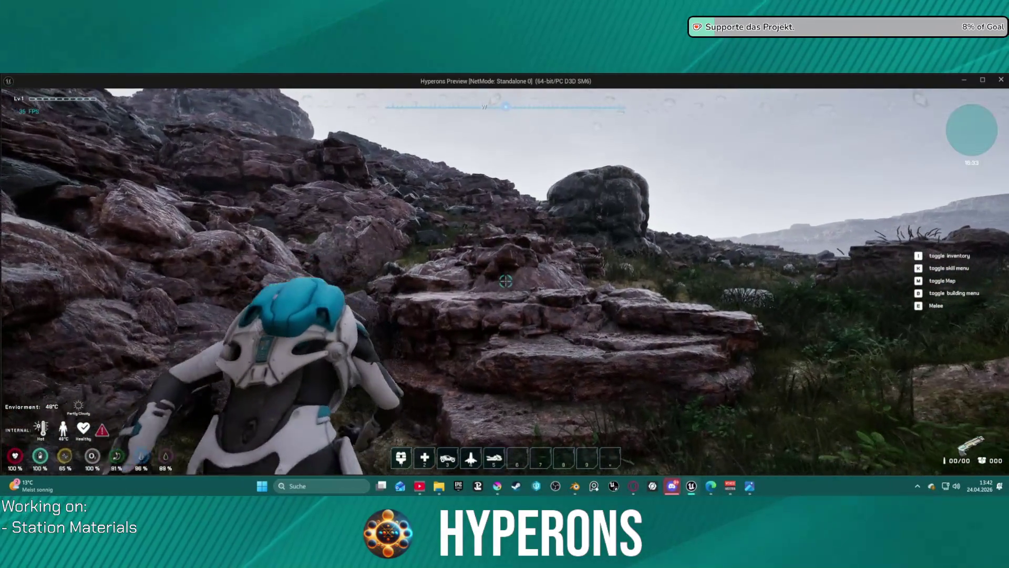
{"action": "key", "text": "space"}
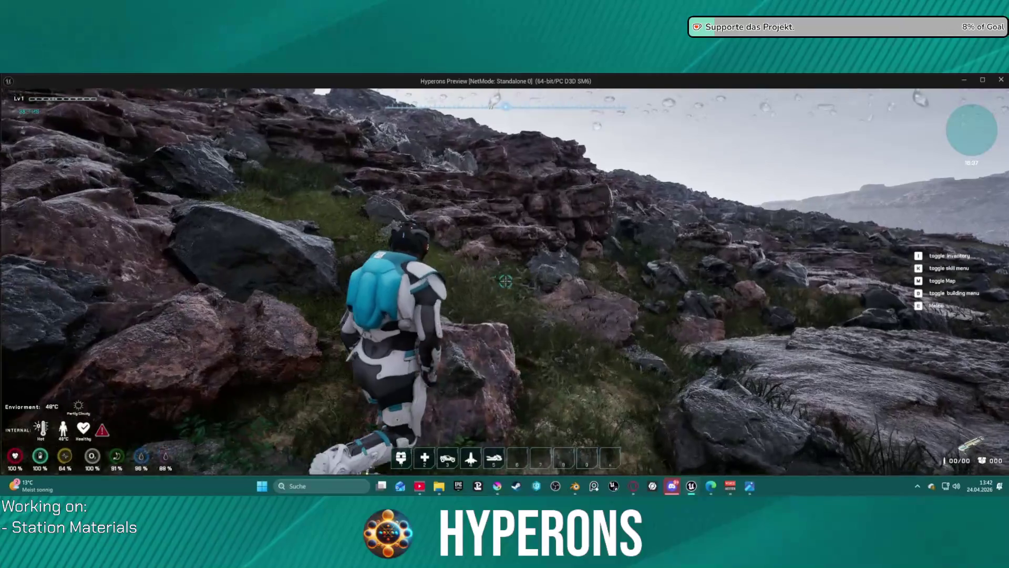
{"action": "key", "text": "w"}
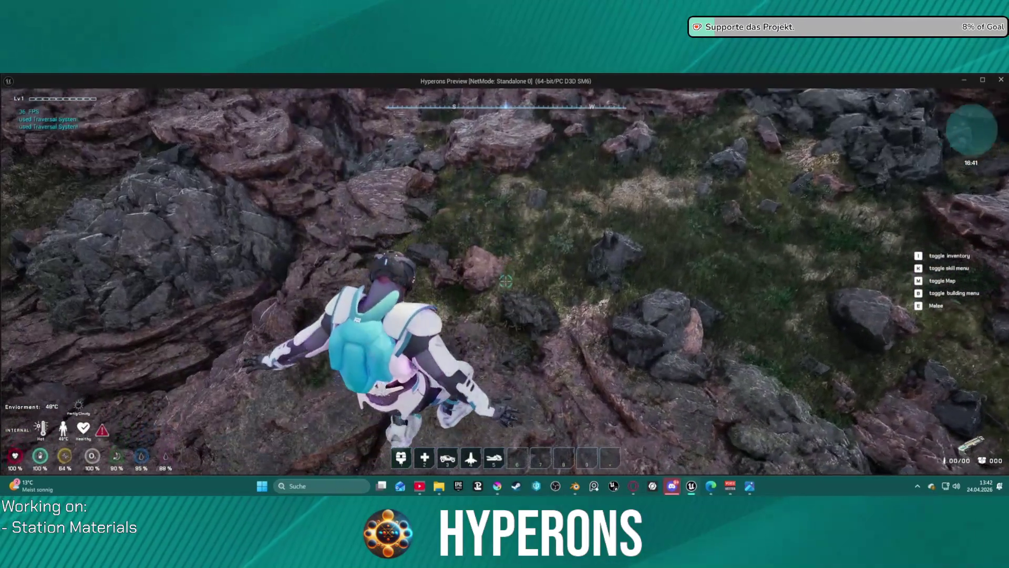
{"action": "key", "text": "w"}
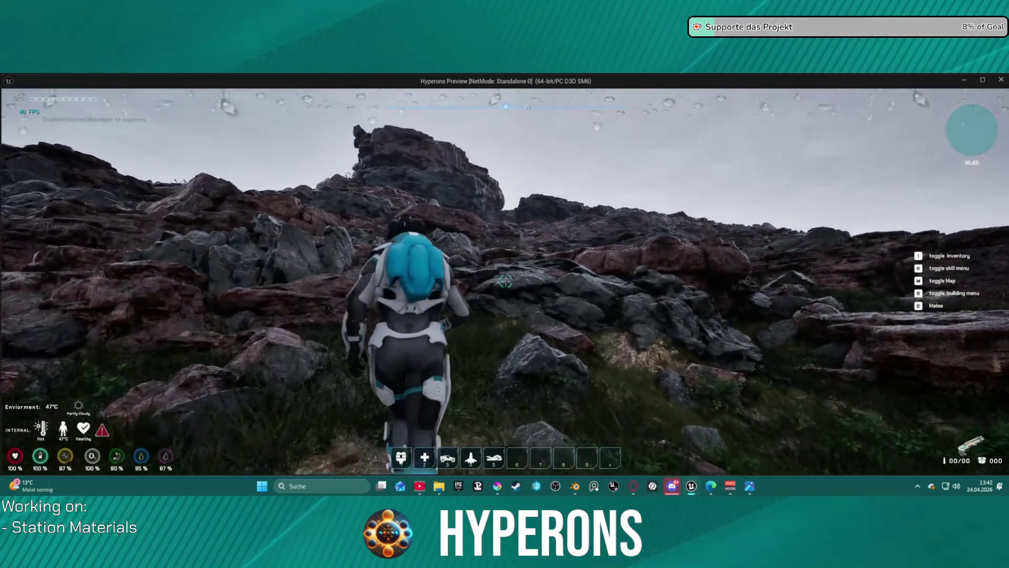
{"action": "key", "text": "space"}
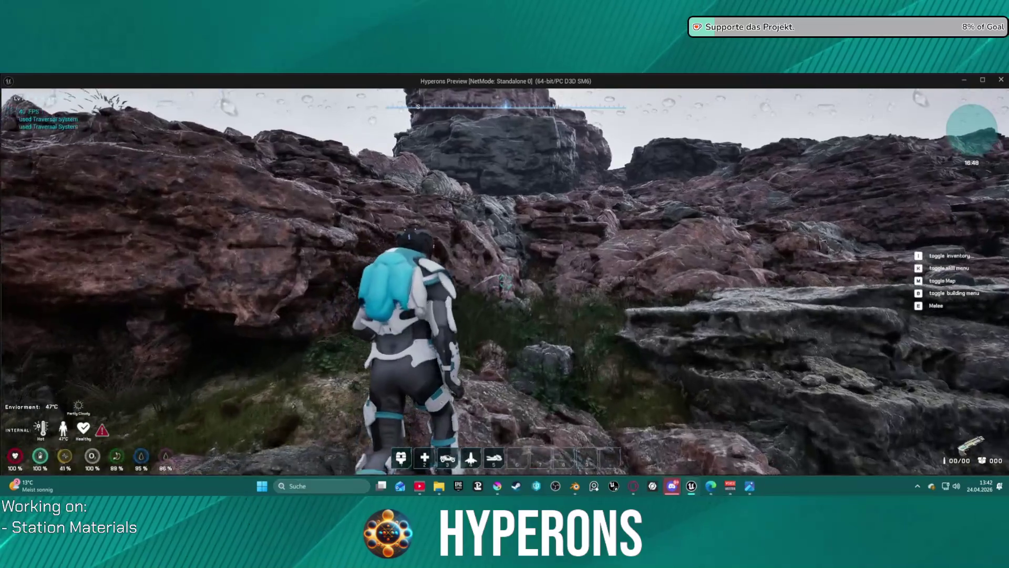
{"action": "key", "text": "w"}
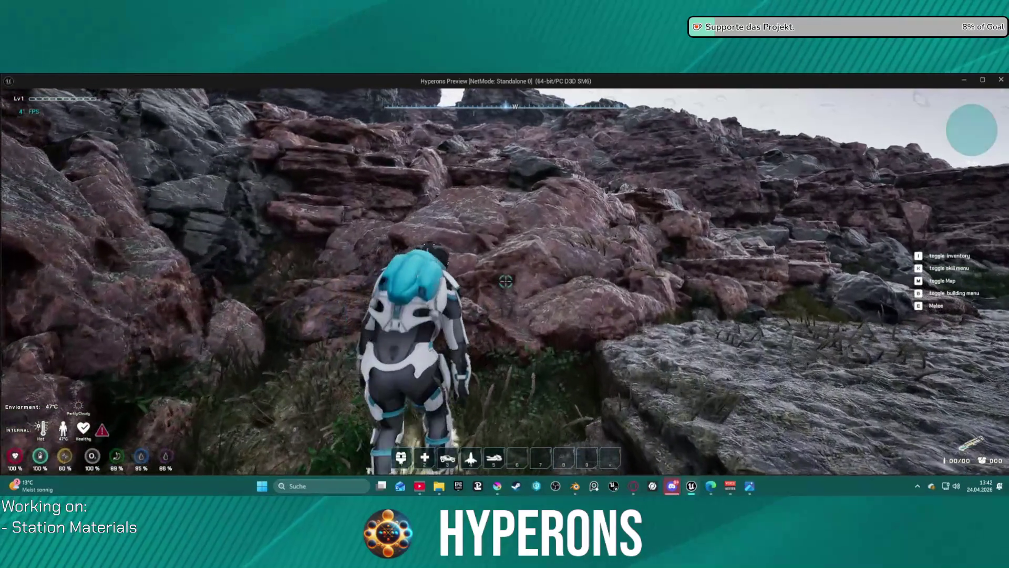
{"action": "key", "text": "w"}
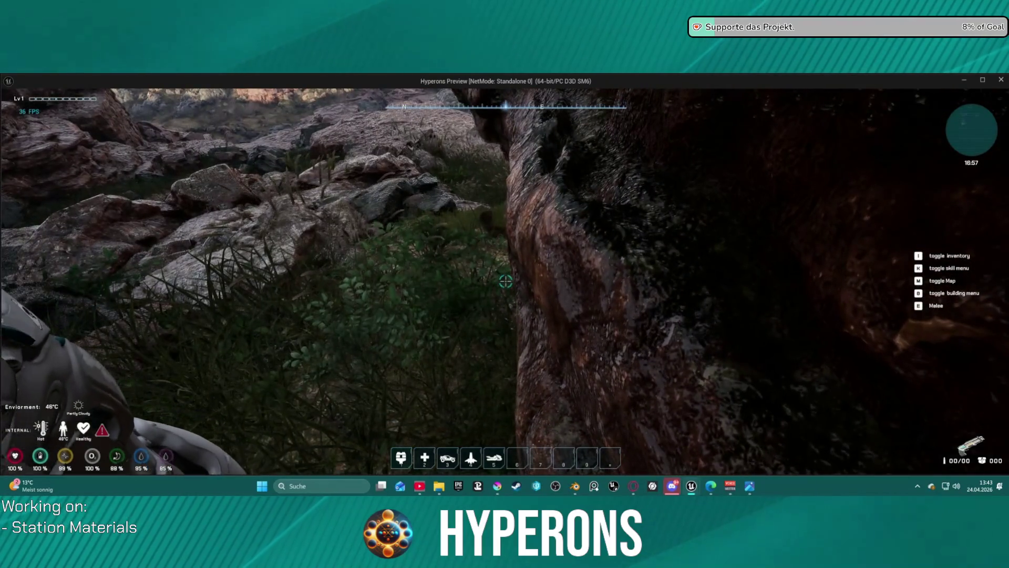
Step: Edge along the rock wall onto the ledge, then dismiss the Start menu to refocus the game
{"action": "key", "text": "w"}
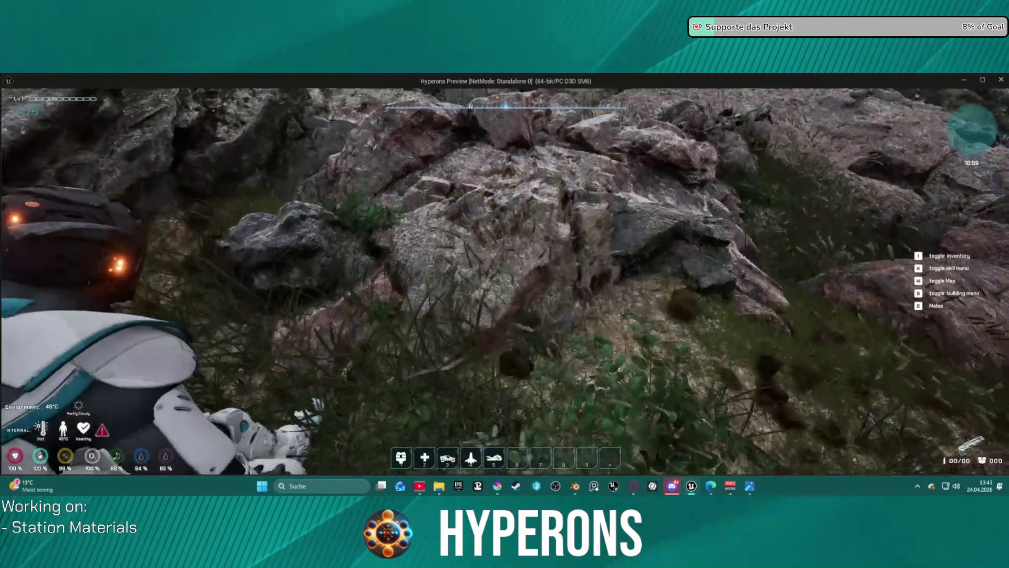
{"action": "key", "text": "w"}
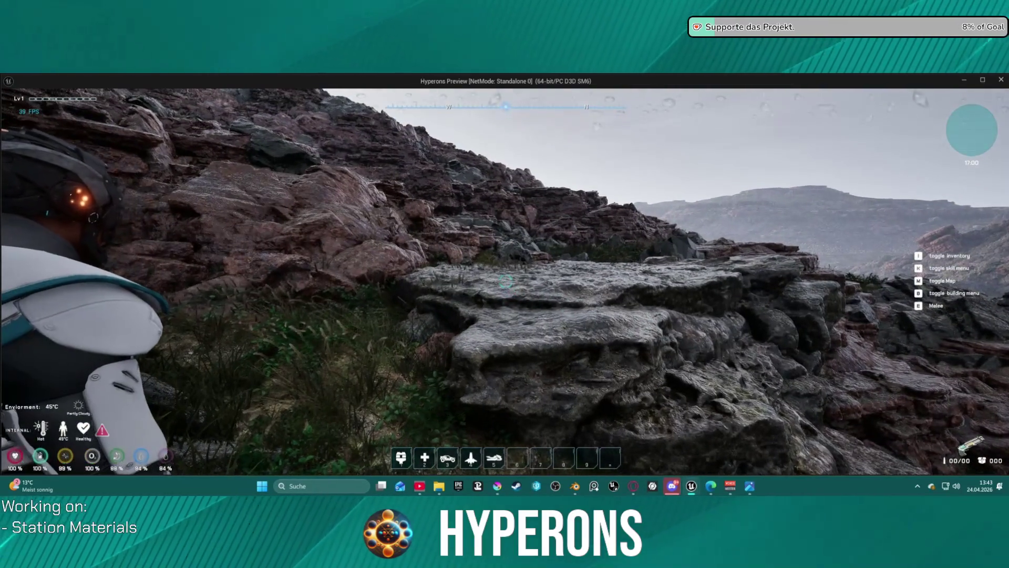
{"action": "key", "text": "super"}
{"action": "key", "text": "super"}
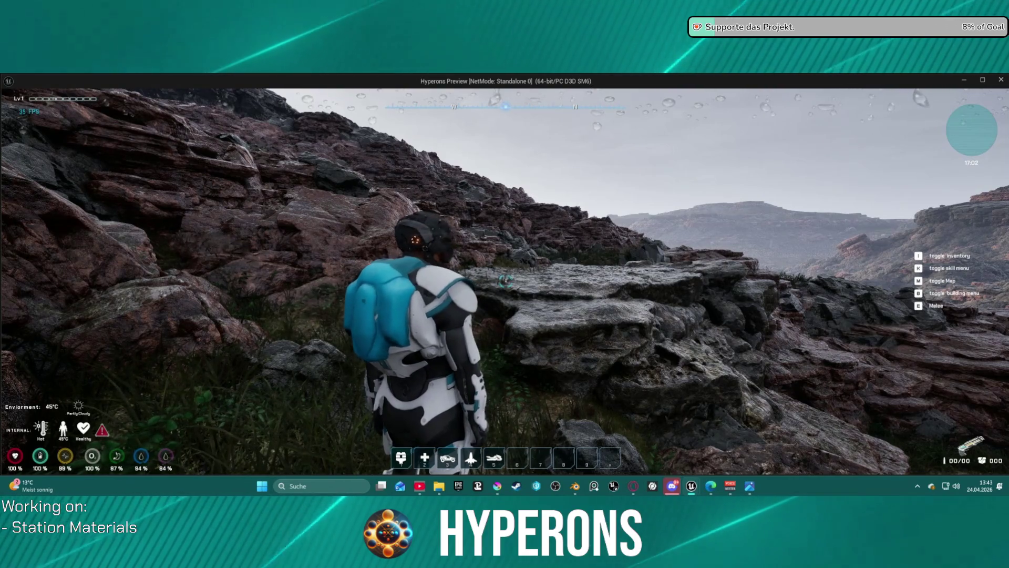
{"action": "key", "text": "super"}
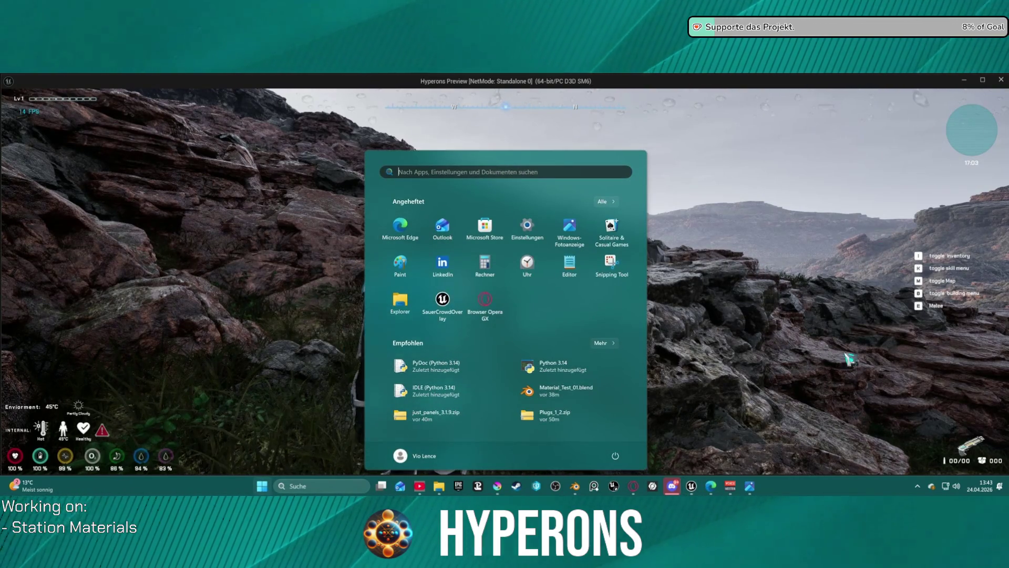
{"action": "left_click", "coordinate": [793, 369]}
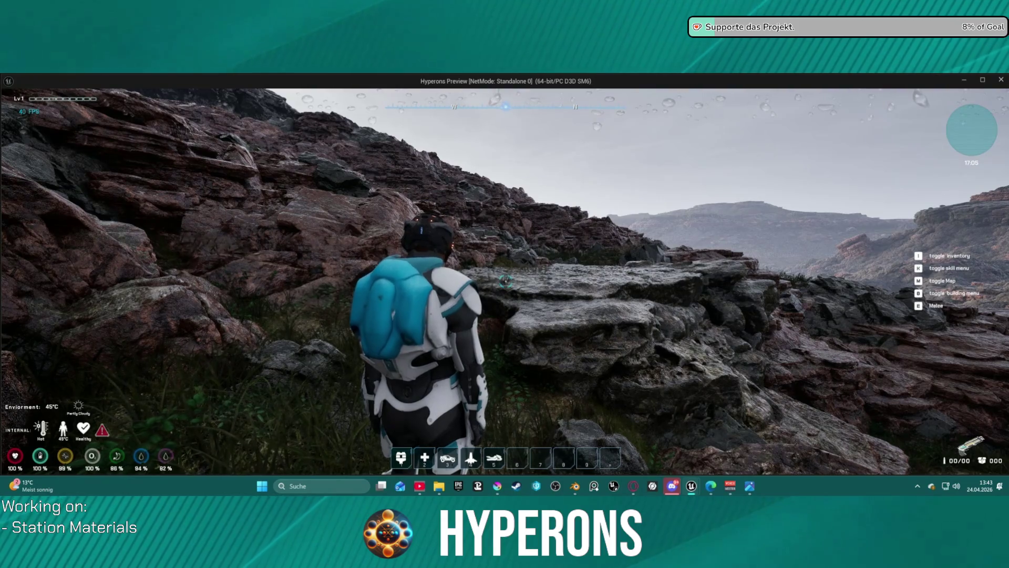
Step: Run across rocks and grassy hollows, climbing four successive rock walls toward the cliff top
{"action": "key", "text": "w"}
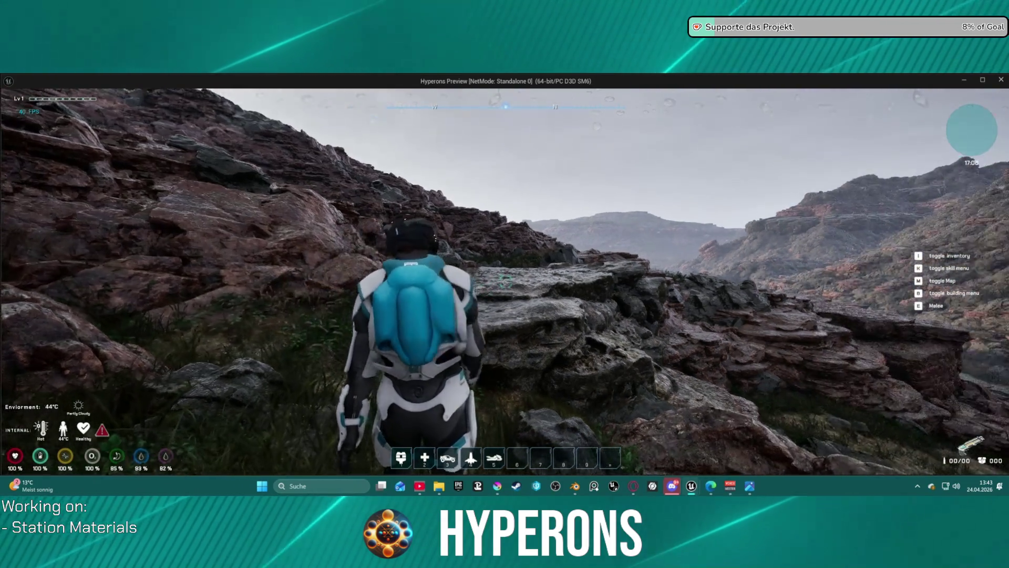
{"action": "key", "text": "space"}
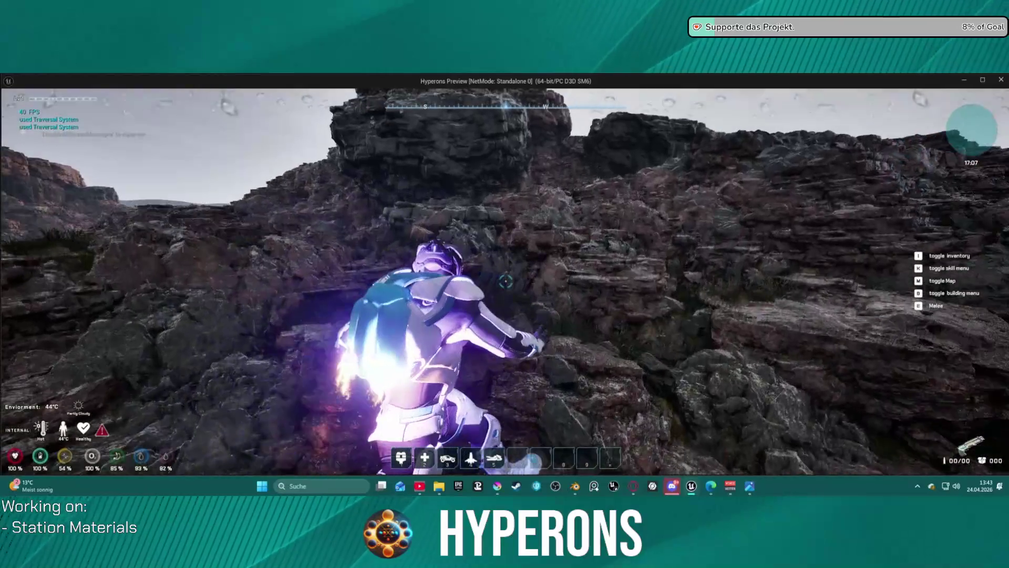
{"action": "key", "text": "w"}
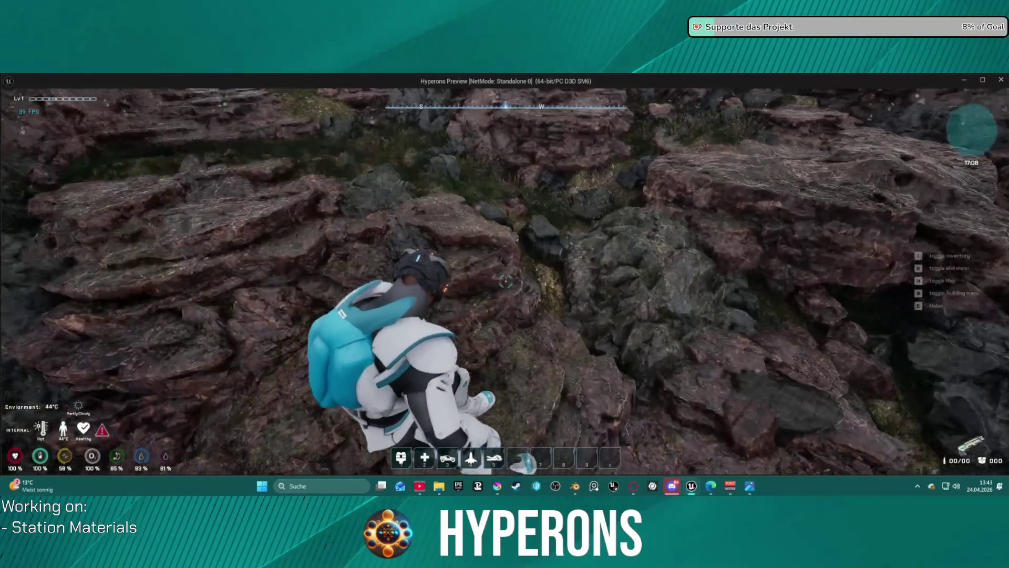
{"action": "key", "text": "space"}
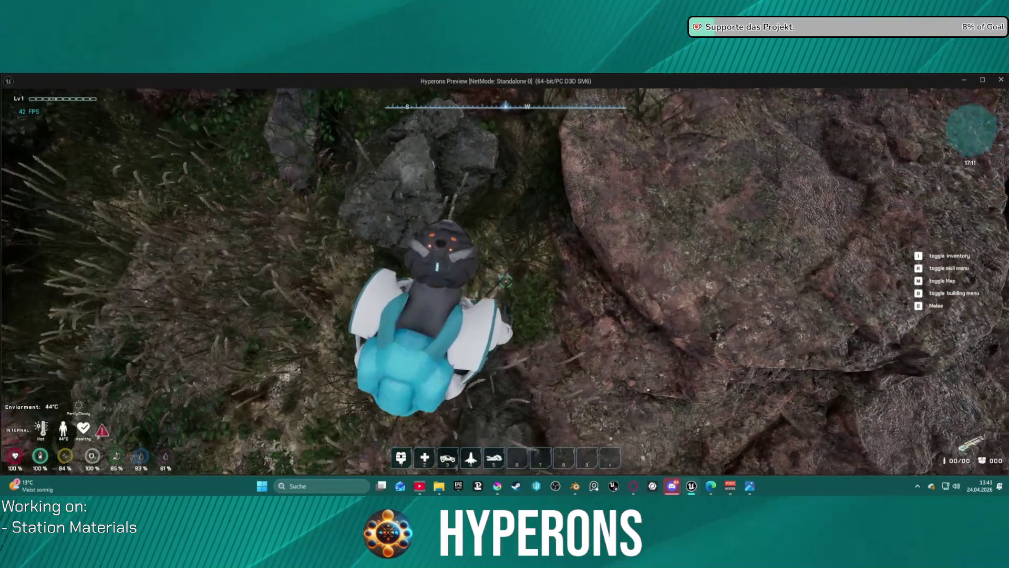
{"action": "key", "text": "w"}
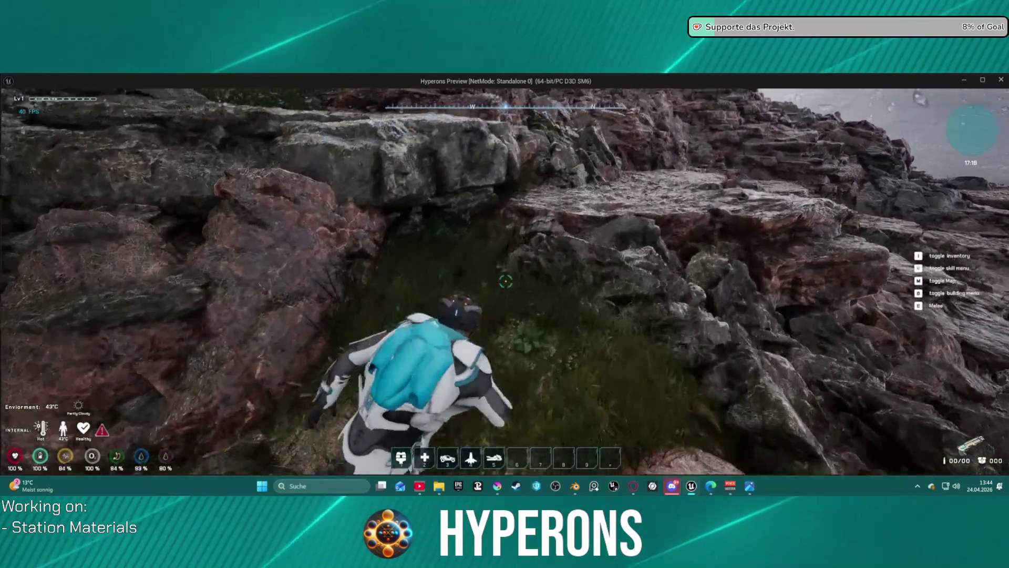
{"action": "key", "text": "space"}
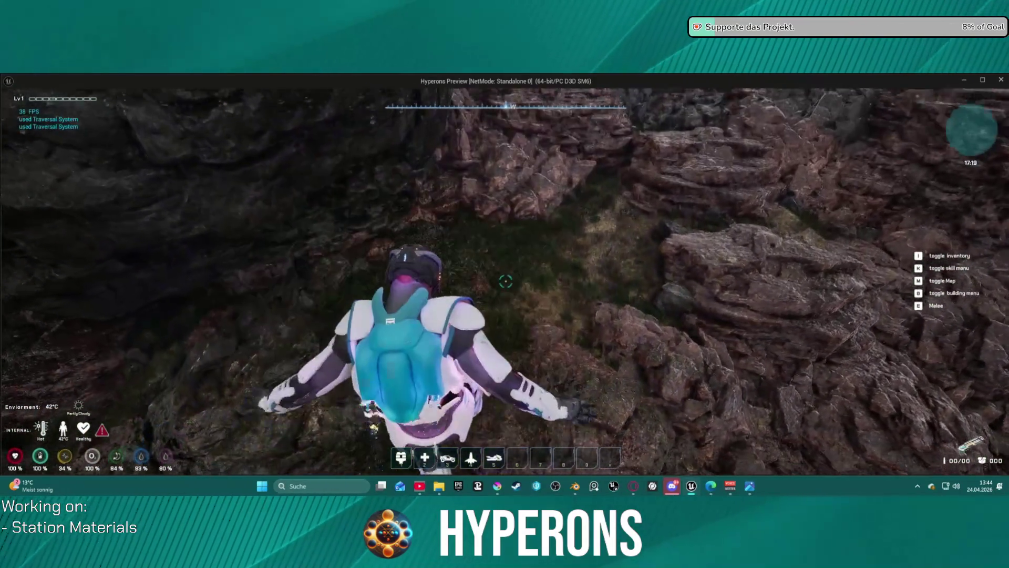
{"action": "key", "text": "w"}
{"action": "key", "text": "w"}
{"action": "key", "text": "space"}
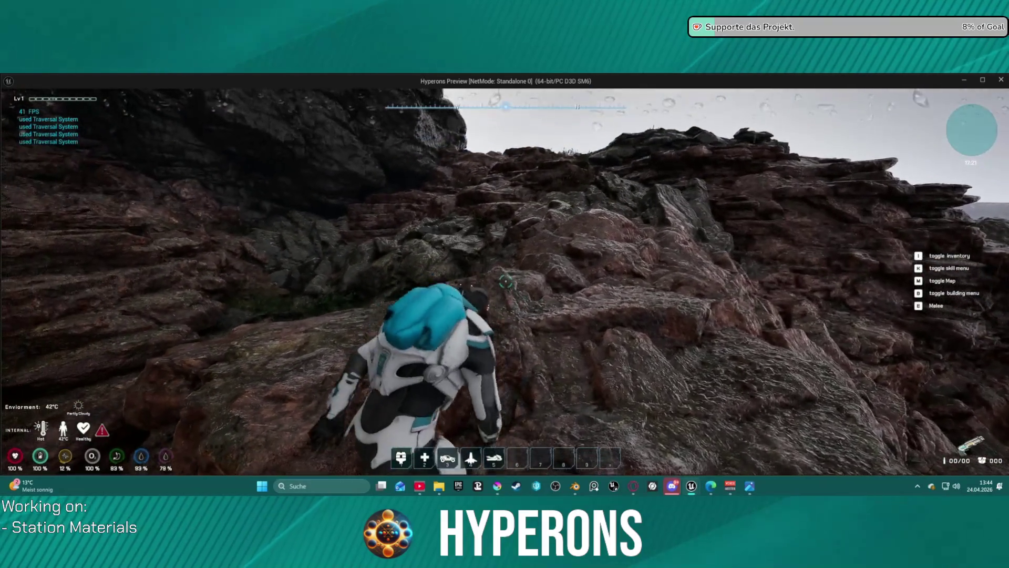
{"action": "key", "text": "w"}
{"action": "key", "text": "w"}
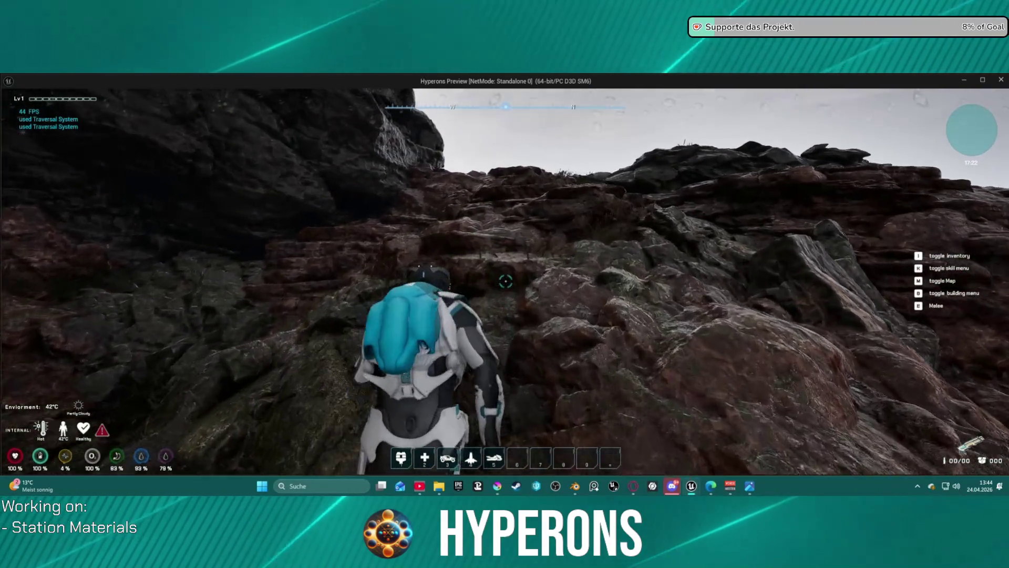